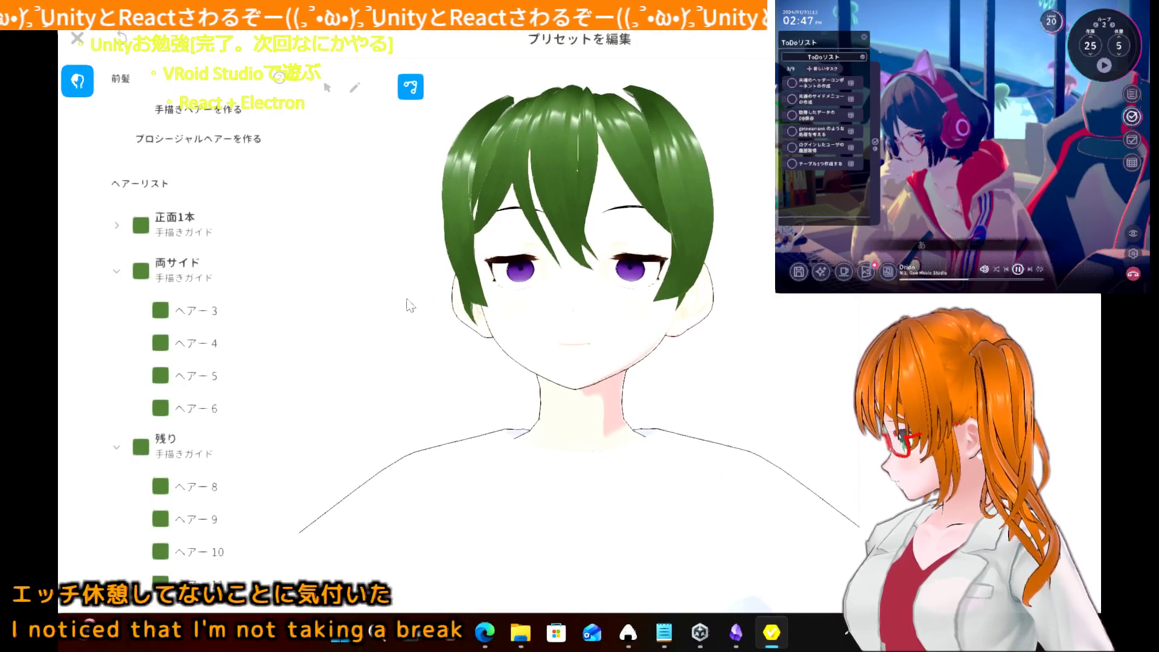
- Pull a 両サイド guide control point downward so the side hair hangs lower
right_click_drag(407, 305, 411, 310)
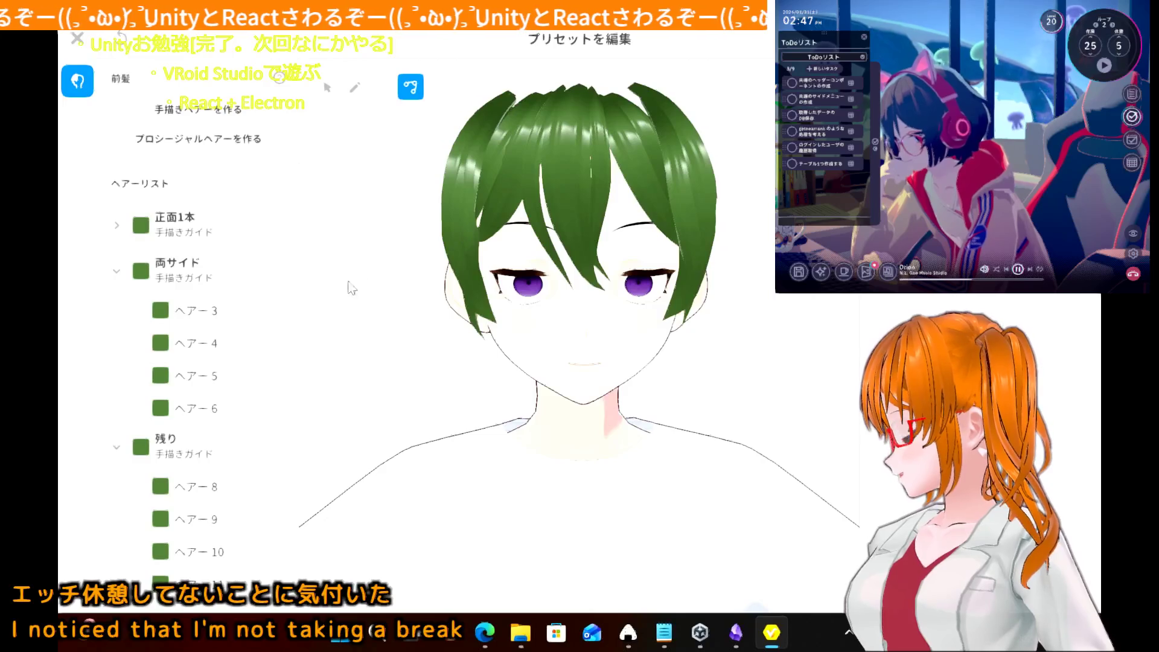
left_click(227, 267)
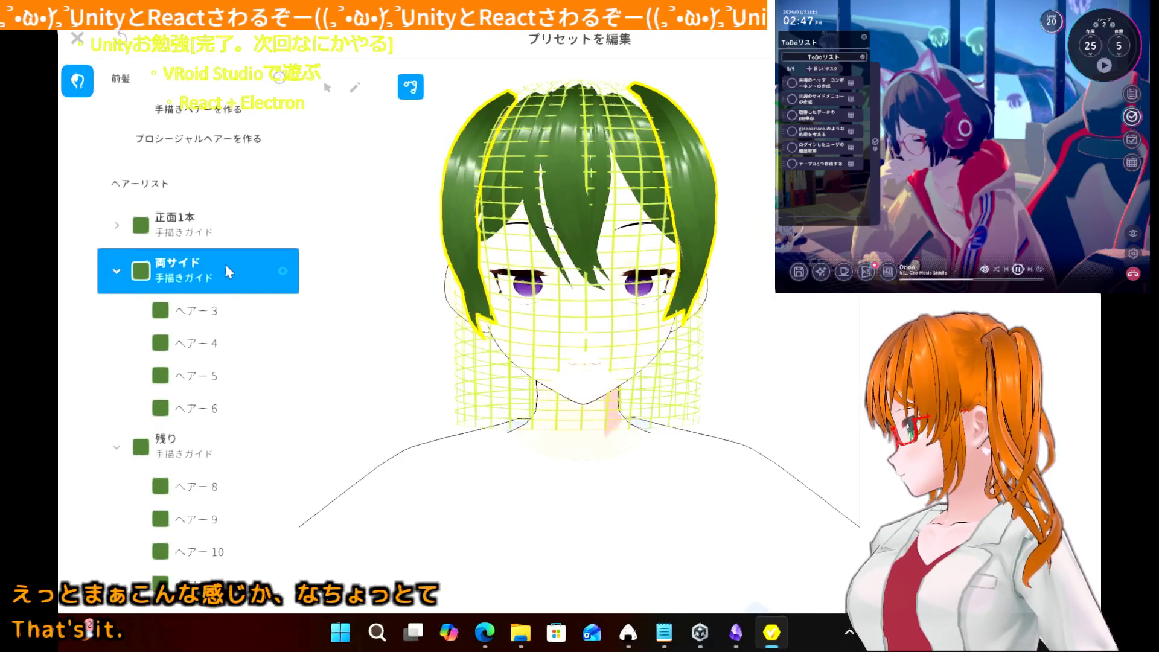
left_click(328, 89)
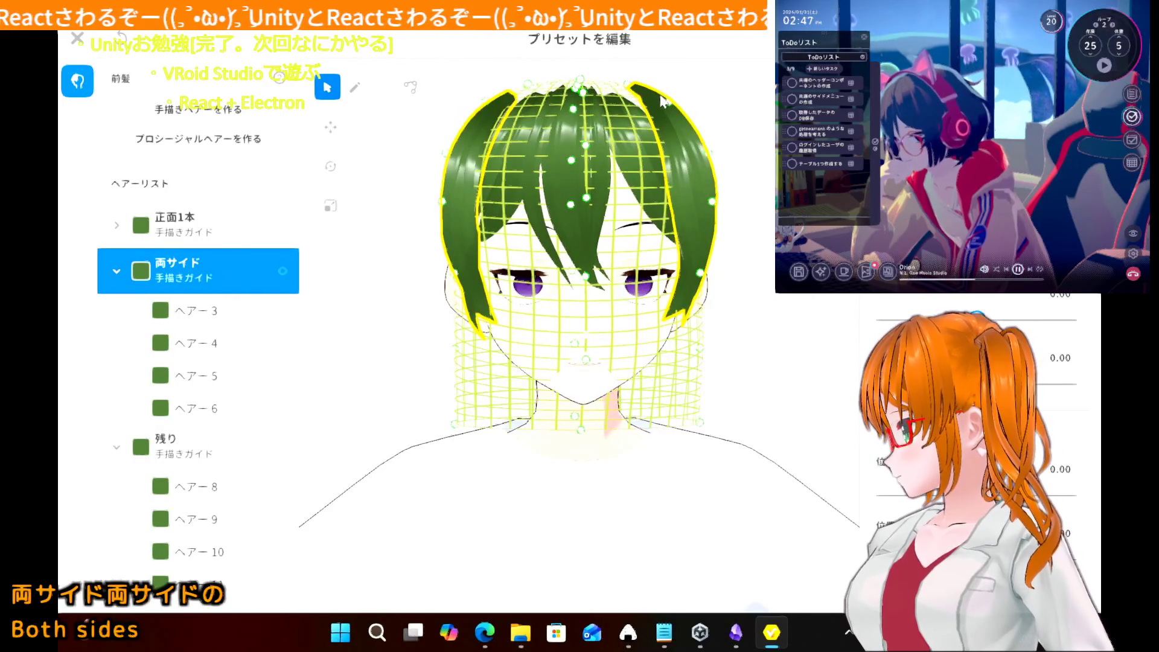
left_click_drag(668, 104, 669, 112)
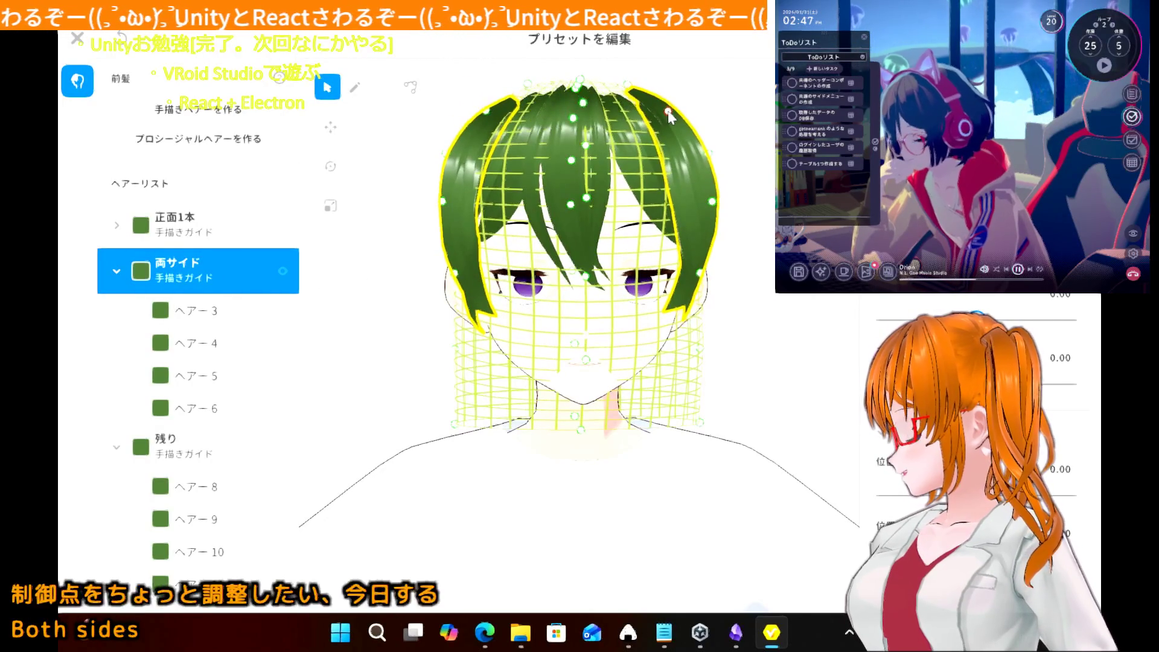
left_click(752, 205)
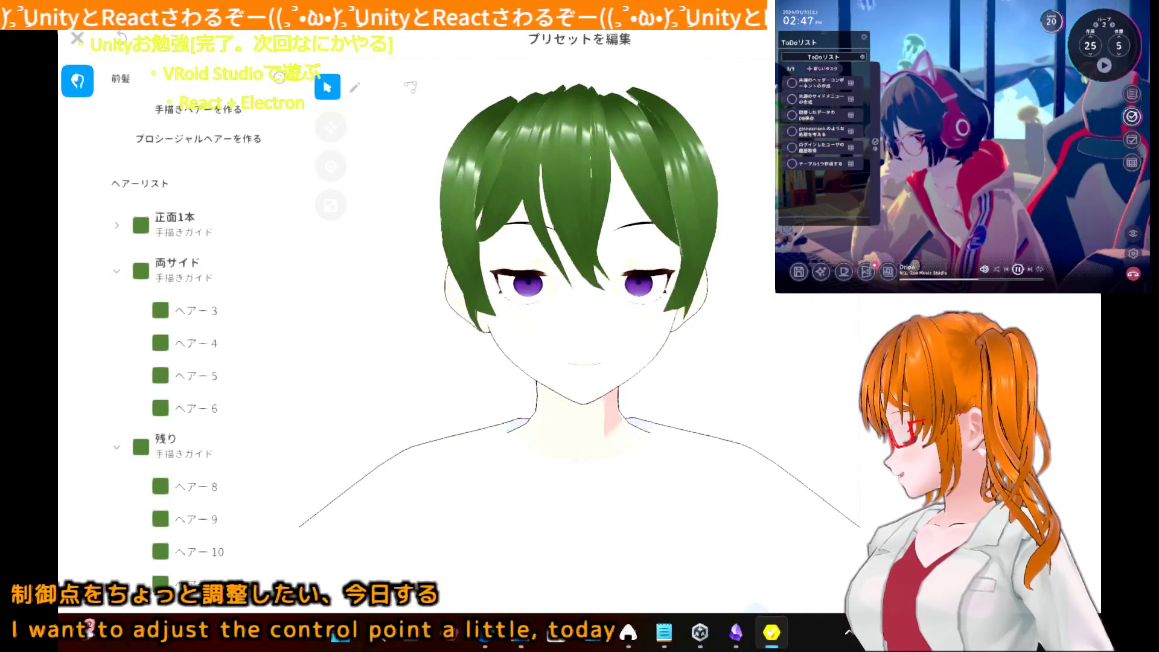
- Spread side strands ヘアー5 and ヘアー4 wider, ending with 正面1本 selected
left_click(465, 237)
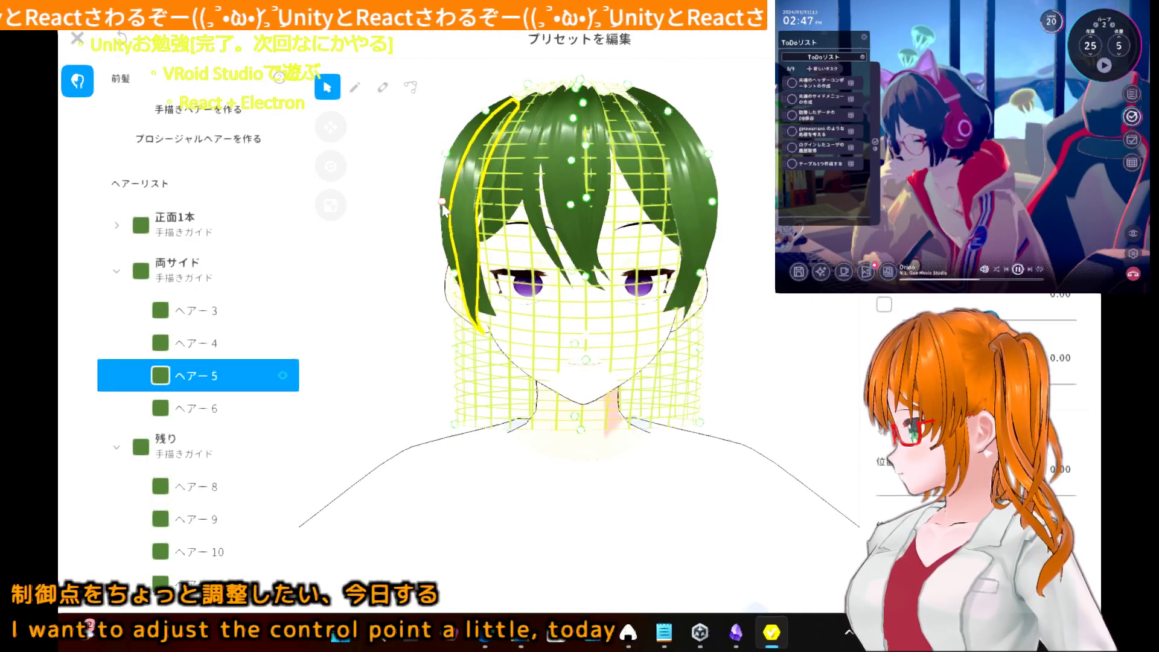
left_click_drag(443, 204, 437, 207)
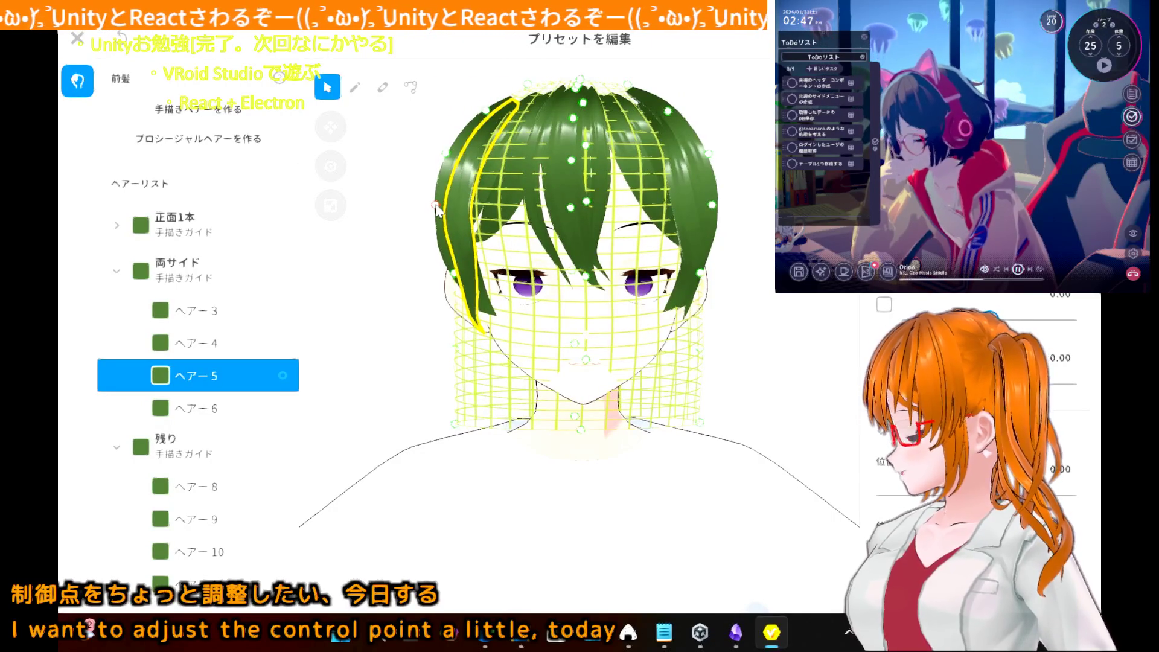
key("Escape")
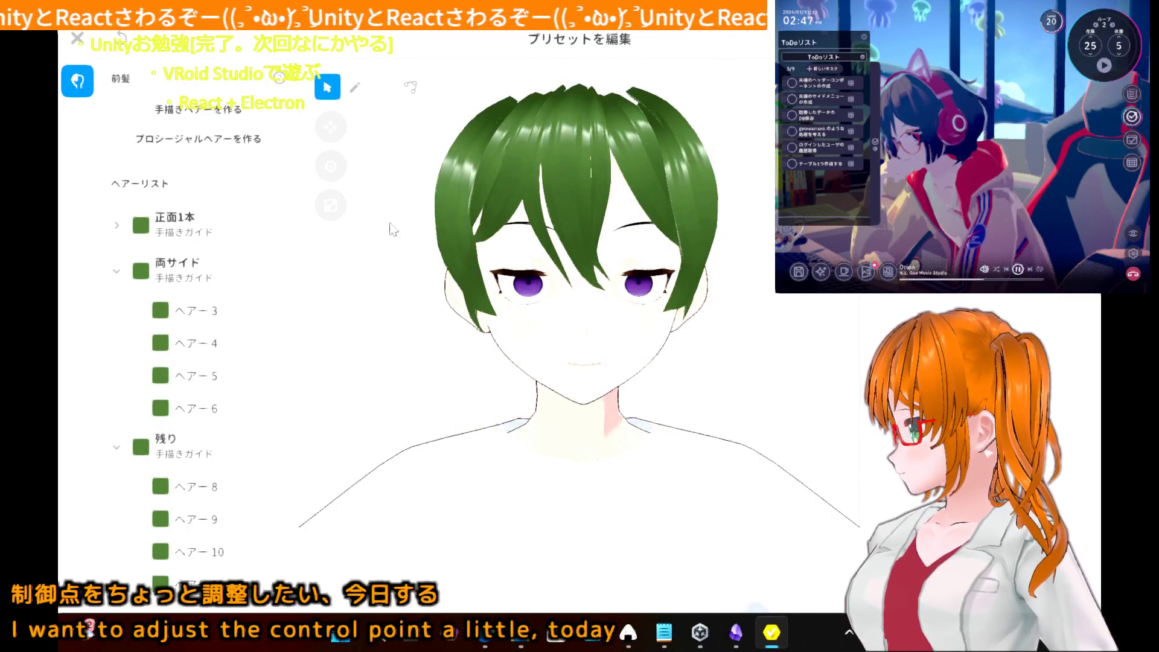
left_click(677, 116)
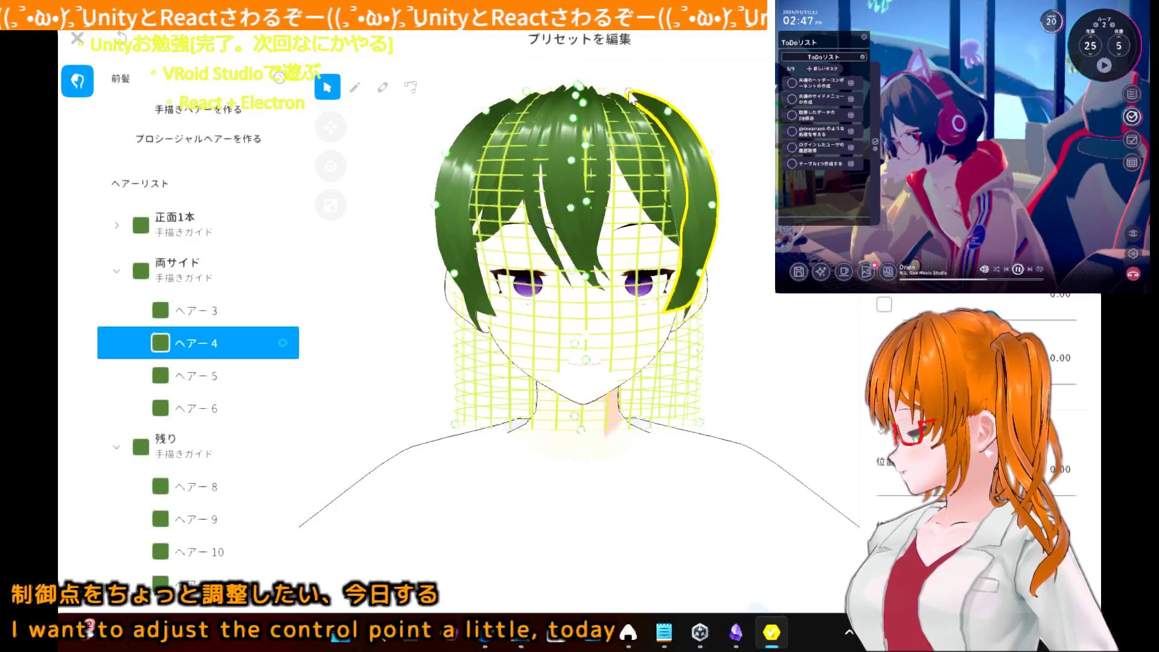
left_click(765, 182)
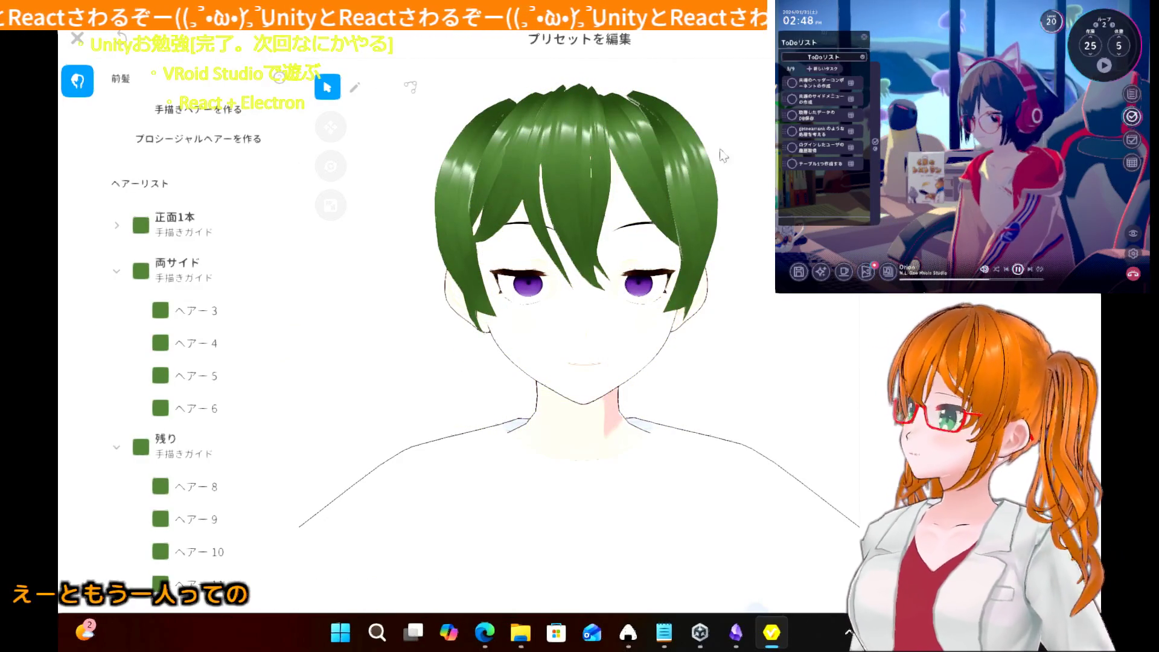
left_click(675, 122)
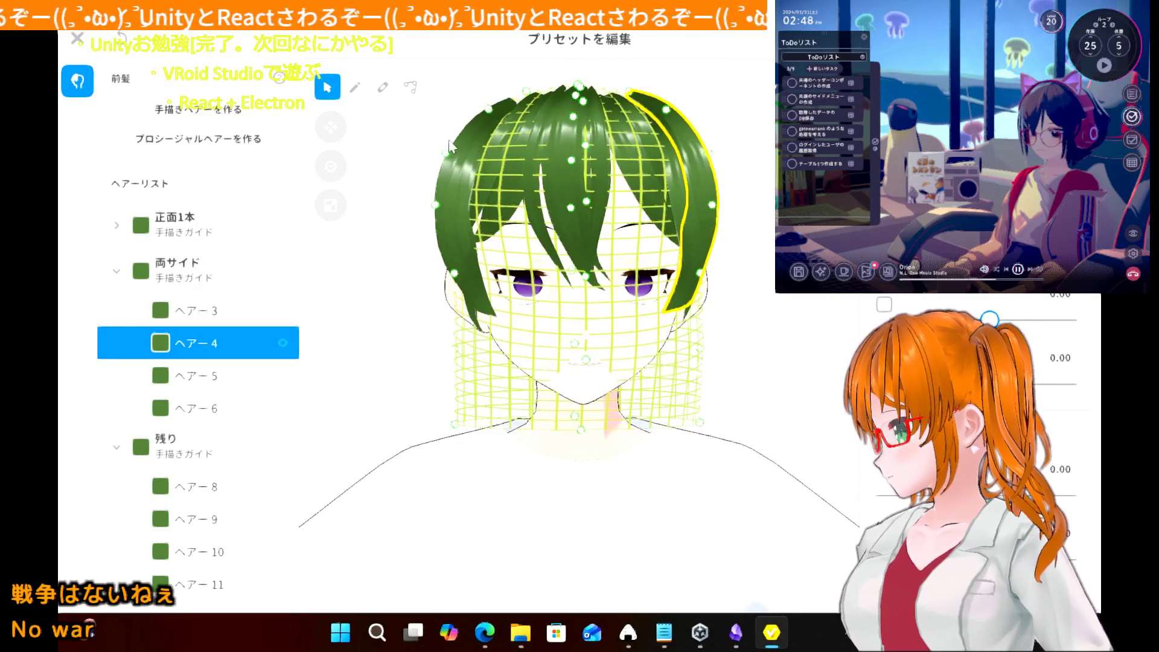
left_click(429, 155)
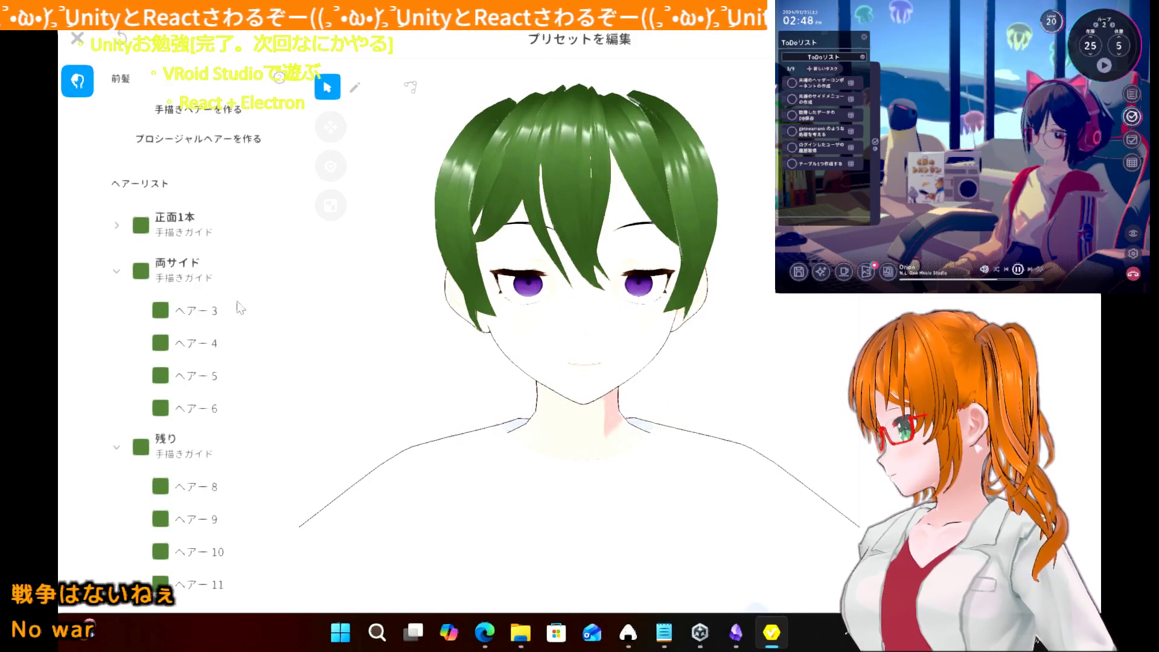
left_click(612, 106)
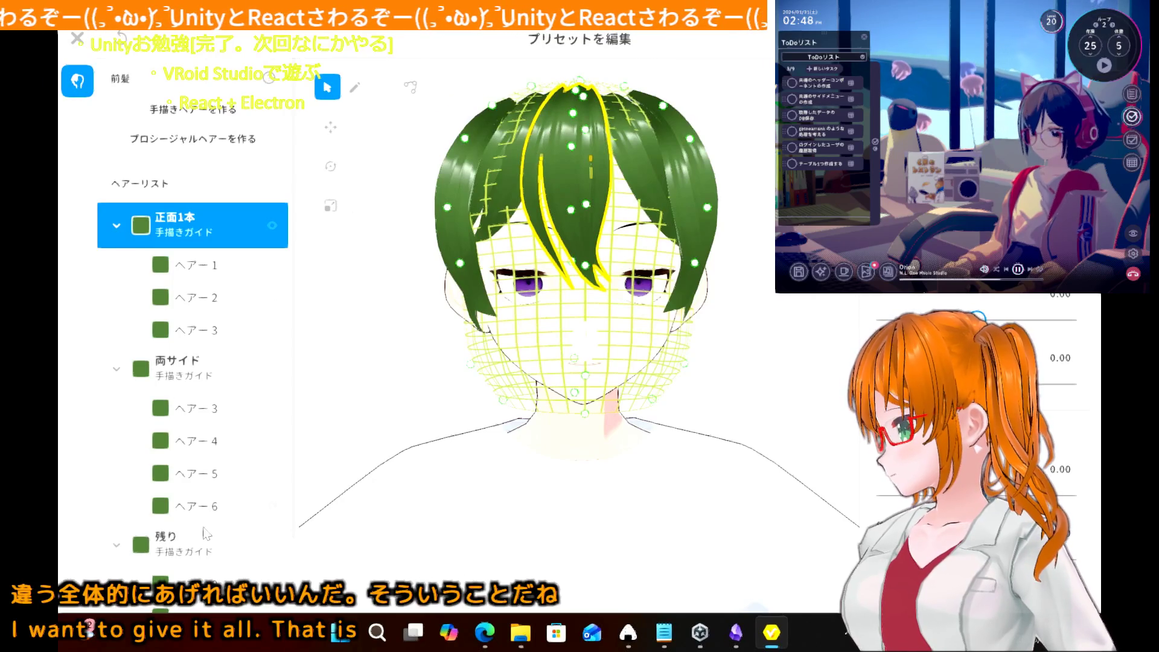
- Check the 残り strands, then collapse 正面1本, 両サイド and 残り in the hair list
left_click(206, 547)
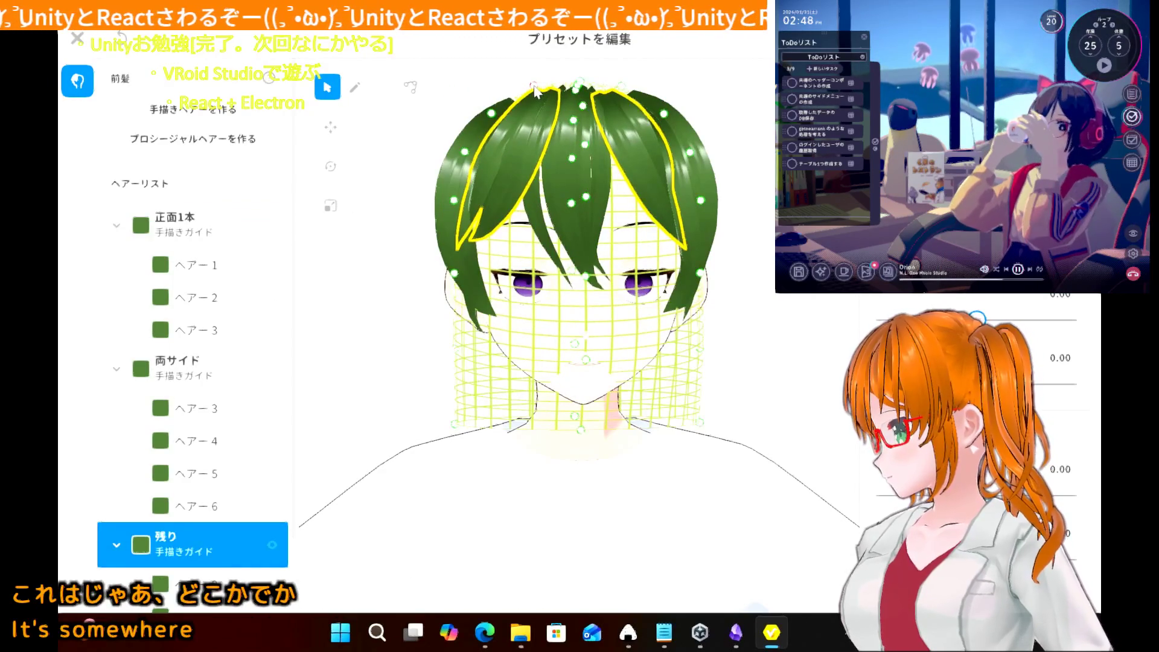
left_click(383, 253)
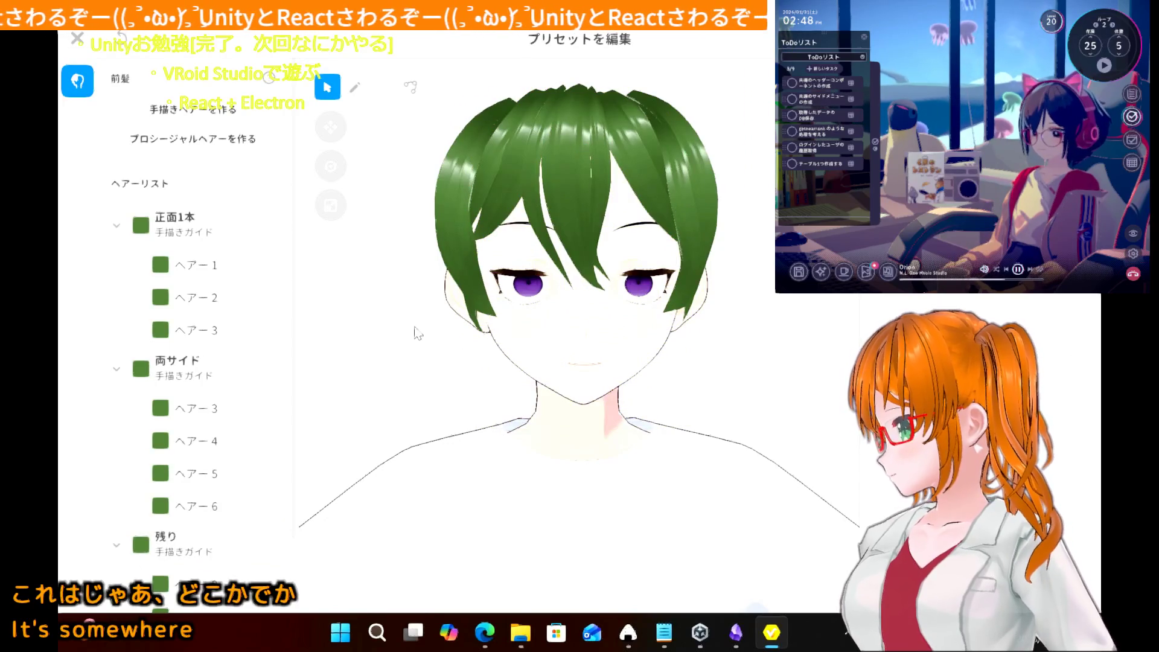
mouse_move(362, 261)
right_mouse_down()
mouse_move(371, 284)
mouse_move(373, 271)
mouse_move(344, 287)
mouse_move(406, 259)
mouse_move(376, 265)
mouse_move(372, 253)
right_mouse_up()
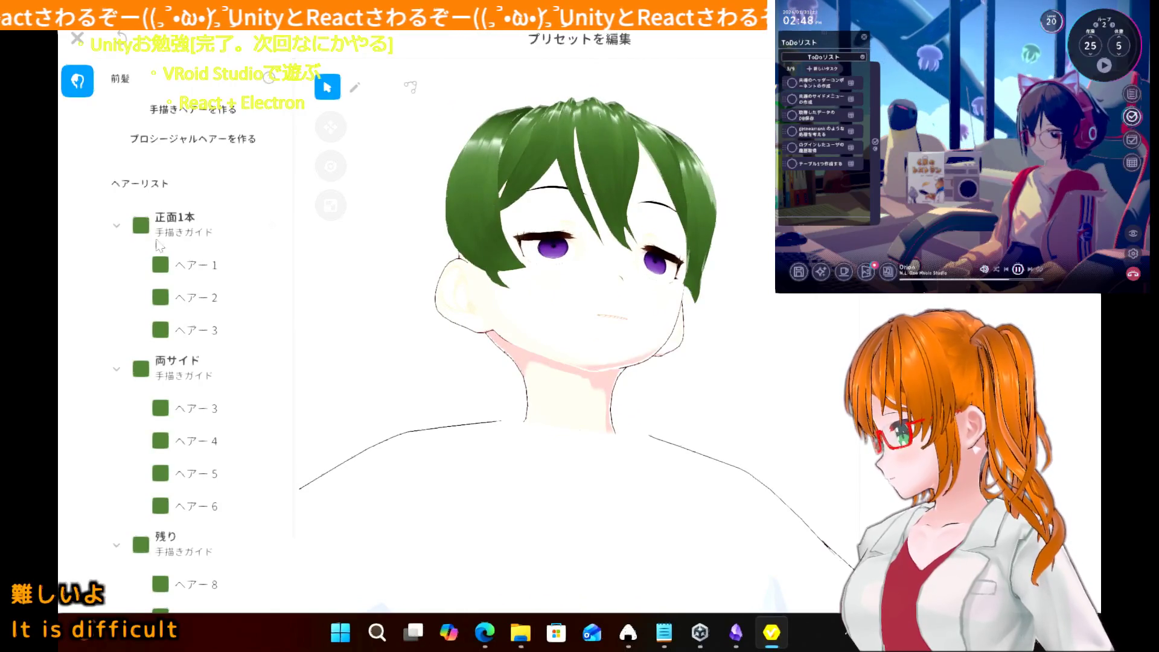
left_click(123, 227)
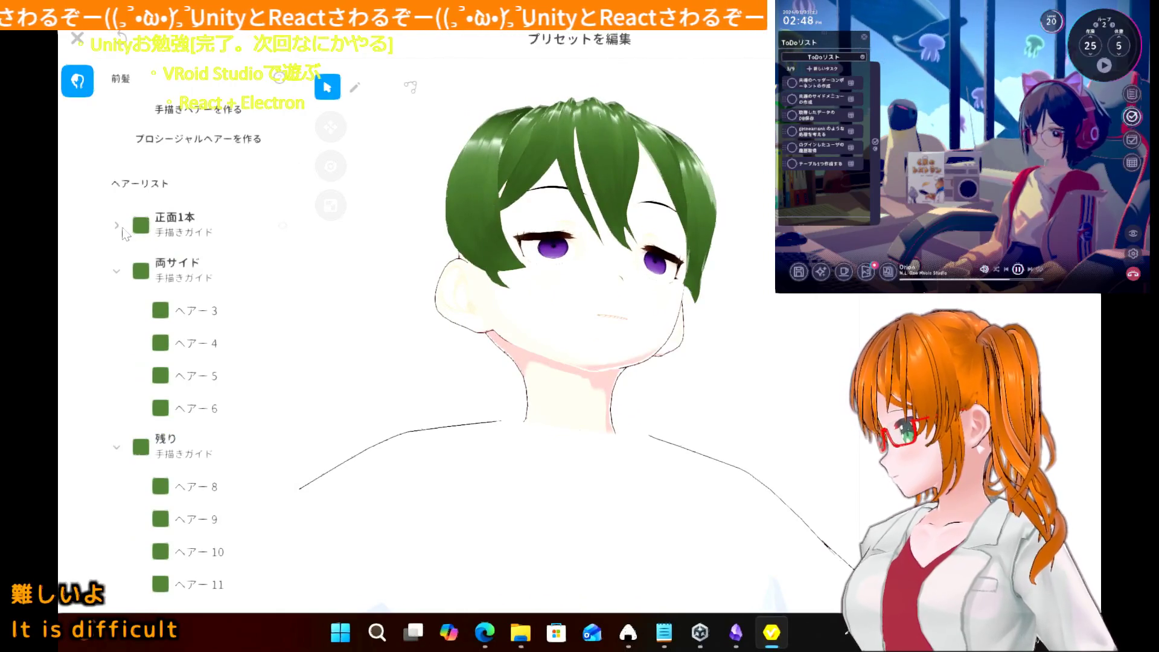
left_click(124, 276)
left_click(129, 315)
left_click(120, 316)
left_click(330, 332)
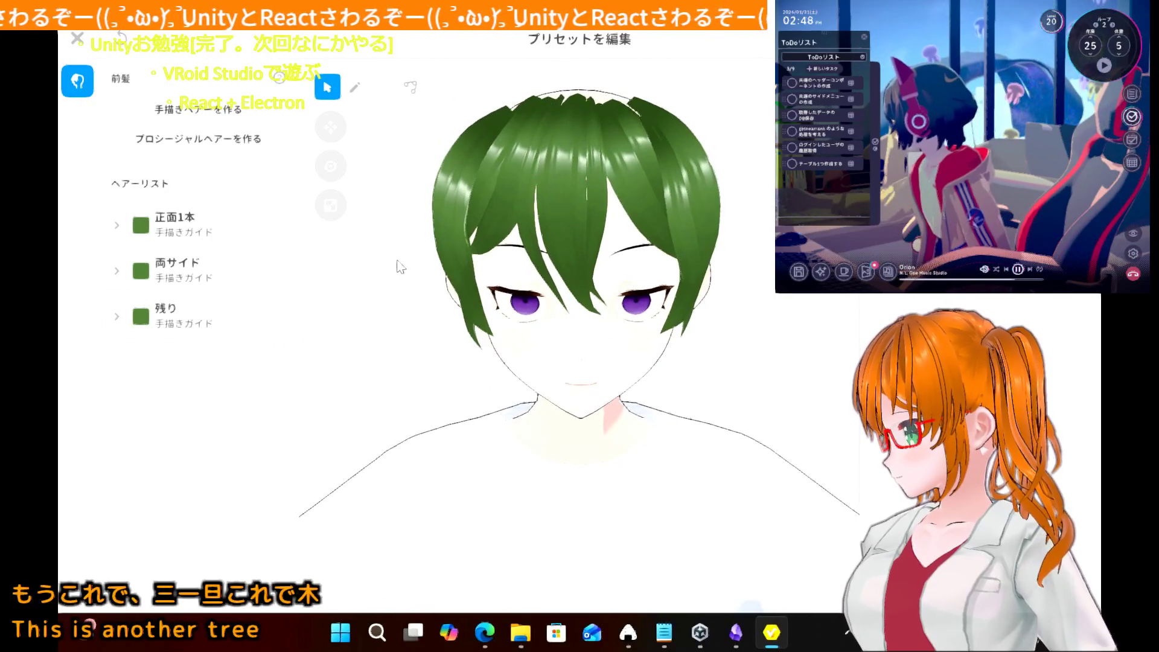
- Exit the hair editor, overwrite-saving the edited front hair as custom item 前髪
left_click(78, 41)
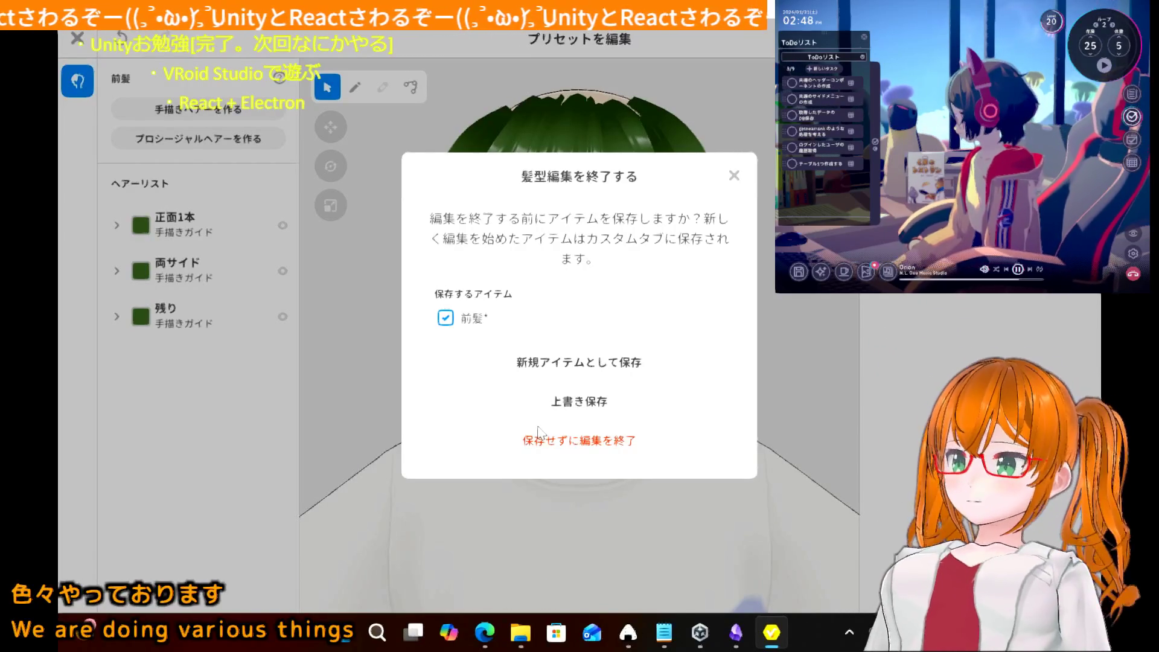
left_click(578, 405)
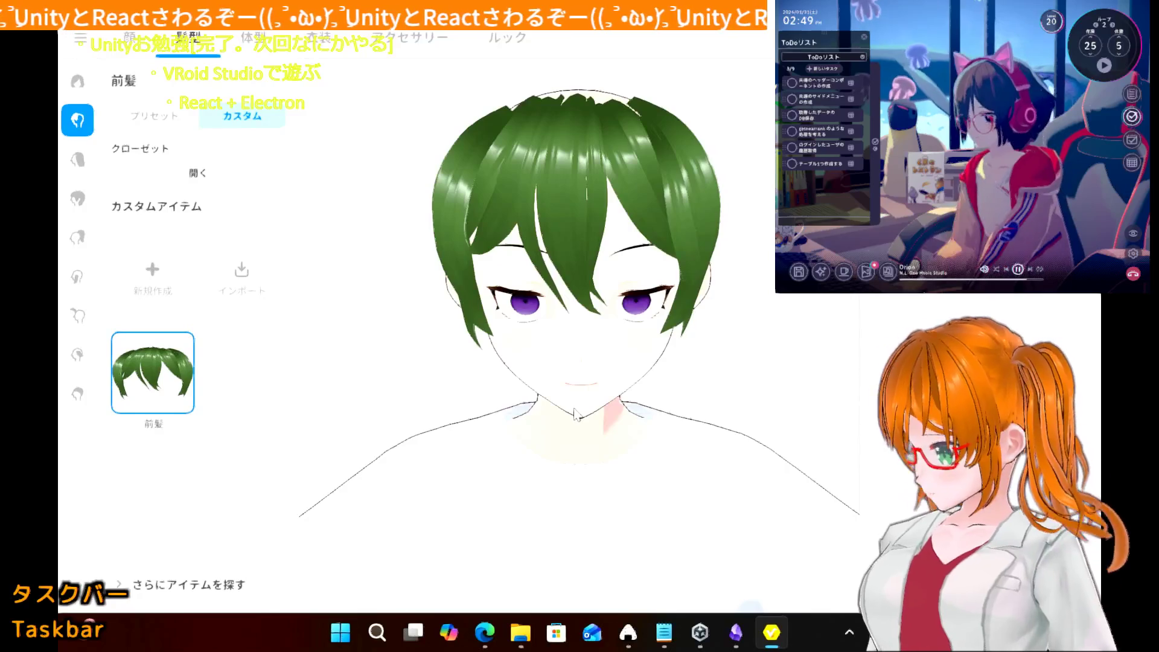
mouse_move(635, 635)
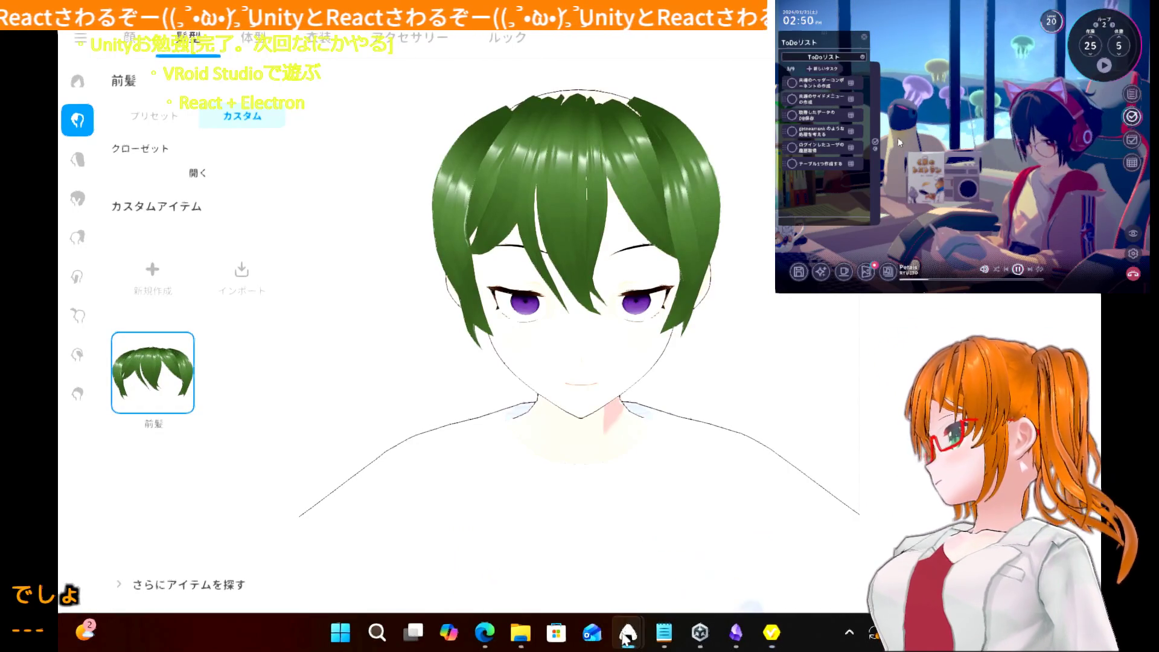
- Capture the avatar's head region with Rapture, then close that capture
right_click(626, 635)
left_click(427, 389)
mouse_move(343, 112)
left_mouse_down()
mouse_move(727, 312)
mouse_move(829, 417)
left_mouse_up()
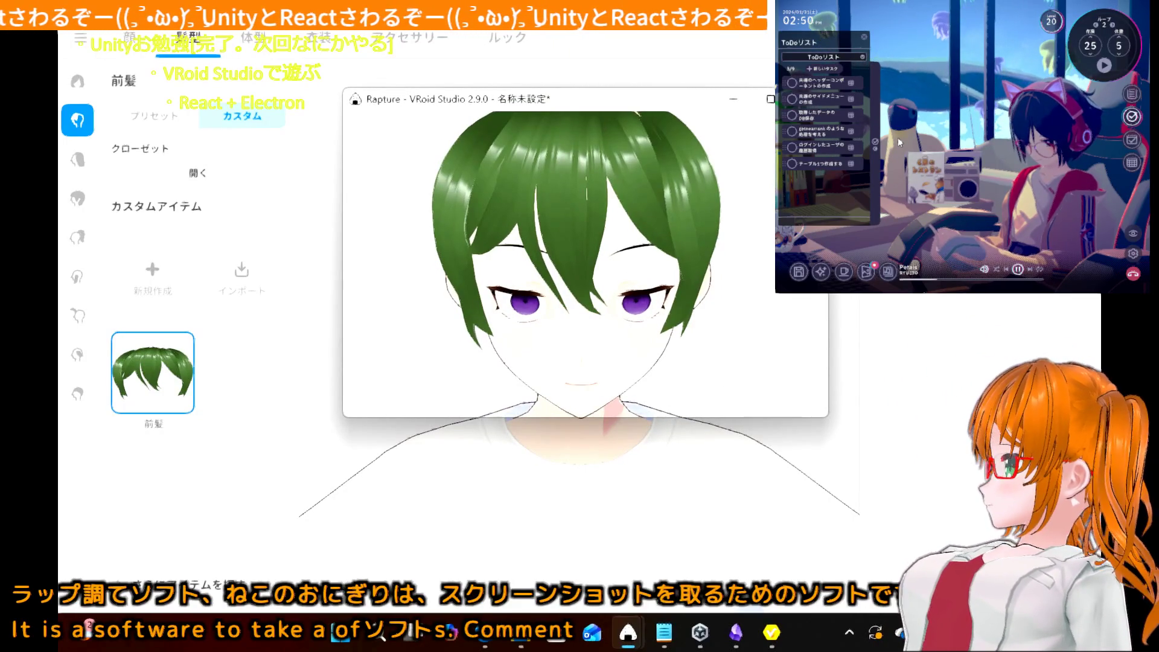
double_click(624, 322)
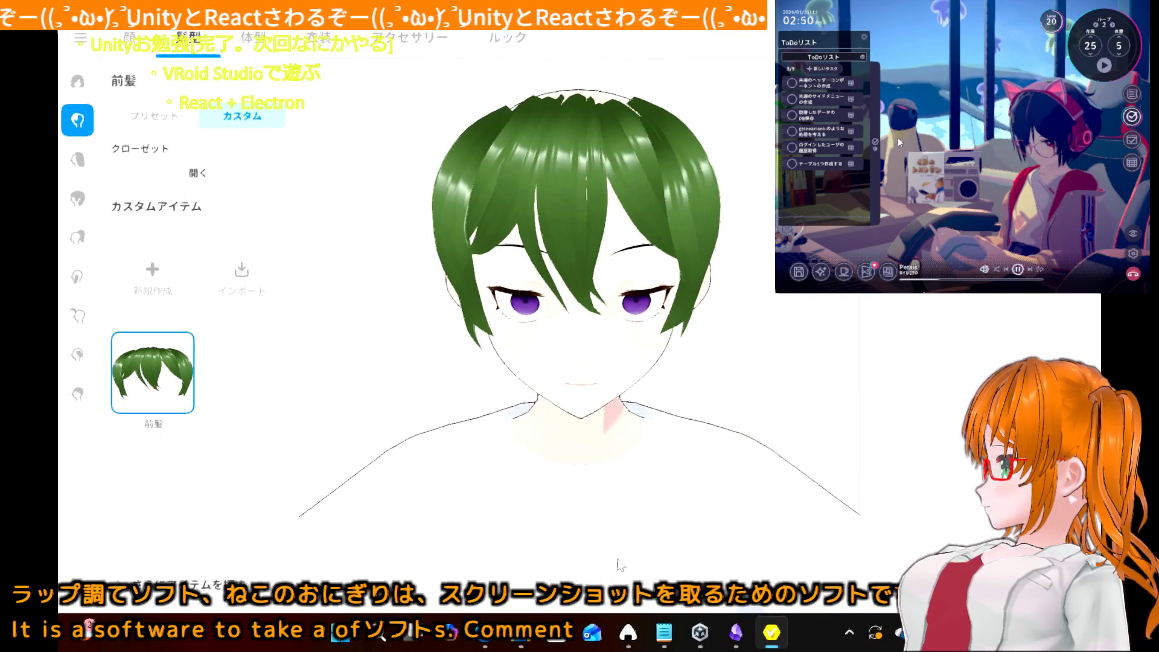
- Bring up the pinned #5C8246 colour capture and minimize it
mouse_move(629, 630)
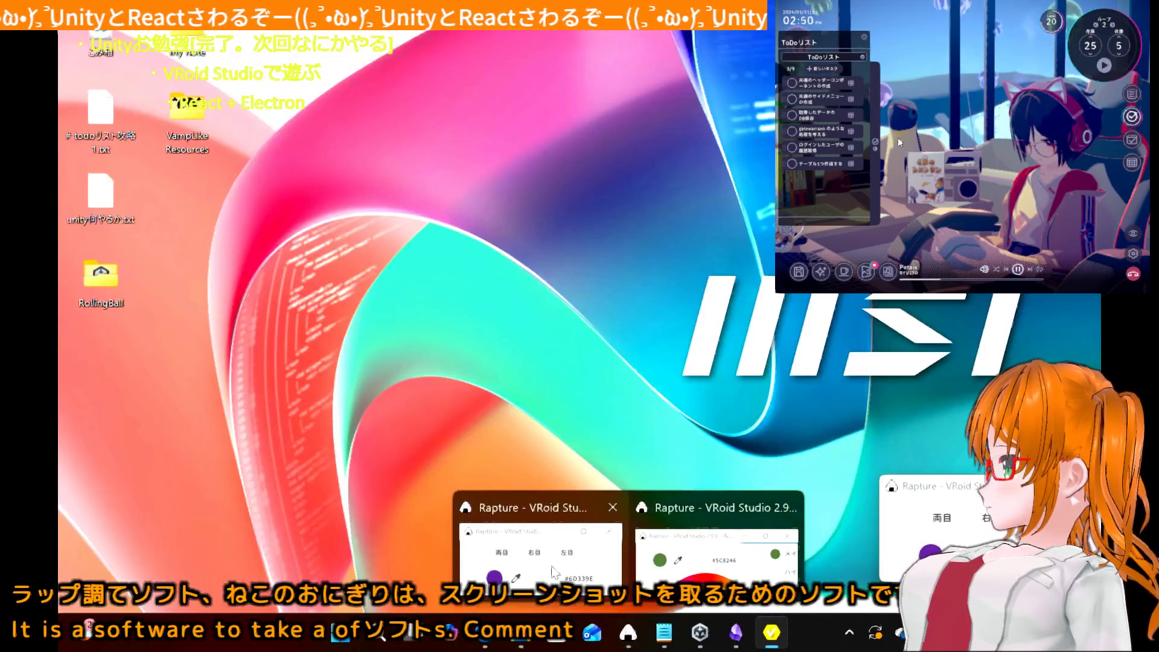
left_click(712, 551)
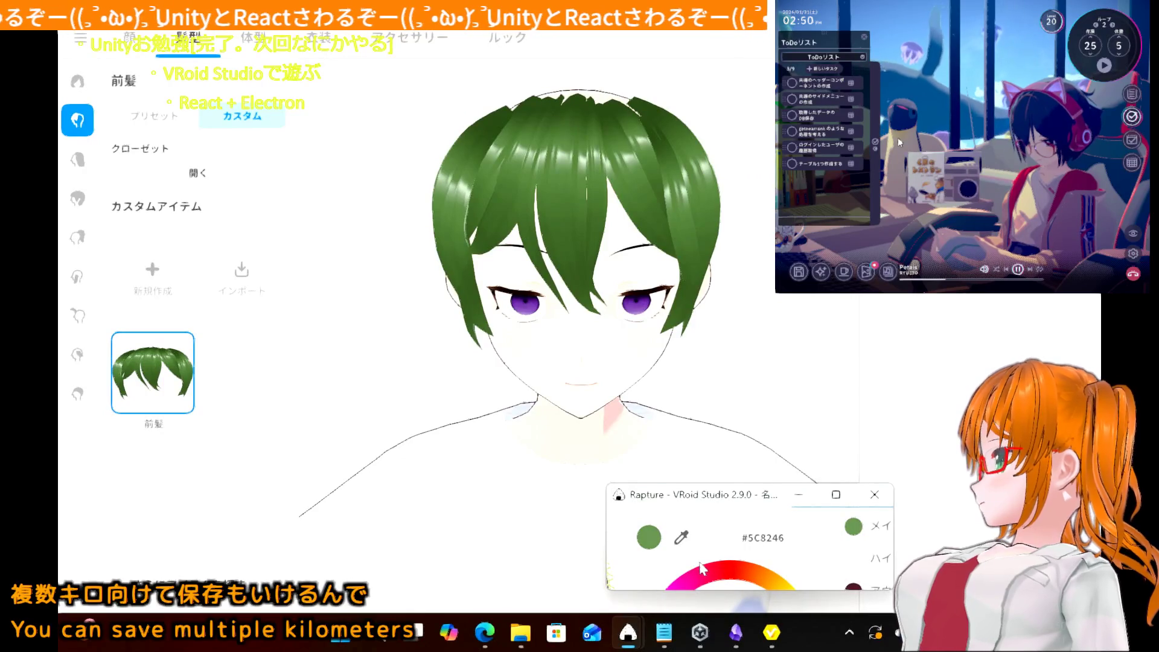
scroll(702, 568, "down", 3, "ctrl")
scroll(702, 567, "up", 3, "ctrl")
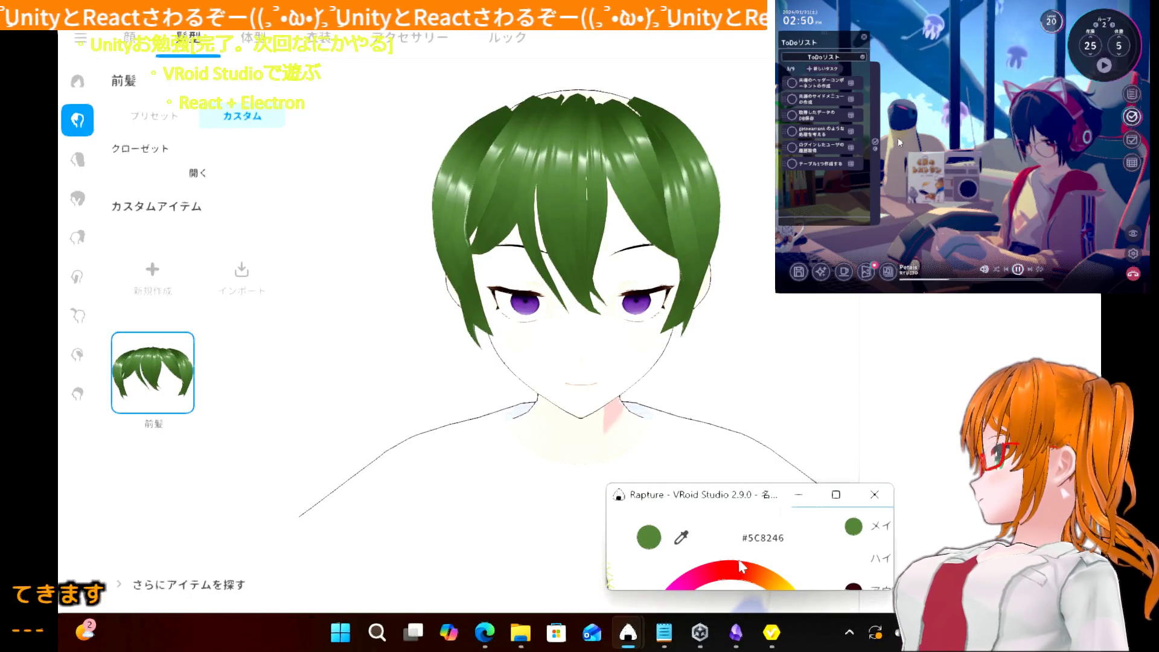
left_click(798, 495)
right_click(628, 633)
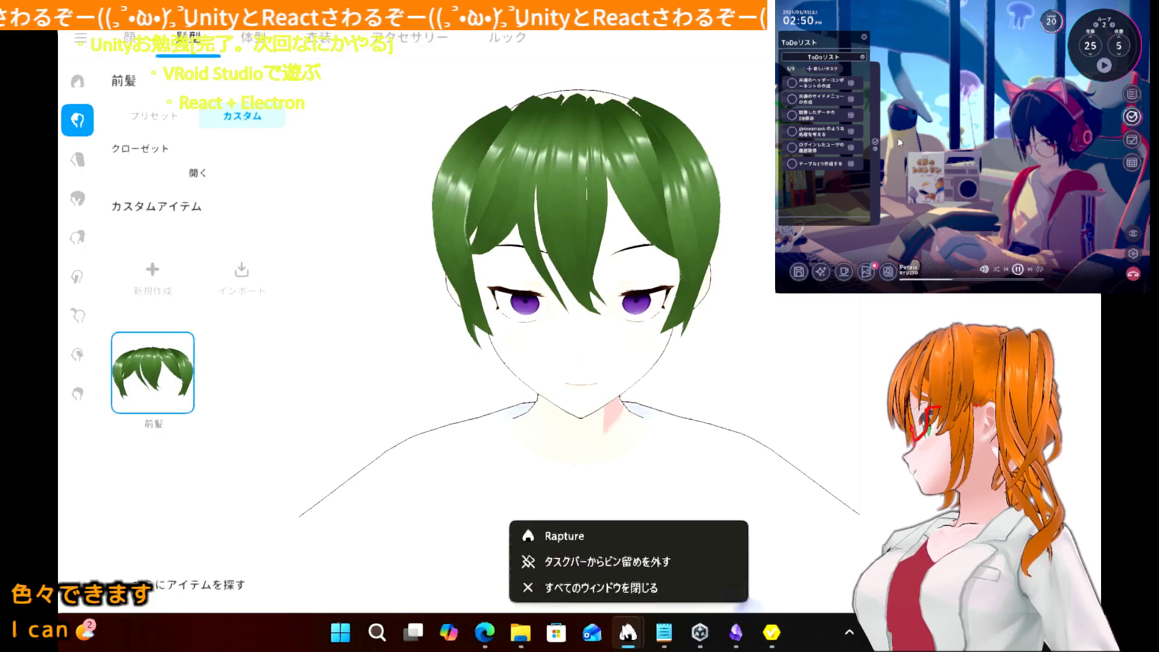
- Capture the avatar's head again and set the pen colour to red
left_click(561, 539)
left_click_drag(360, 104, 880, 429)
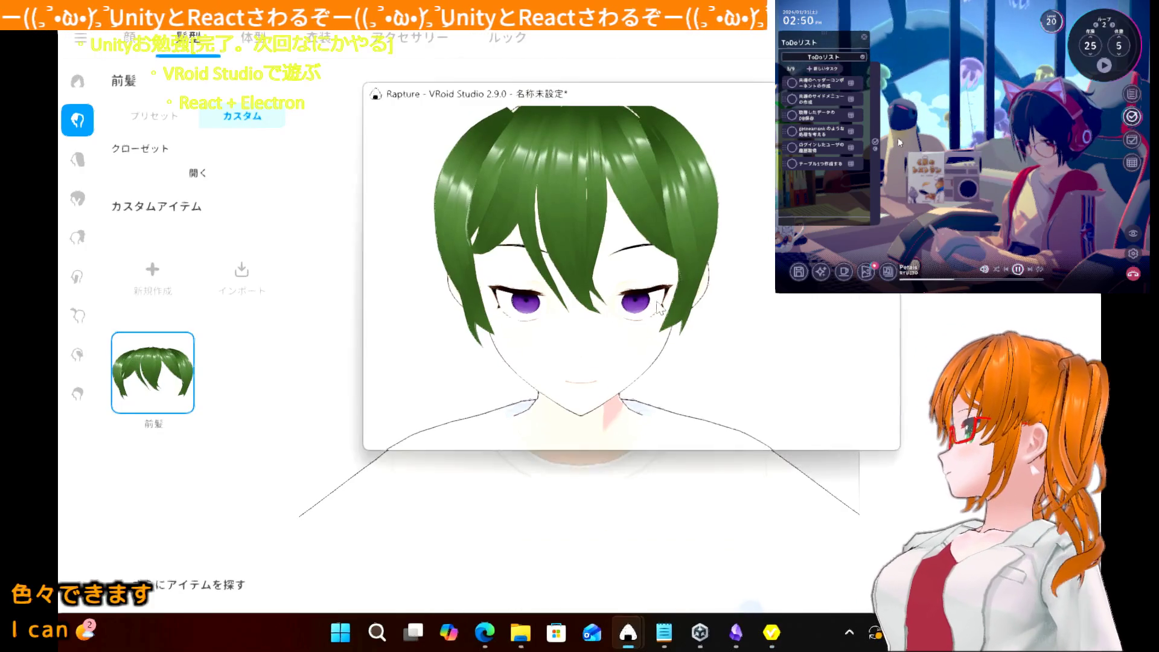
right_click(481, 180)
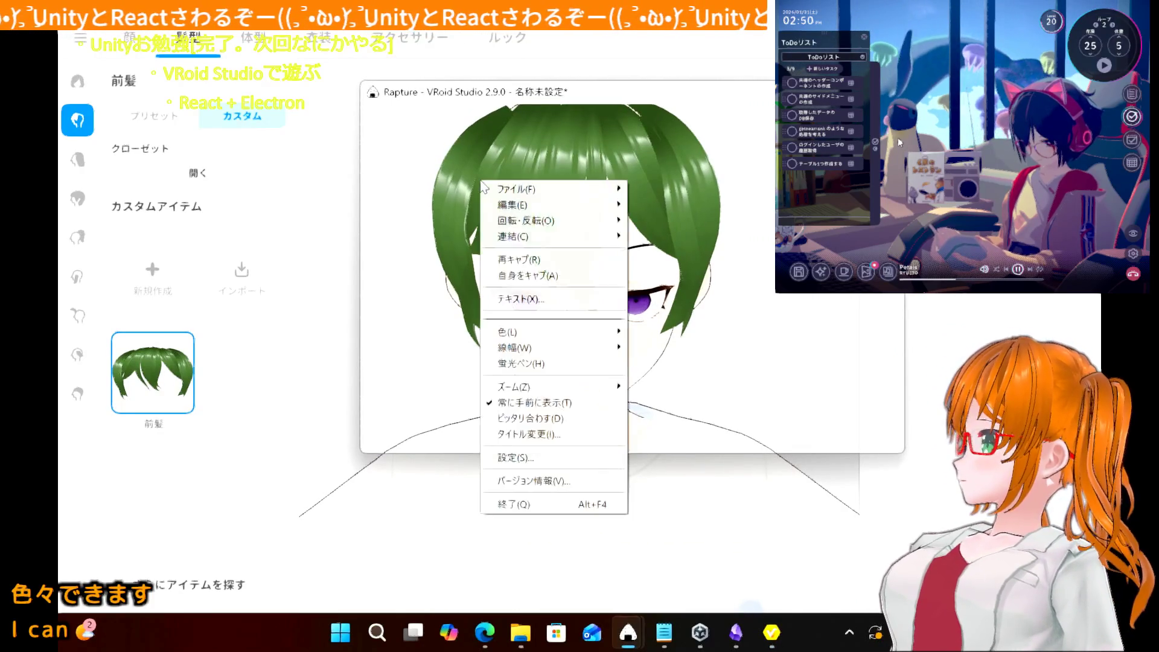
mouse_move(609, 332)
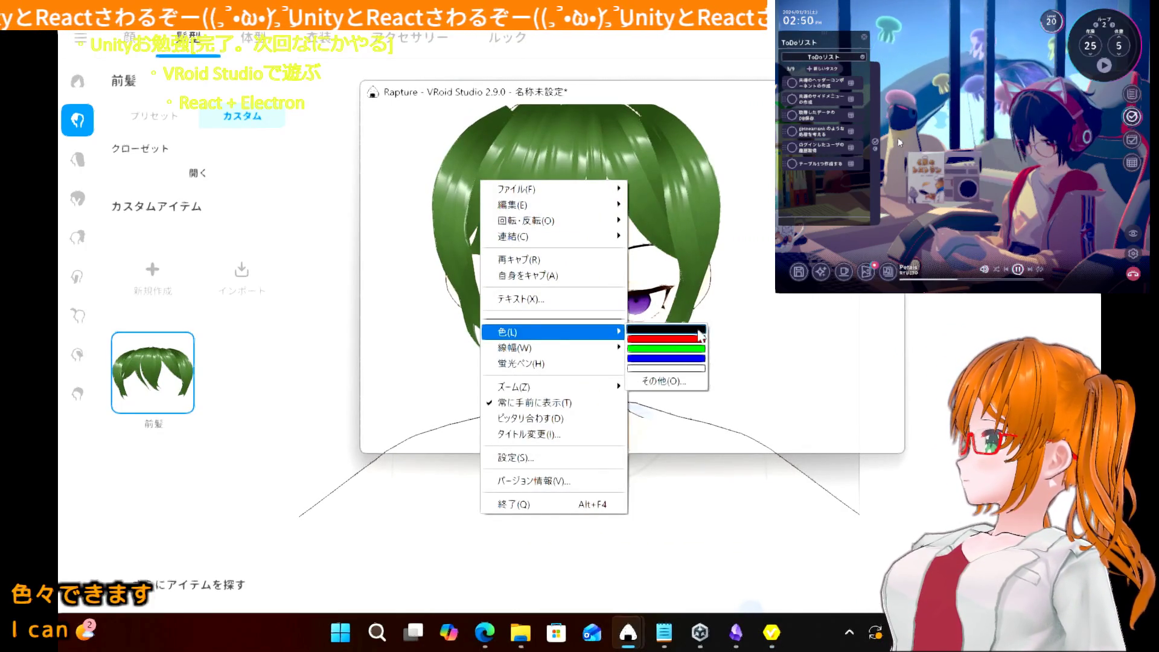
left_click(688, 338)
- Use a thicker line width and scribble red loops around the avatar's right eye
right_click(543, 236)
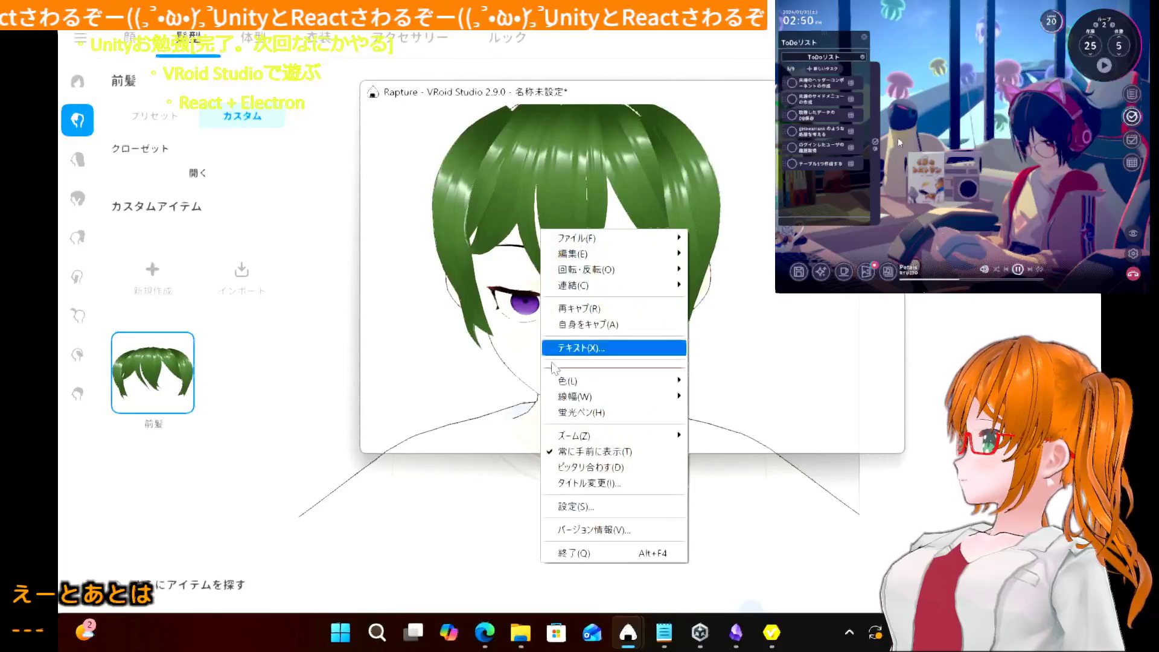
mouse_move(579, 399)
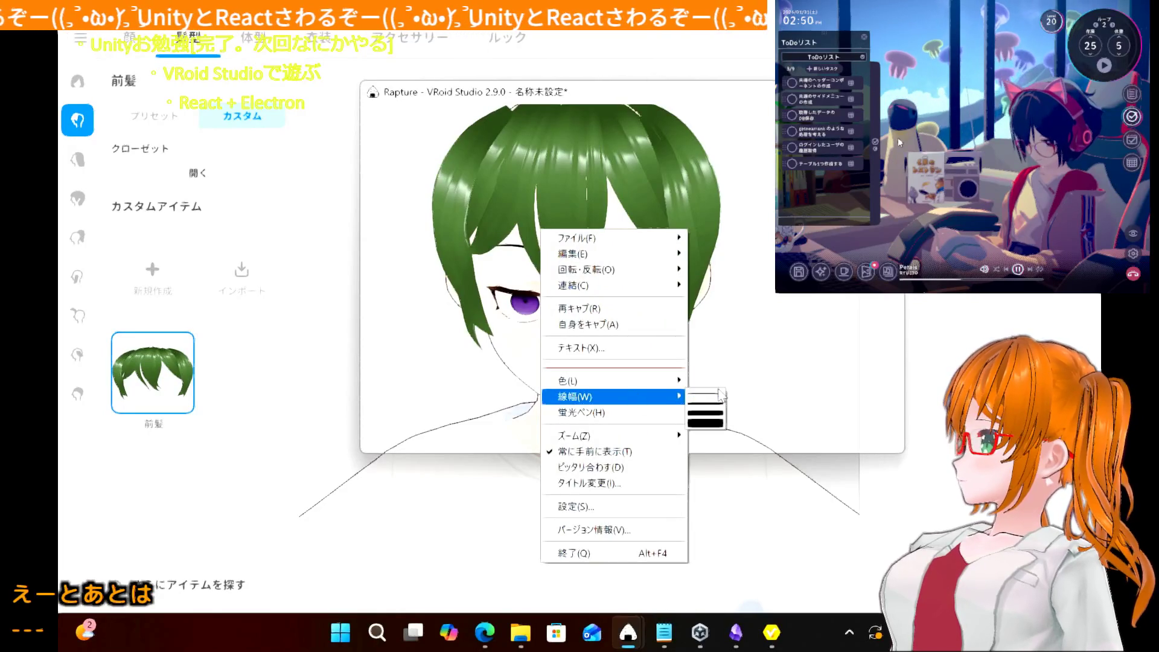
left_click(704, 413)
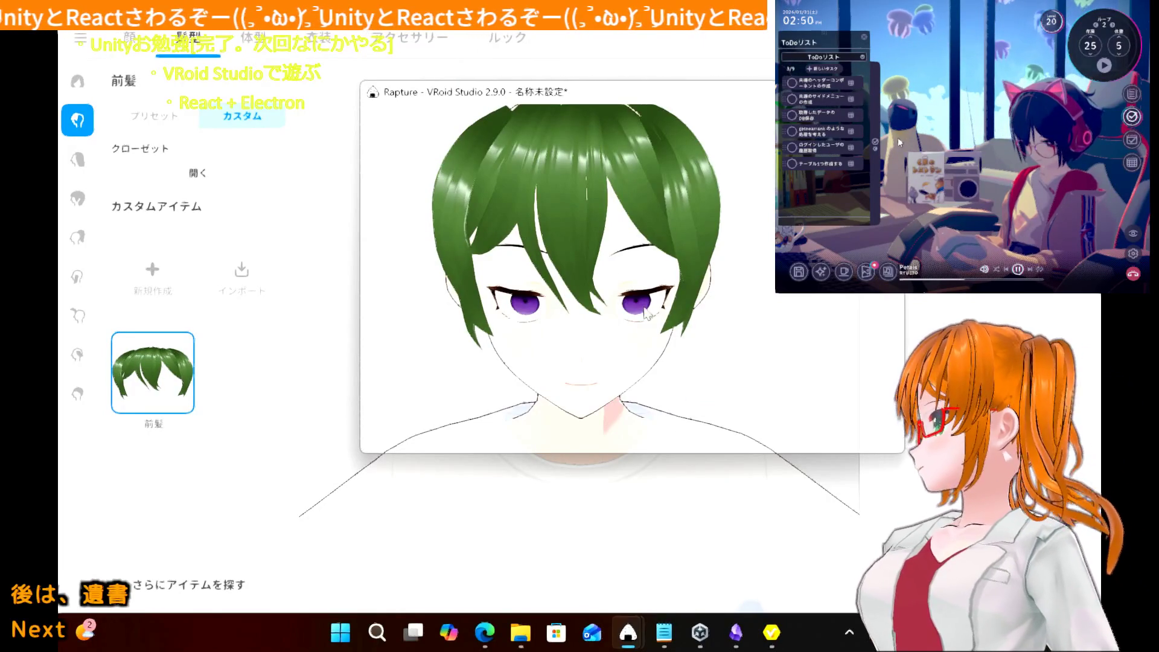
mouse_move(685, 302)
left_mouse_down()
mouse_move(754, 279)
mouse_move(664, 232)
mouse_move(625, 326)
mouse_move(718, 181)
mouse_move(656, 289)
mouse_move(657, 320)
left_mouse_up()
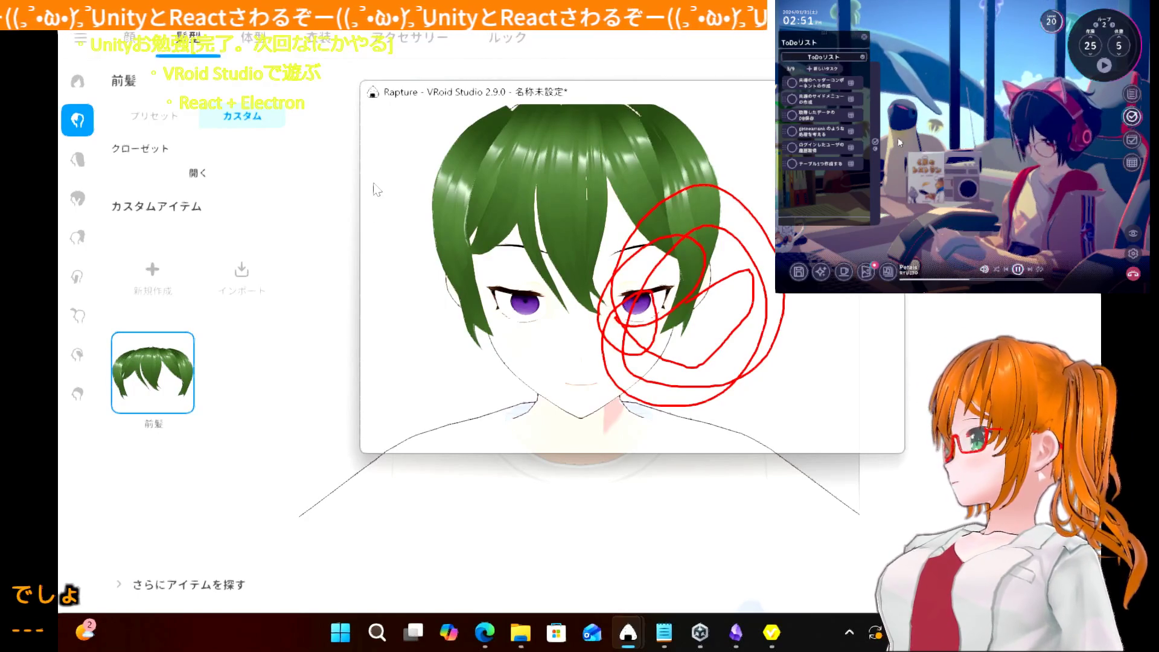
right_click(375, 182)
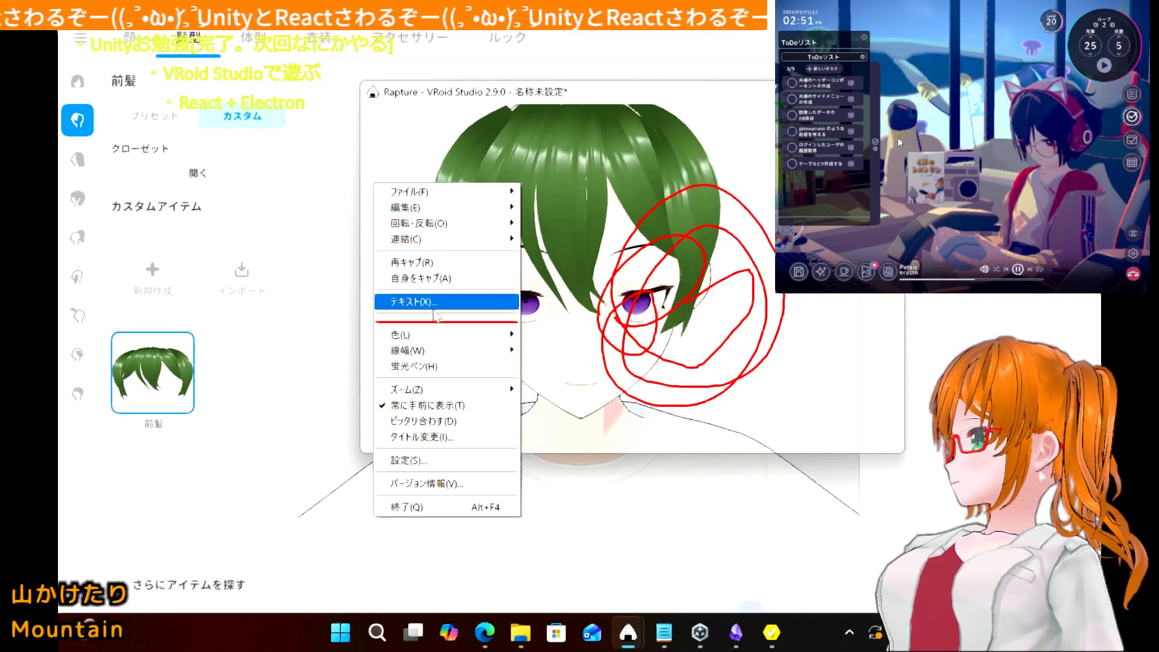
- Enter the caption 'Amazon OK' and place it at the capture's upper left
left_click(430, 303)
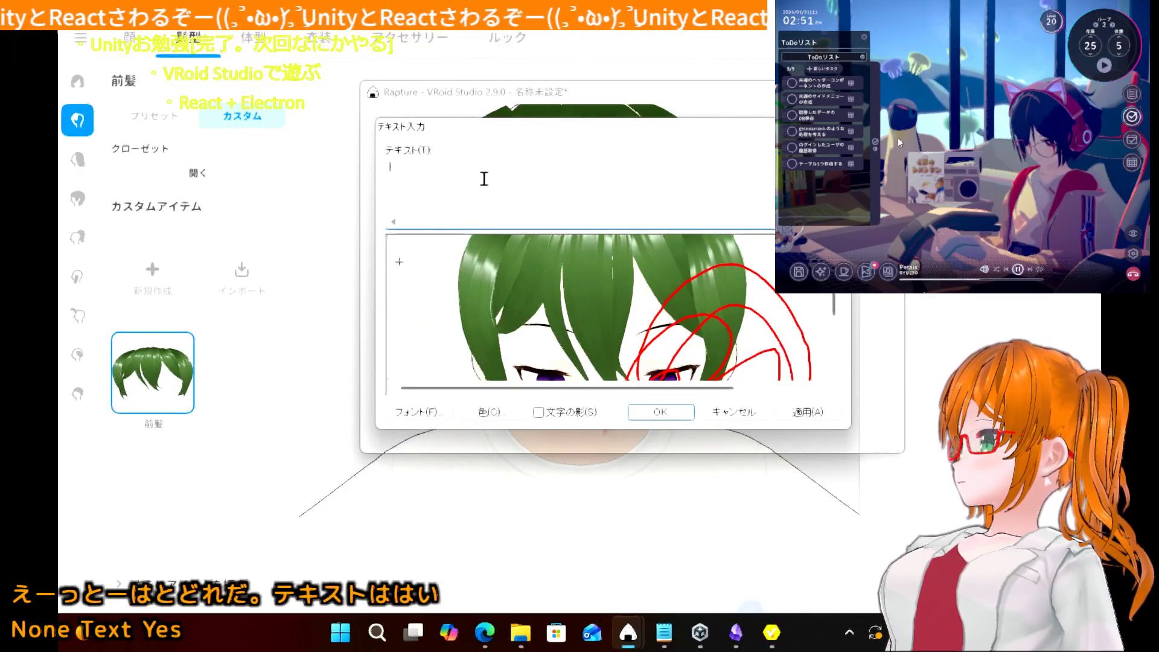
type("AM")
key("BackSpace")
key("BackSpace")
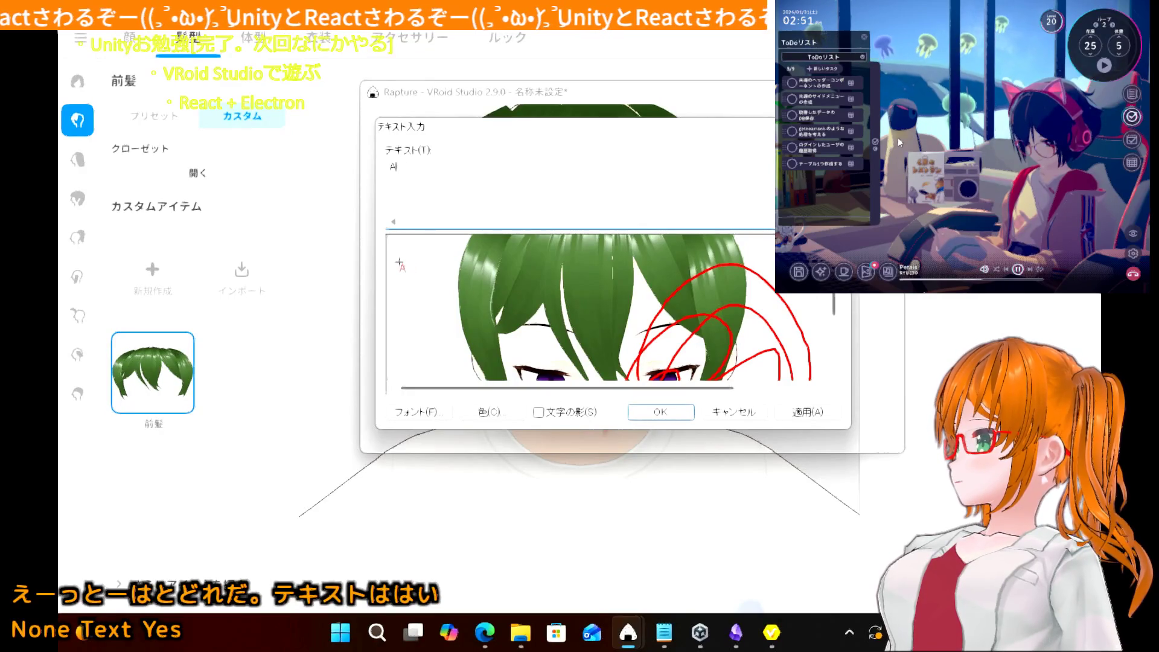
type("Amazon OK")
key("alt+a")
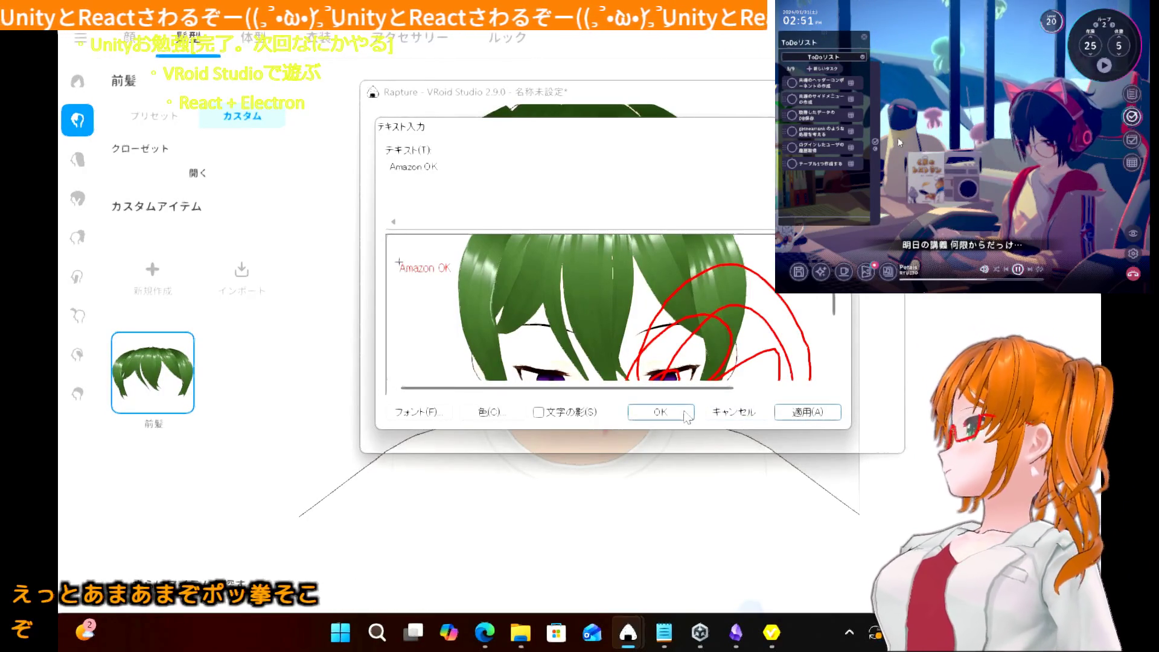
left_click(660, 412)
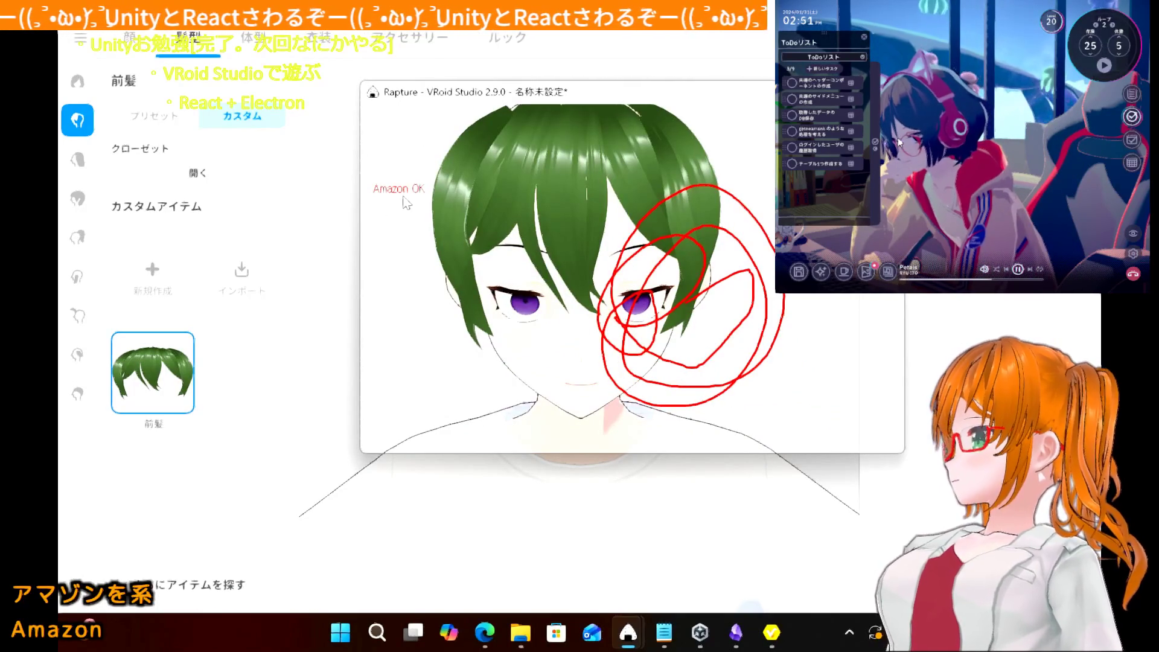
- Circle the 'Amazon OK' text in red, then close the annotated capture
mouse_move(410, 194)
left_mouse_down()
mouse_move(367, 185)
mouse_move(432, 171)
mouse_move(417, 199)
mouse_move(394, 201)
mouse_move(362, 178)
left_mouse_up()
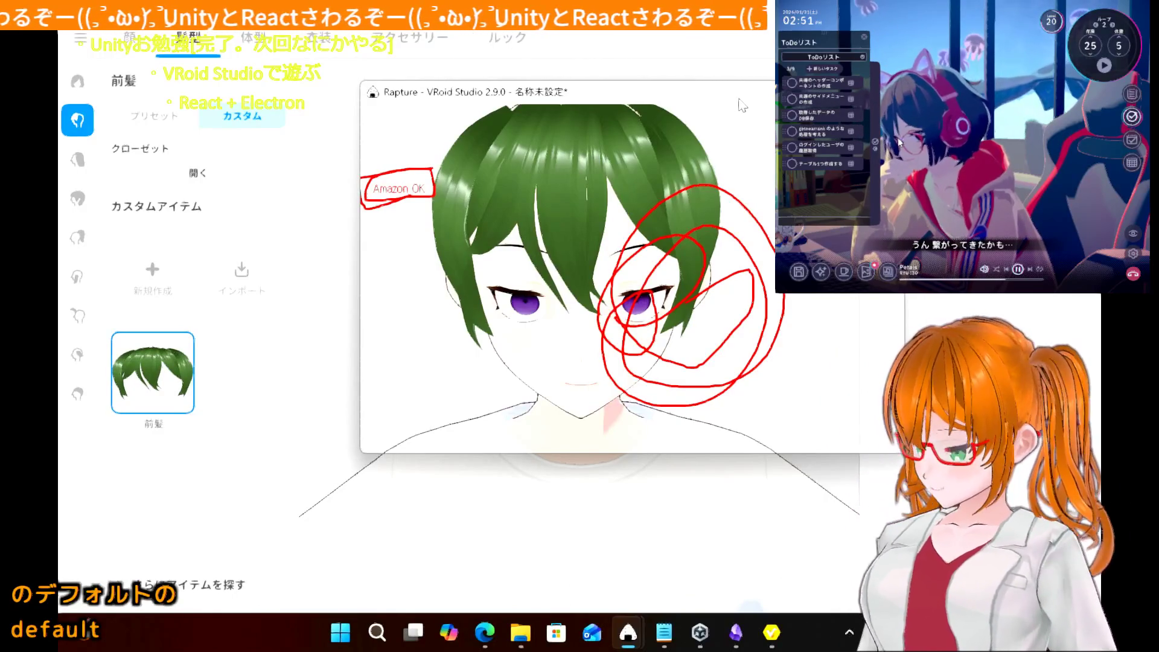
right_click(710, 162)
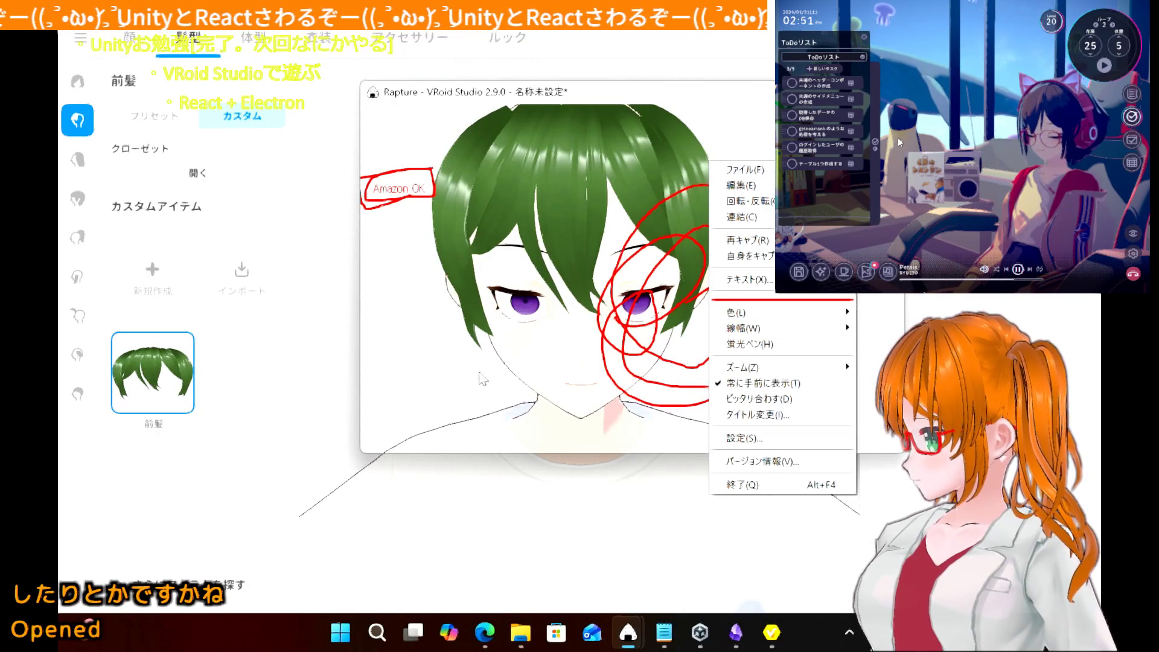
left_click(643, 430)
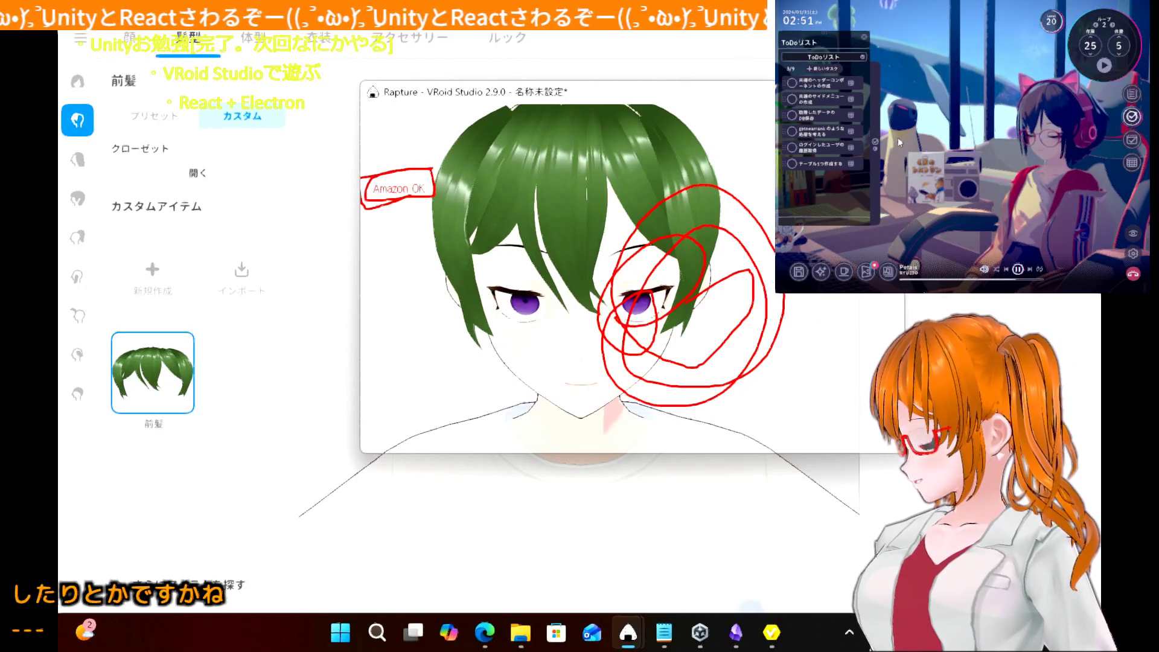
double_click(494, 350)
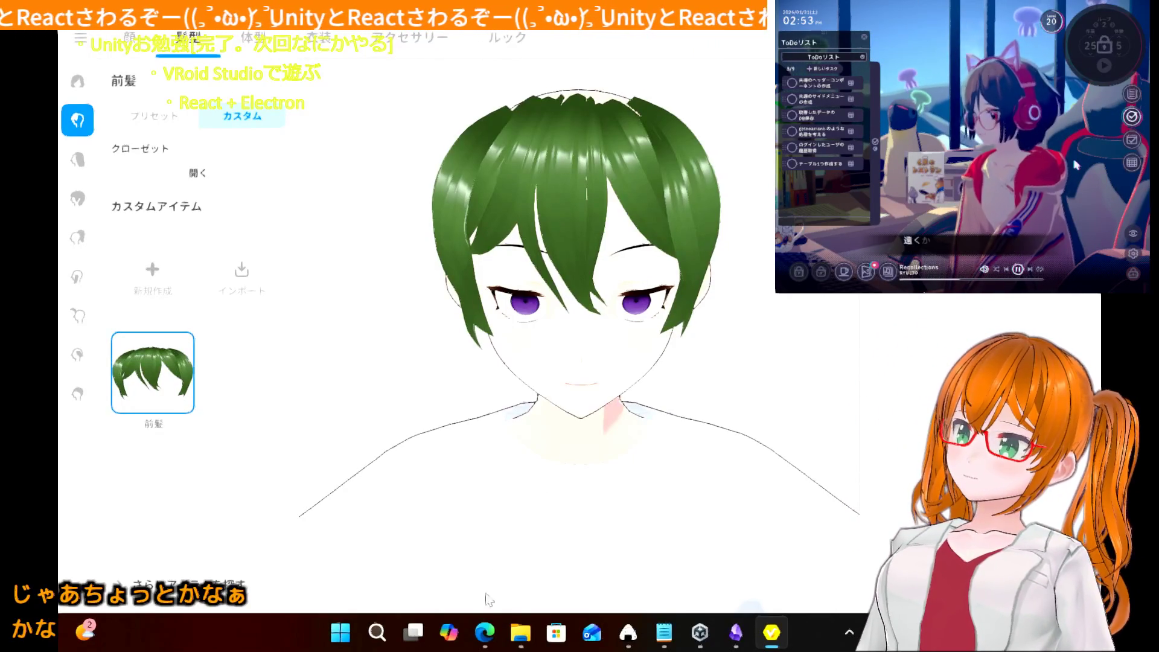
- In Edge, replace the Unreal Engine query with a Bing search for 'Booth VRM'
left_click(484, 632)
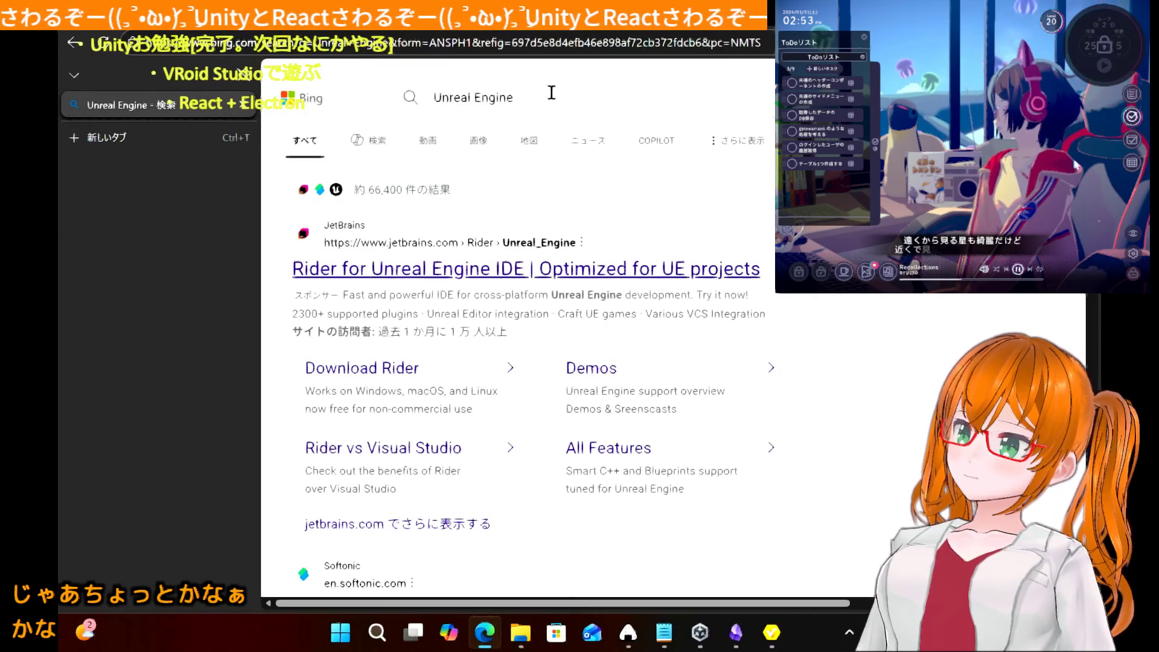
left_click_drag(566, 101, 430, 99)
type("Booth")
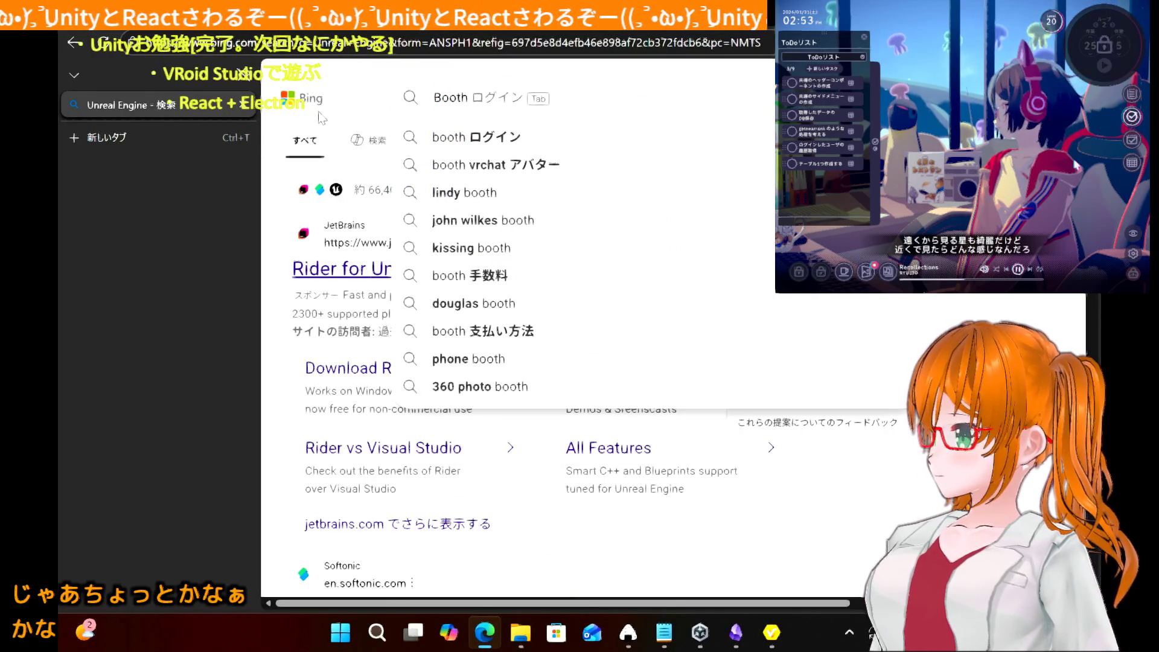
type(" VRM")
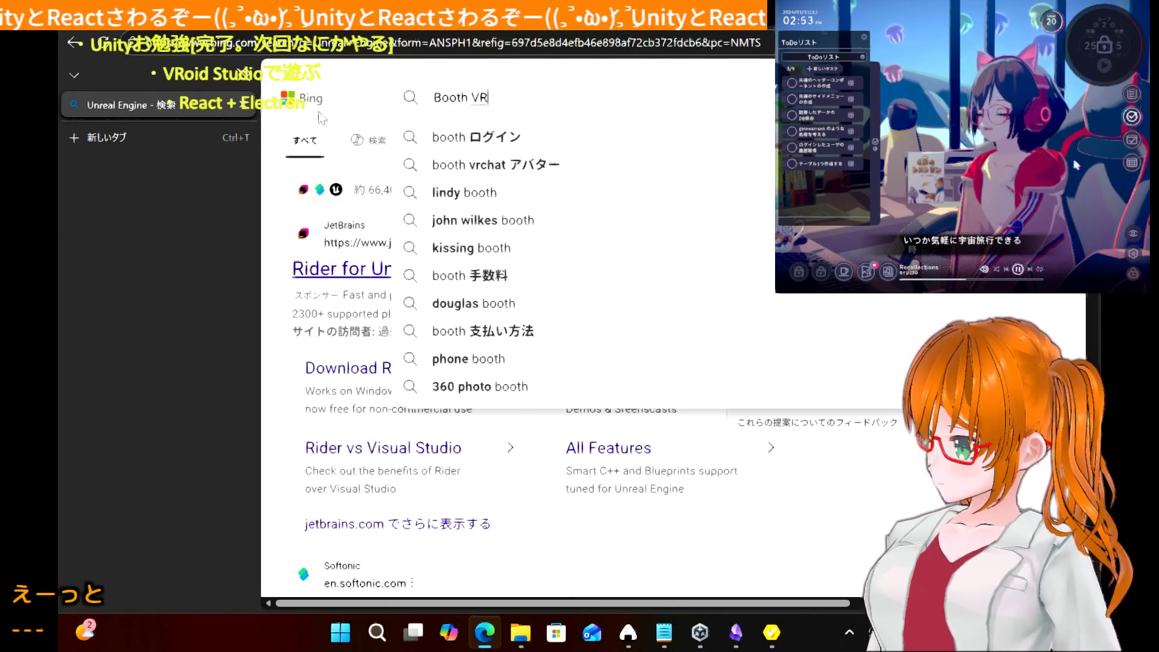
key("Return")
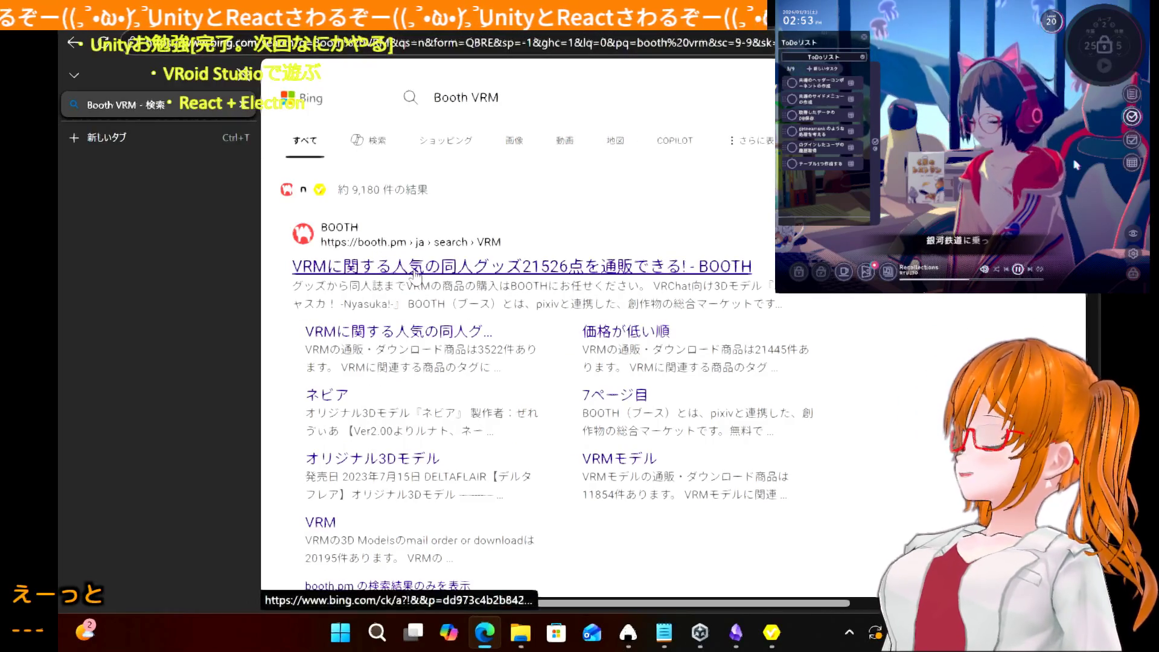
- Open BOOTH's VRM results from Bing and scroll through the avatar listings
left_click(414, 269)
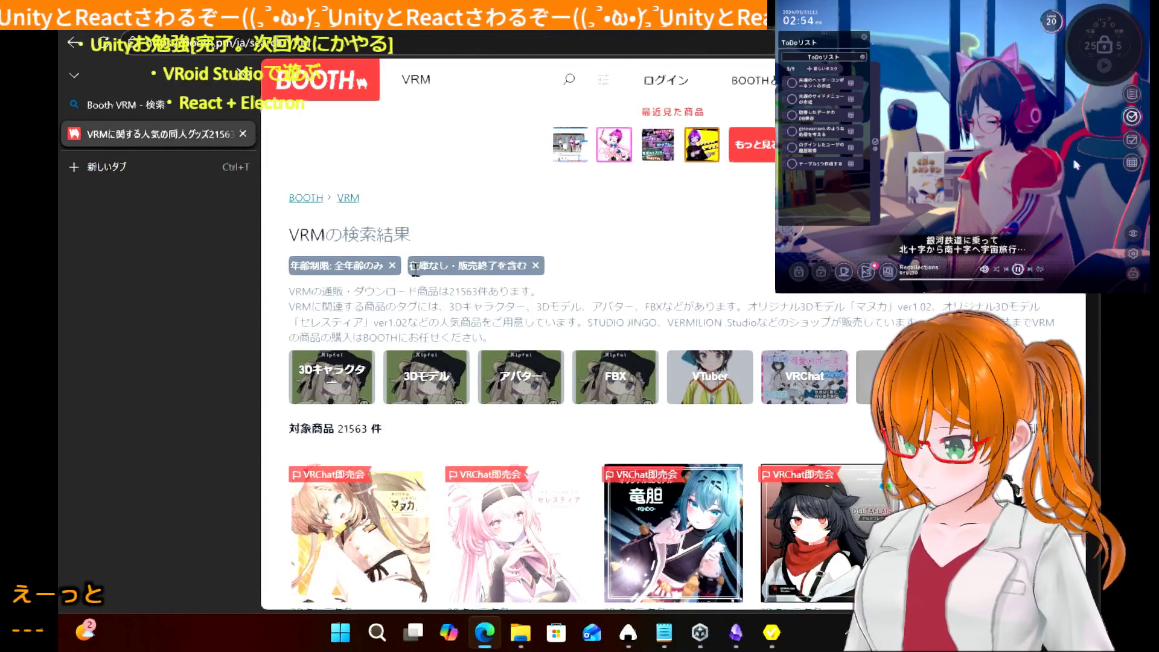
scroll(511, 309, "down", 2)
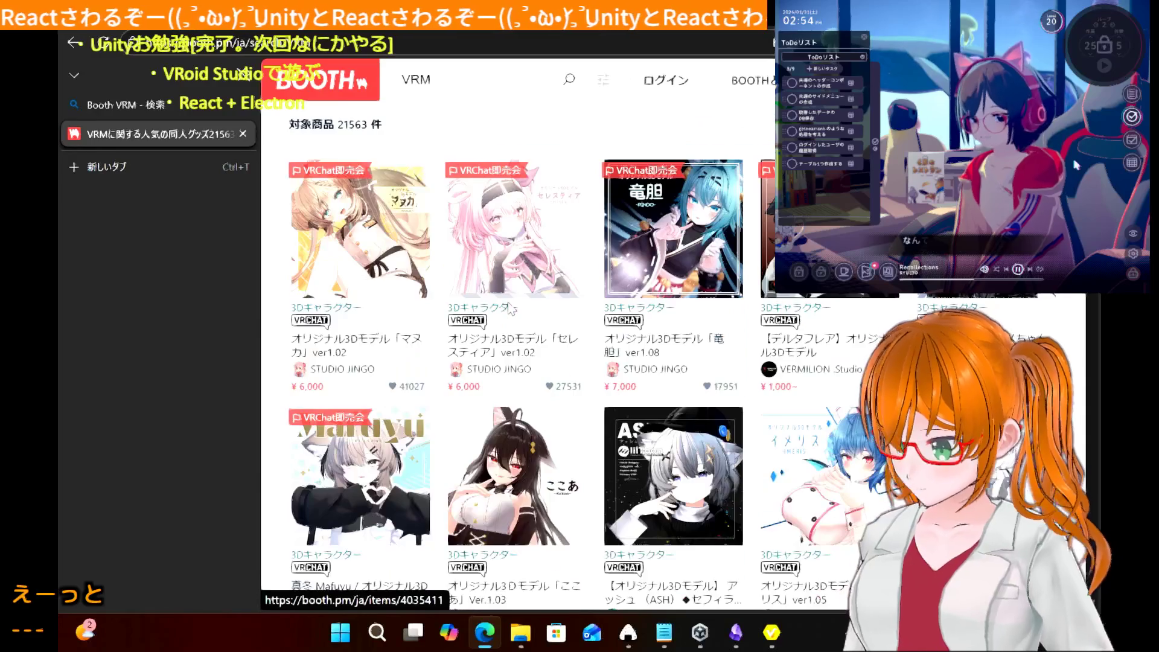
scroll(511, 309, "down", 10)
scroll(510, 308, "down", 10)
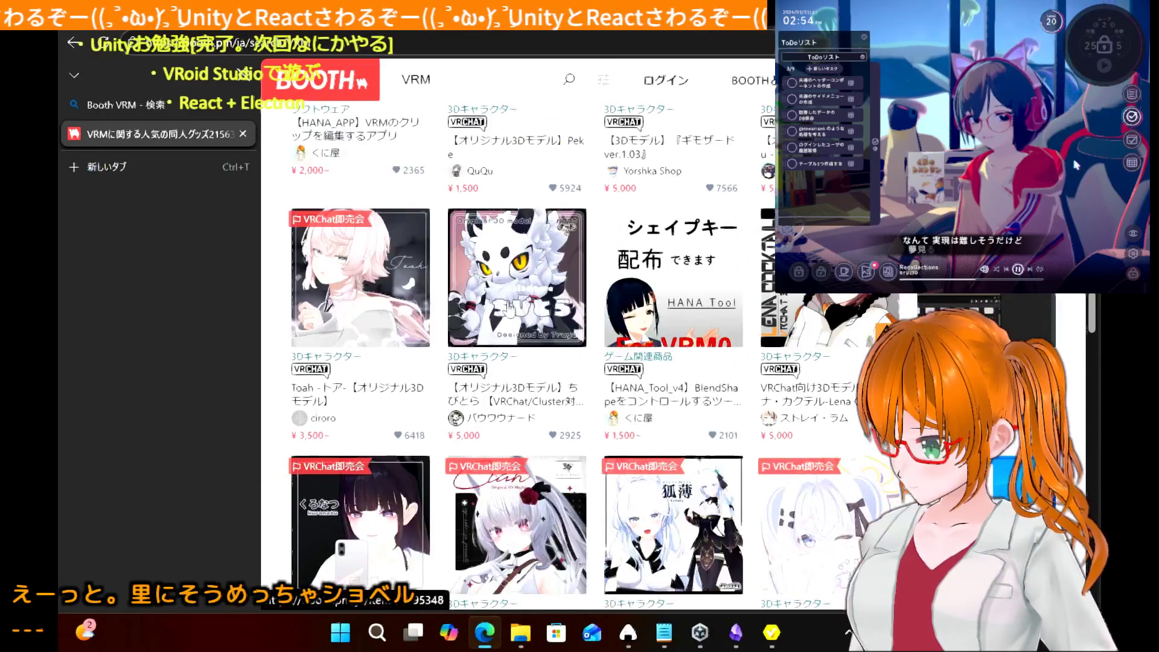
scroll(509, 309, "down", 10)
scroll(510, 309, "up", 2)
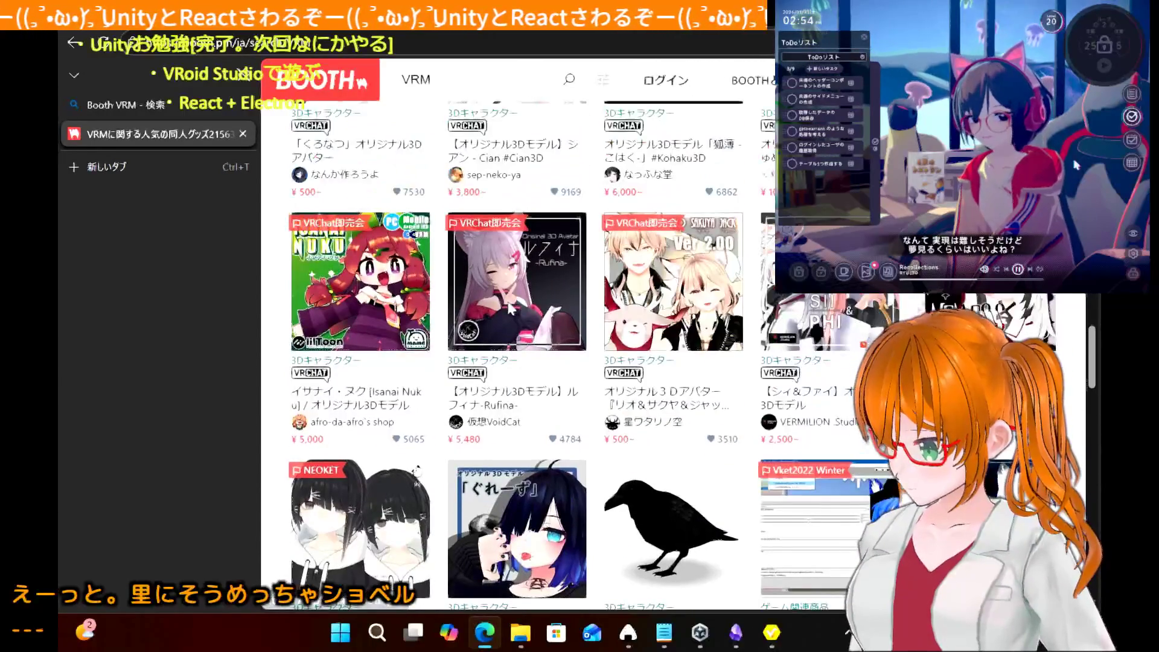
scroll(510, 308, "up", 10)
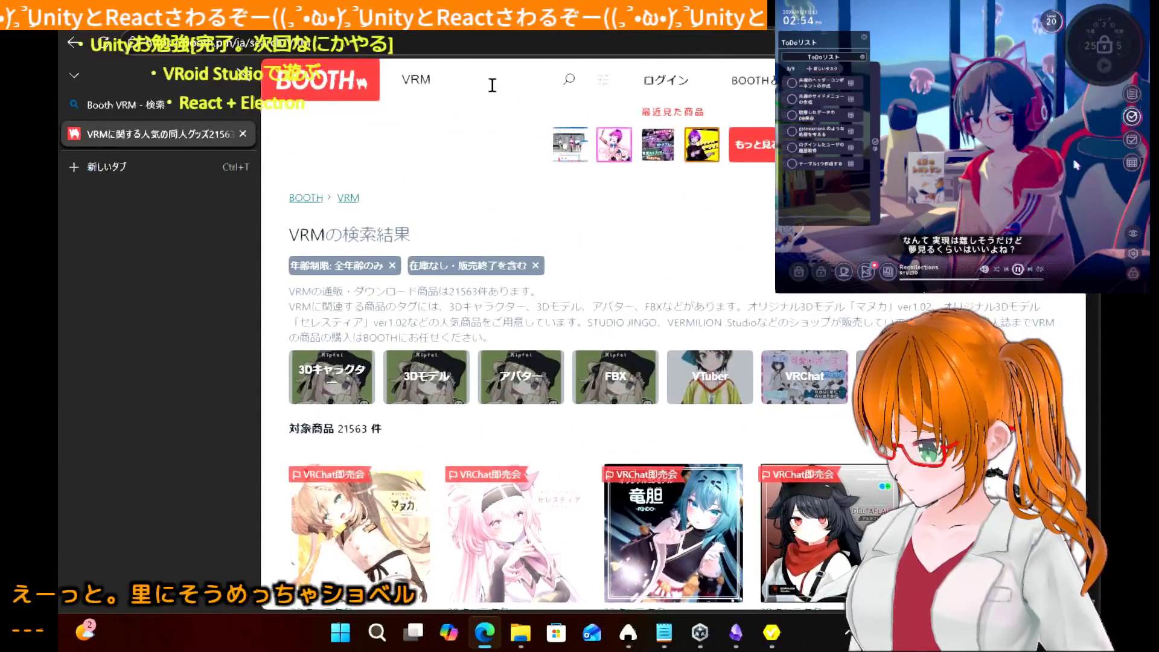
- Search BOOTH for 'VRM 髪型' and browse the hair preset results
left_click(492, 85)
type("かもがt")
key("BackSpace")
key("BackSpace")
key("BackSpace")
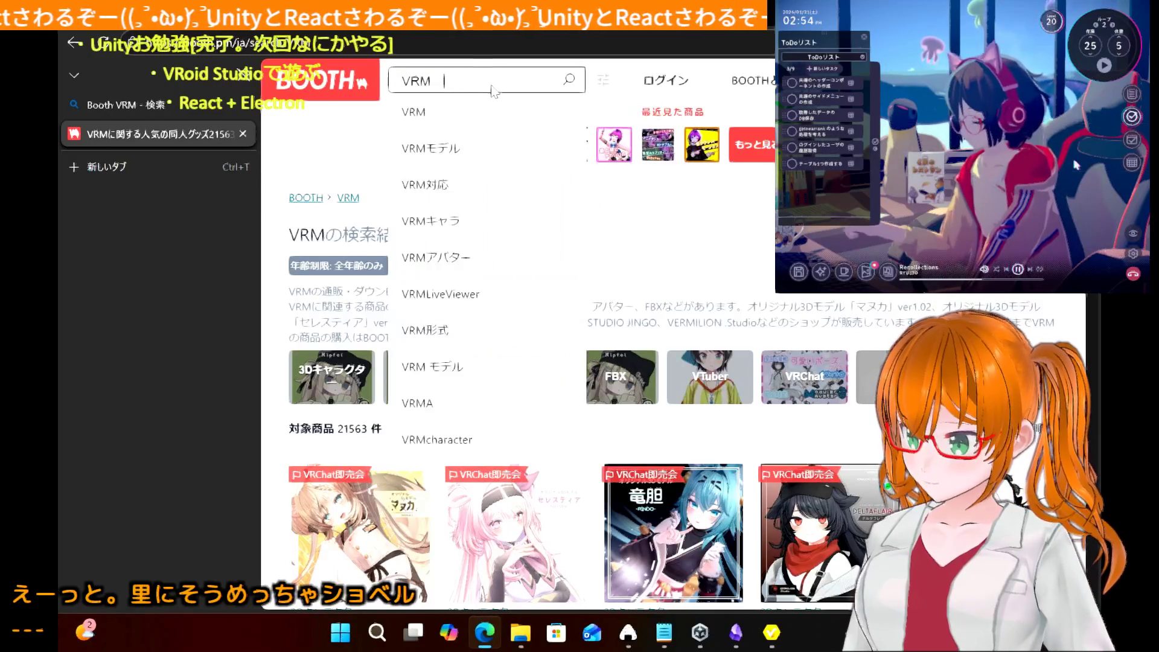
type("kami")
key("space")
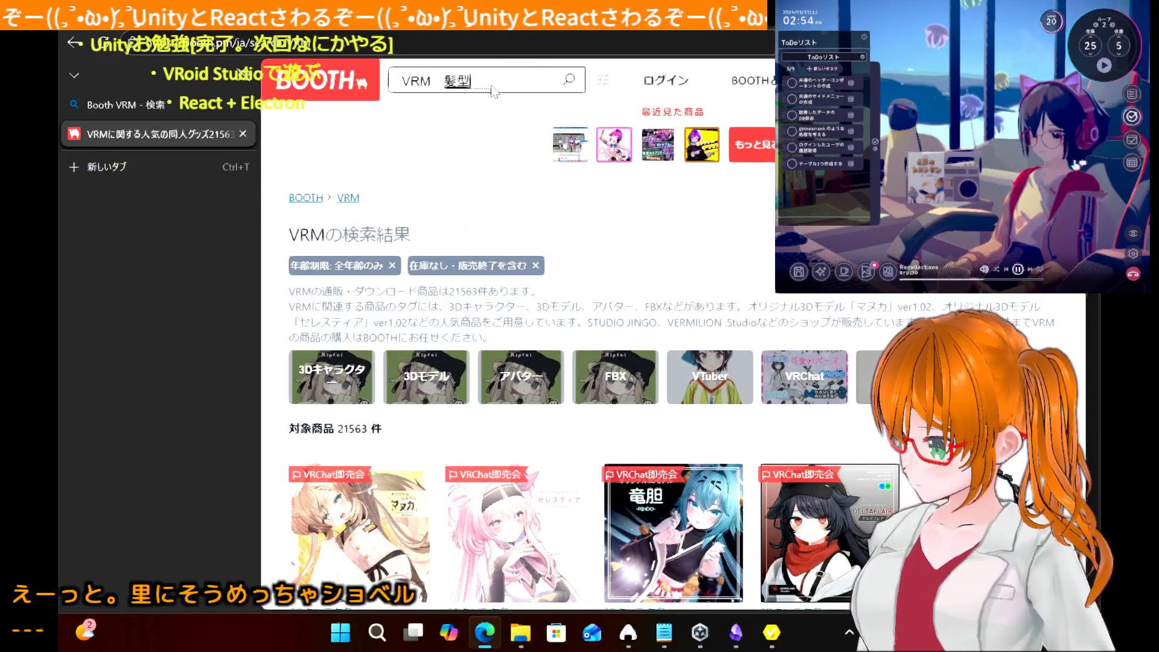
key("Return")
key("Return")
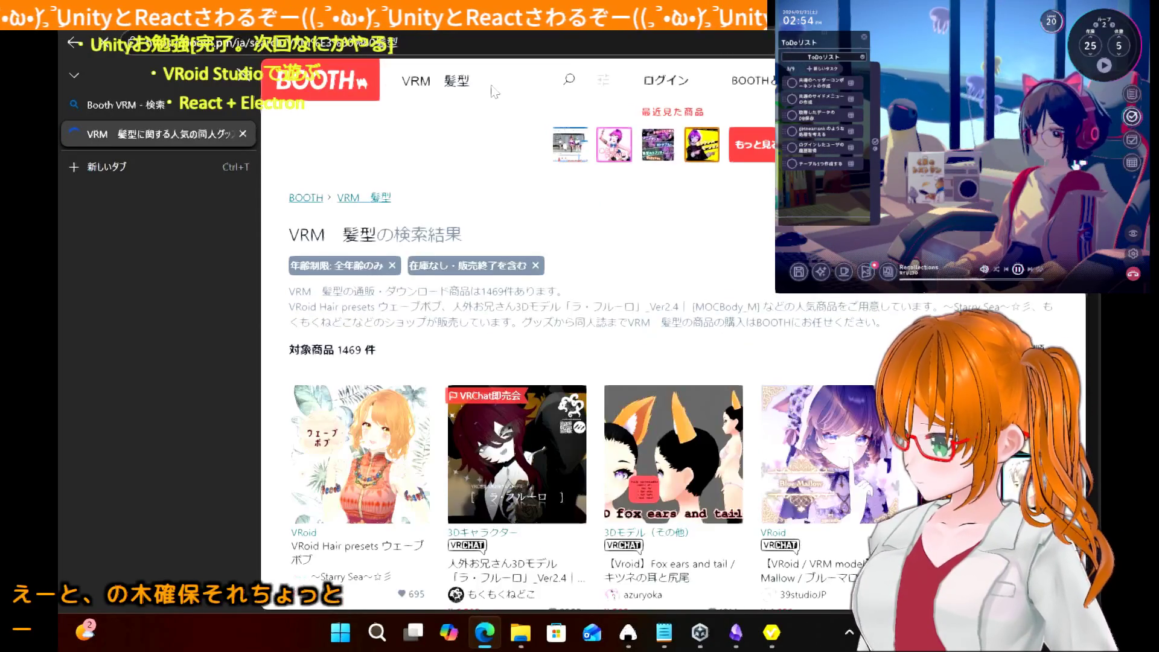
scroll(674, 349, "down", 5)
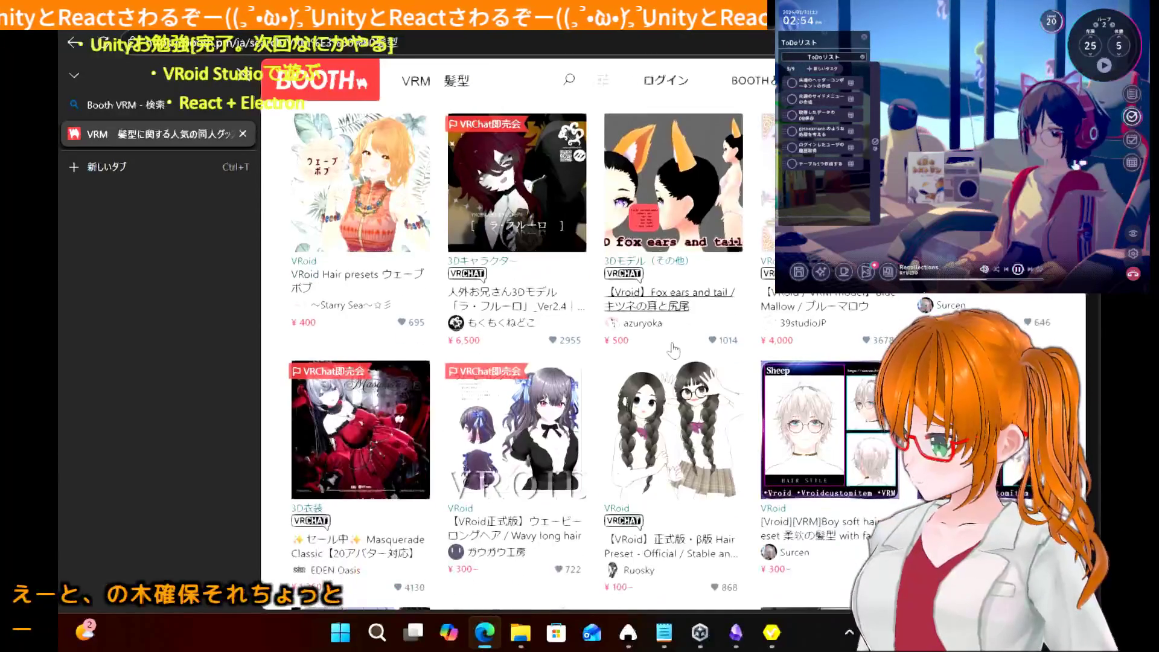
scroll(674, 349, "down", 4)
scroll(674, 349, "down", 3)
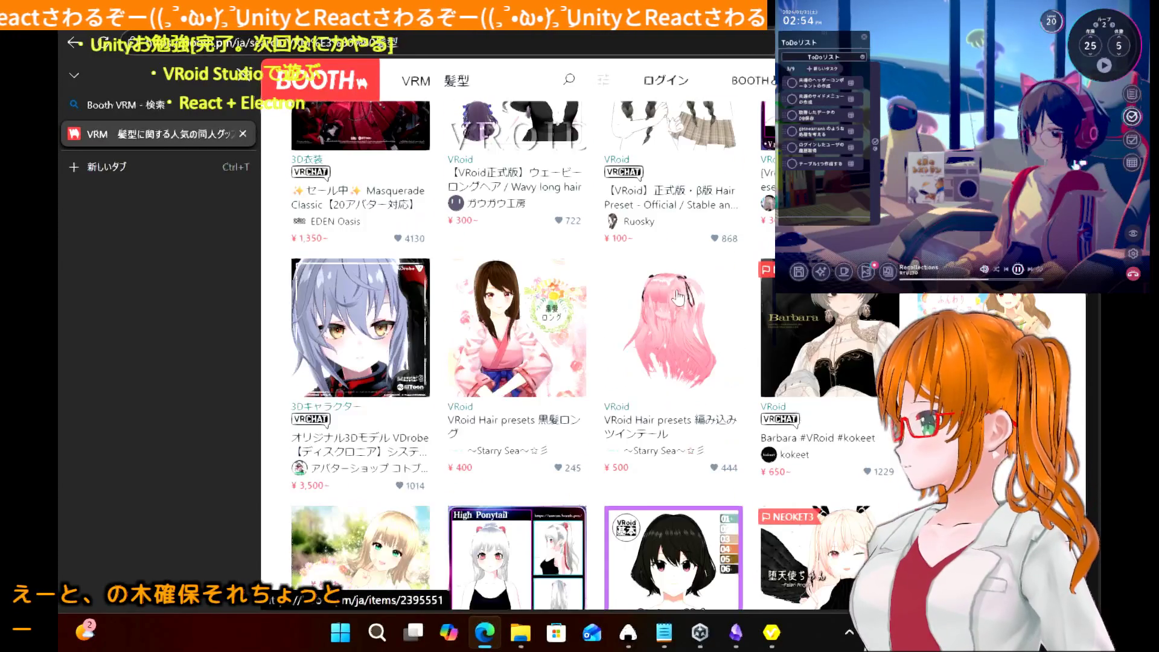
- Open the pink braided twin-tail preset, view its second image, and return to VRoid Studio
left_click(643, 397)
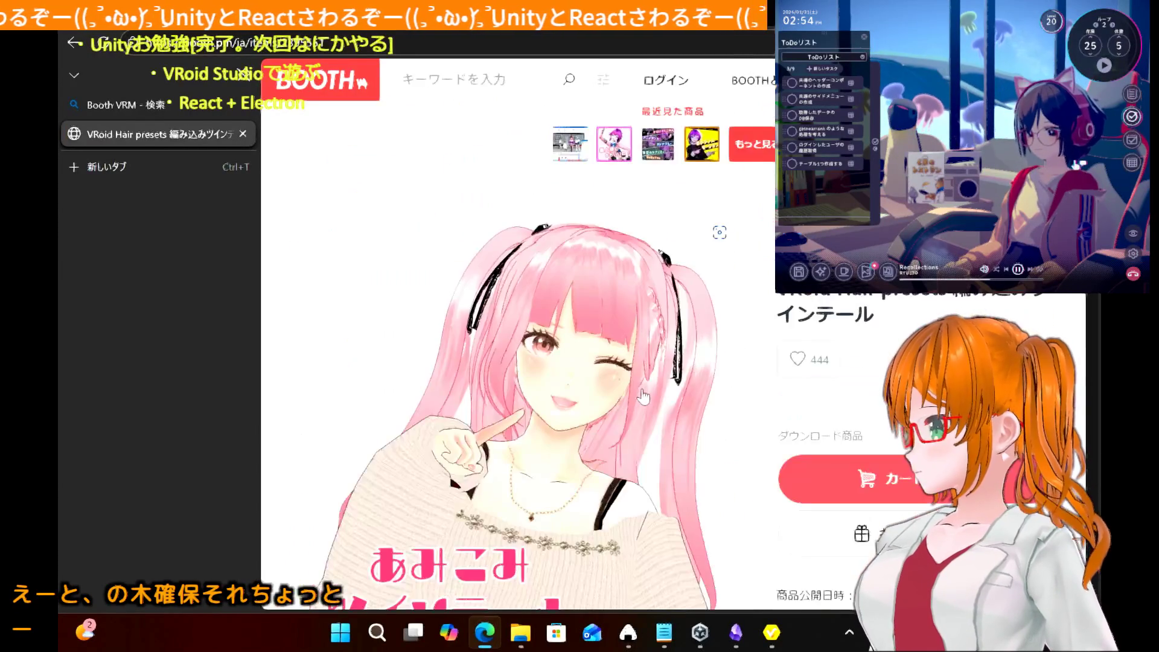
scroll(483, 362, "down", 3)
scroll(483, 362, "down", 5)
scroll(408, 255, "up", 1)
left_click(407, 254)
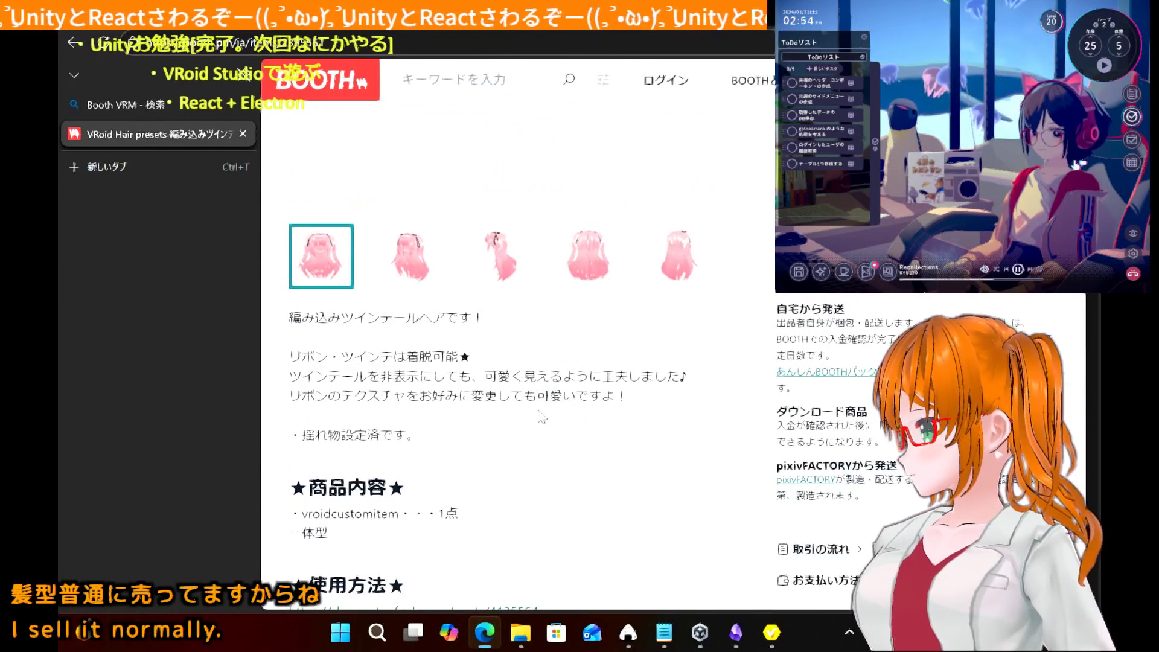
scroll(536, 414, "up", 5)
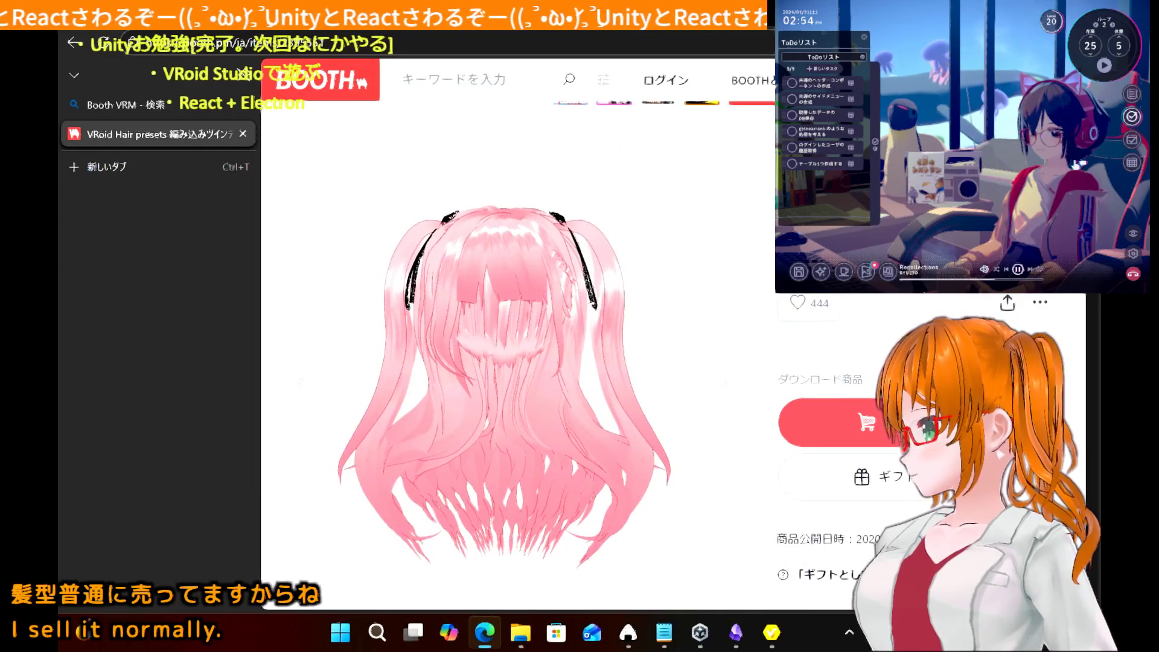
key("alt+Tab")
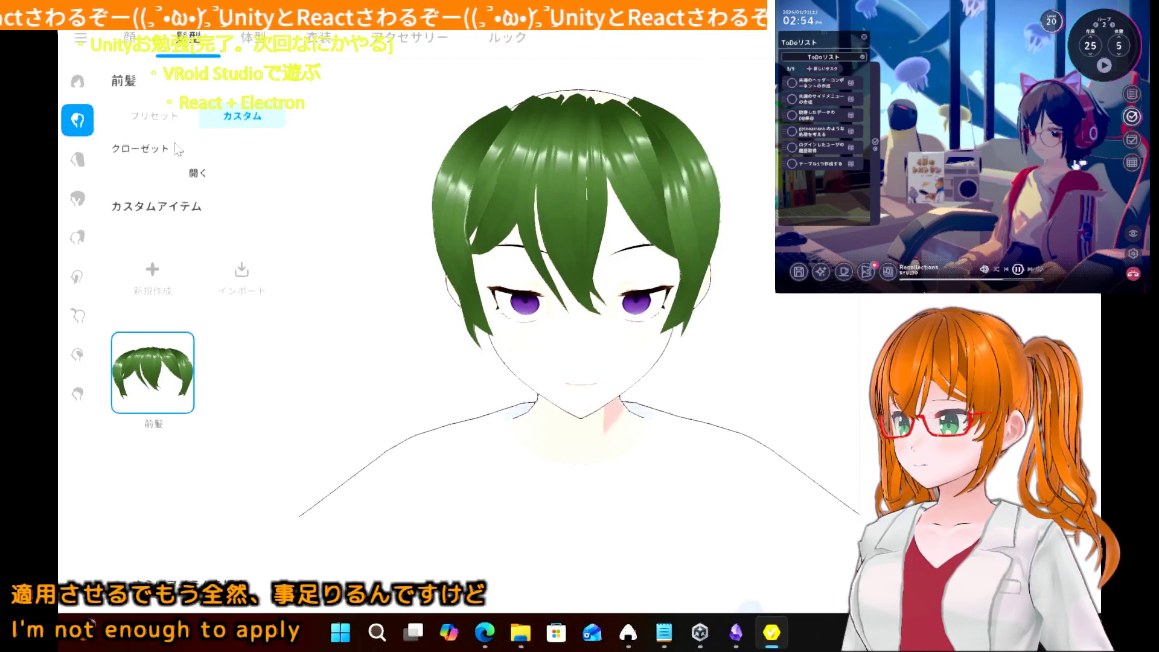
left_click(77, 159)
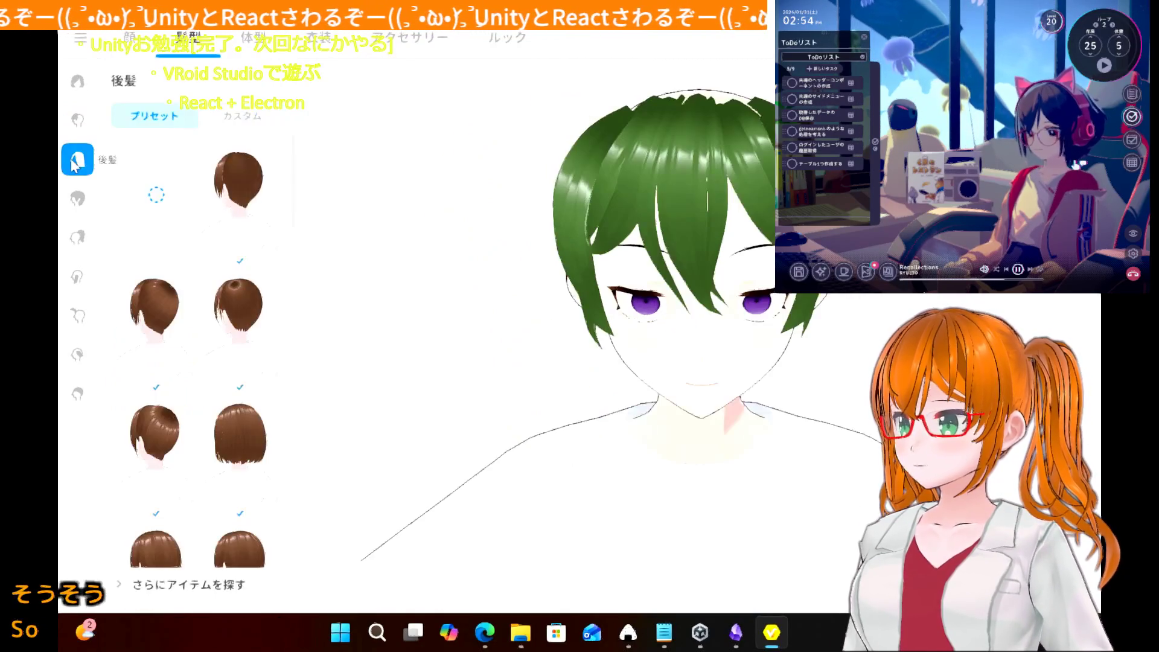
left_click(151, 356)
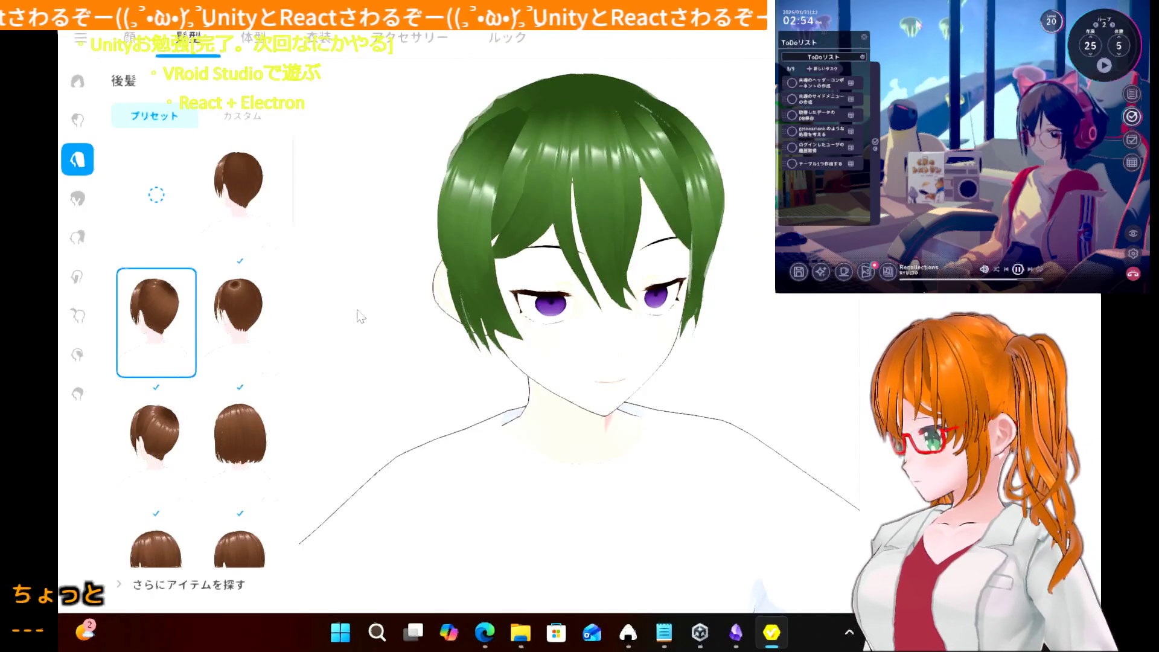
mouse_move(361, 316)
left_mouse_down()
mouse_move(652, 268)
mouse_move(473, 260)
mouse_move(372, 279)
mouse_move(308, 268)
left_mouse_up()
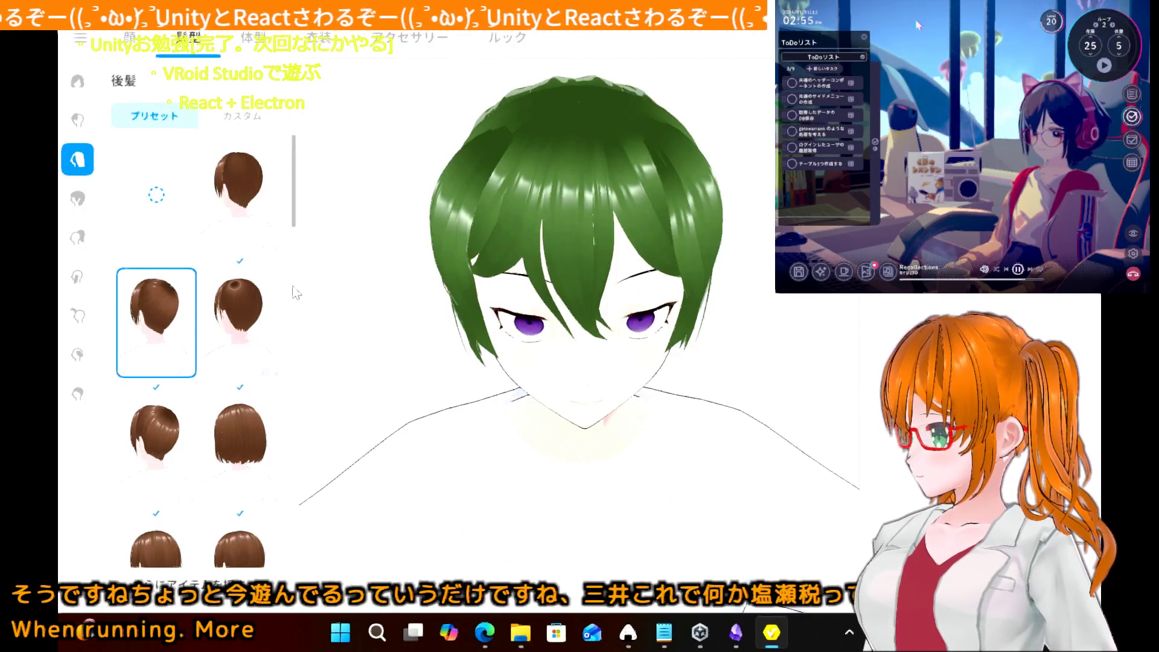
mouse_move(459, 266)
left_mouse_down()
mouse_move(573, 261)
mouse_move(520, 259)
left_mouse_up()
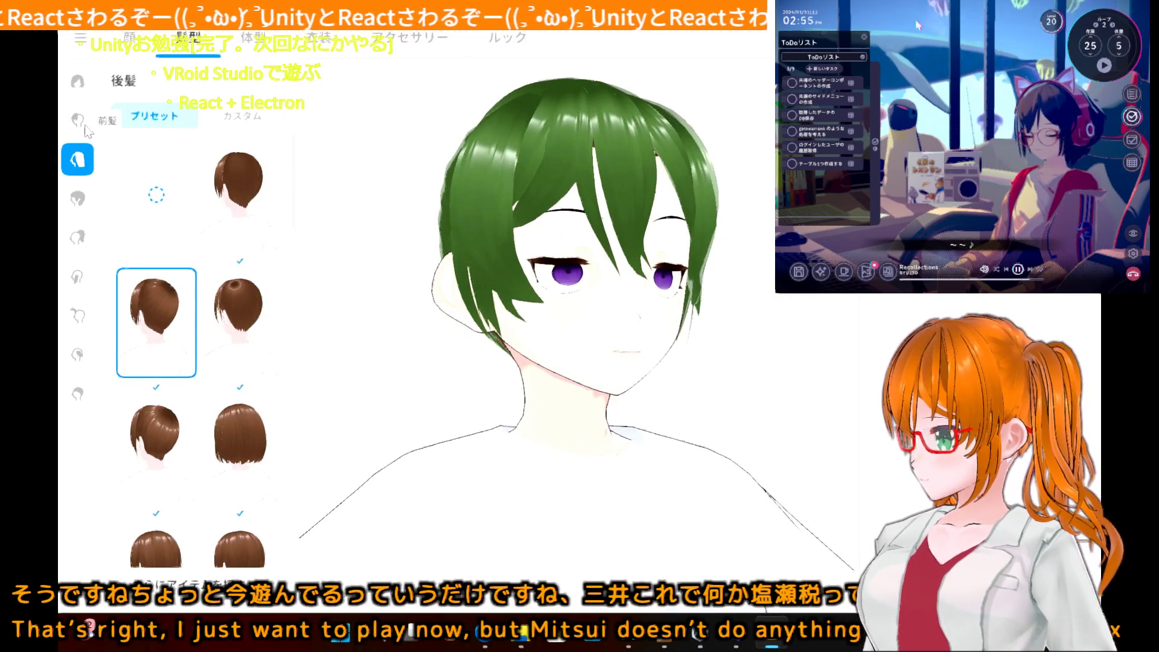
- Open the green custom front-hair item in the hair editor
left_click(77, 119)
right_click(176, 387)
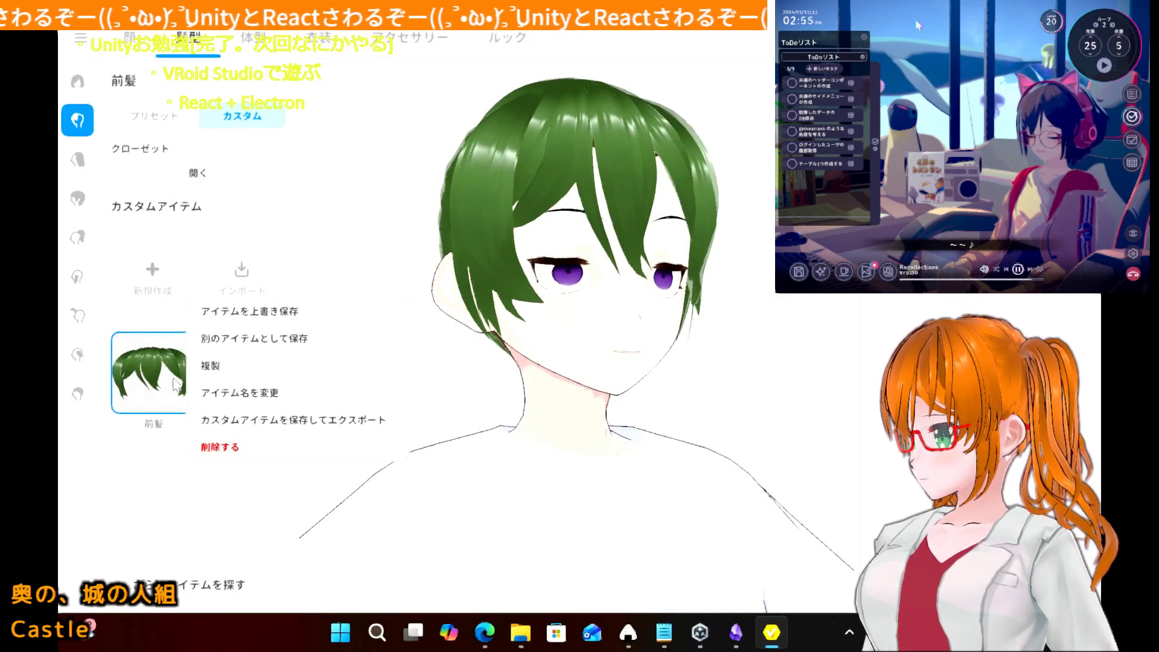
left_click(150, 373)
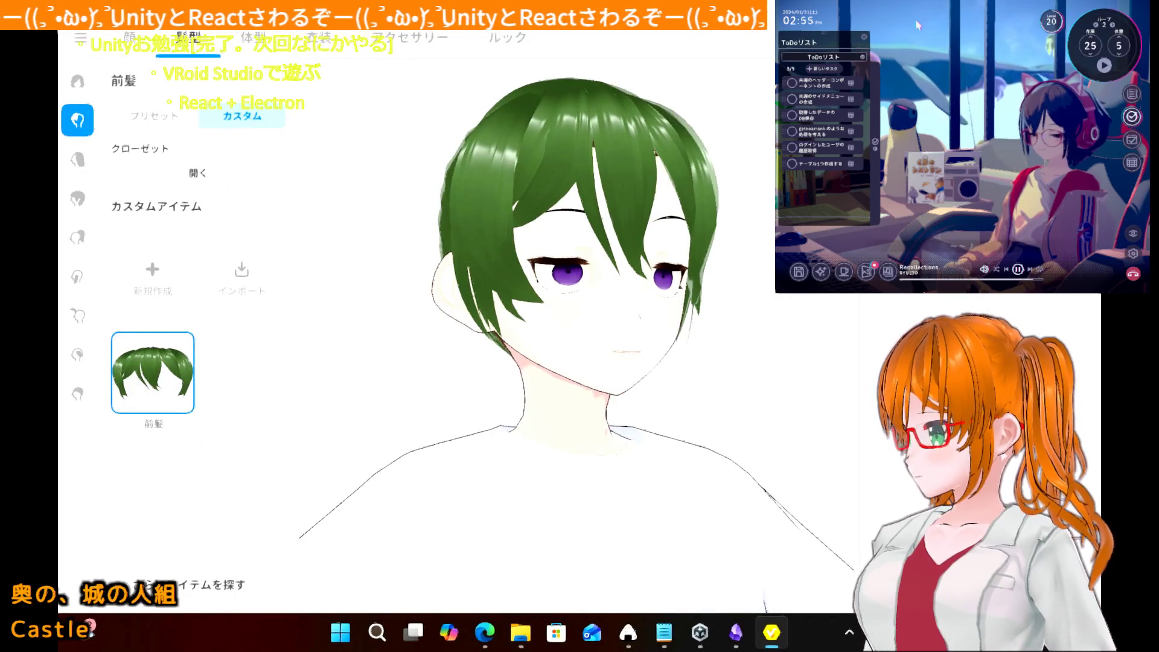
double_click(149, 373)
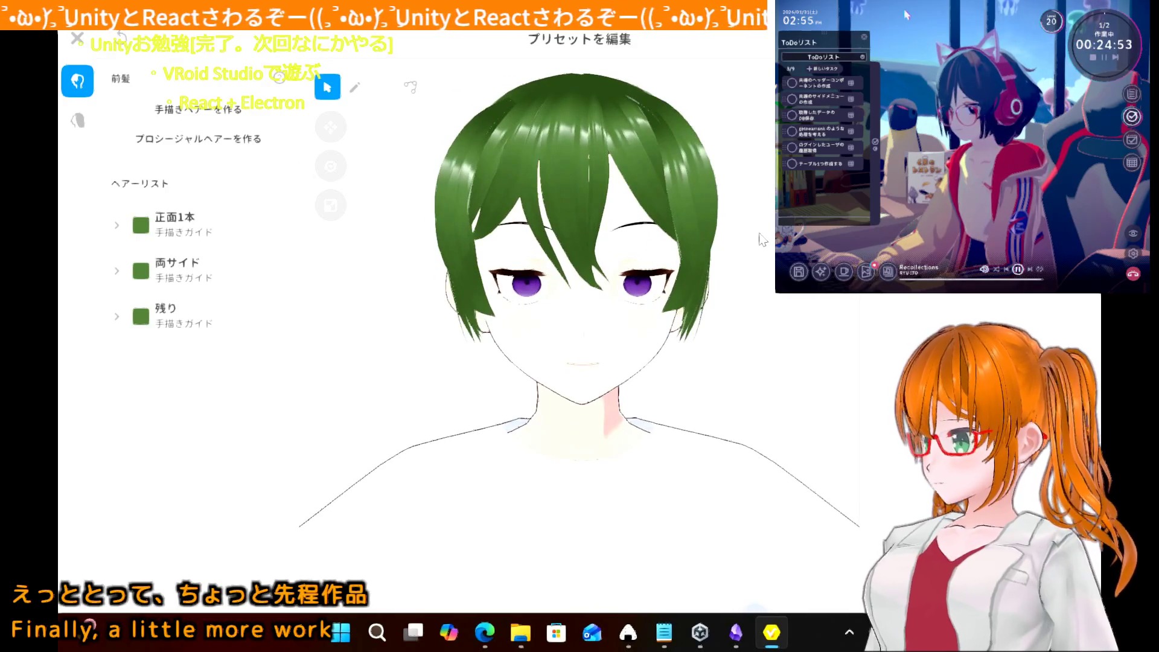
- Select the 両サイド guide group and nudge the left side-hair points inward
left_click(232, 237)
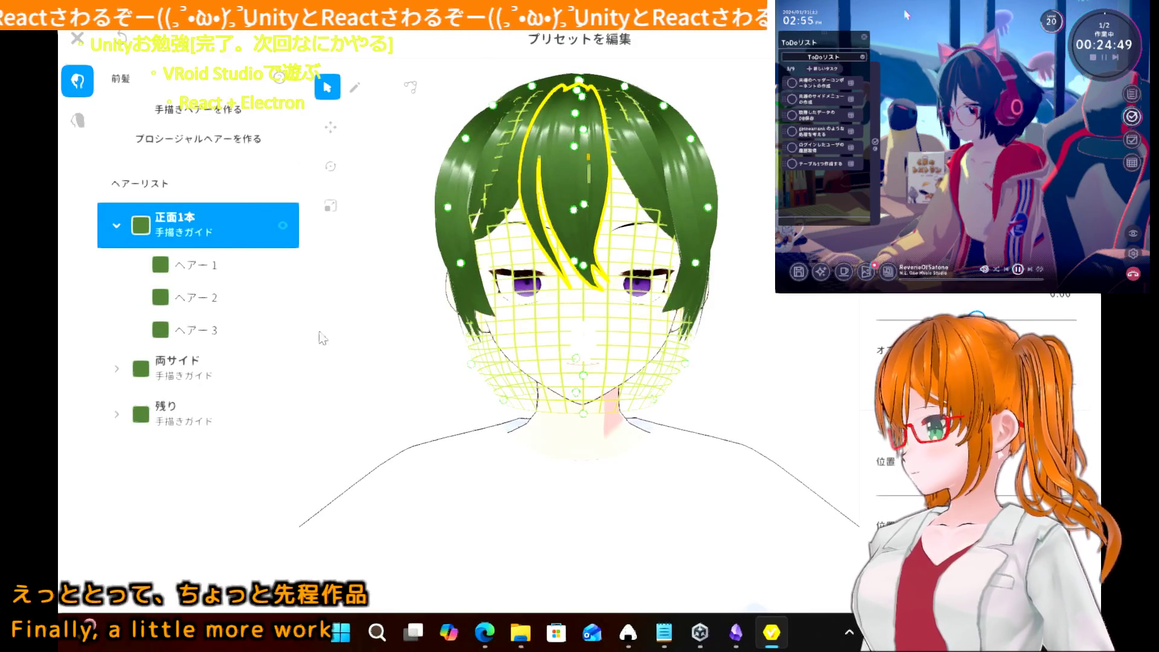
left_click(230, 332)
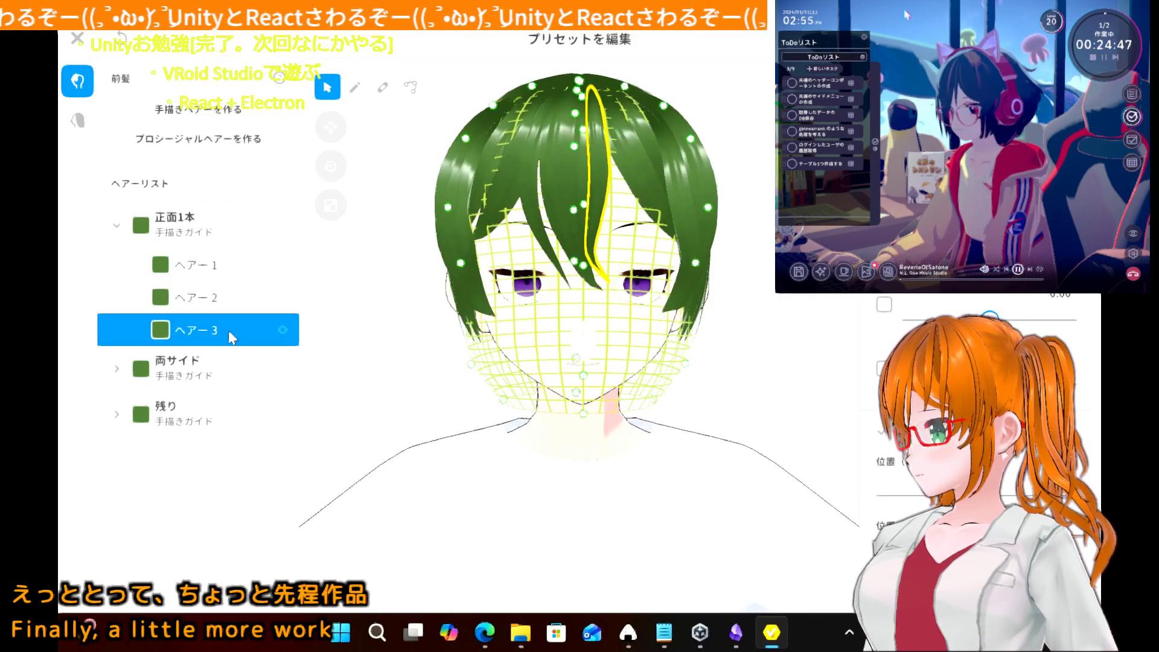
left_click(219, 360)
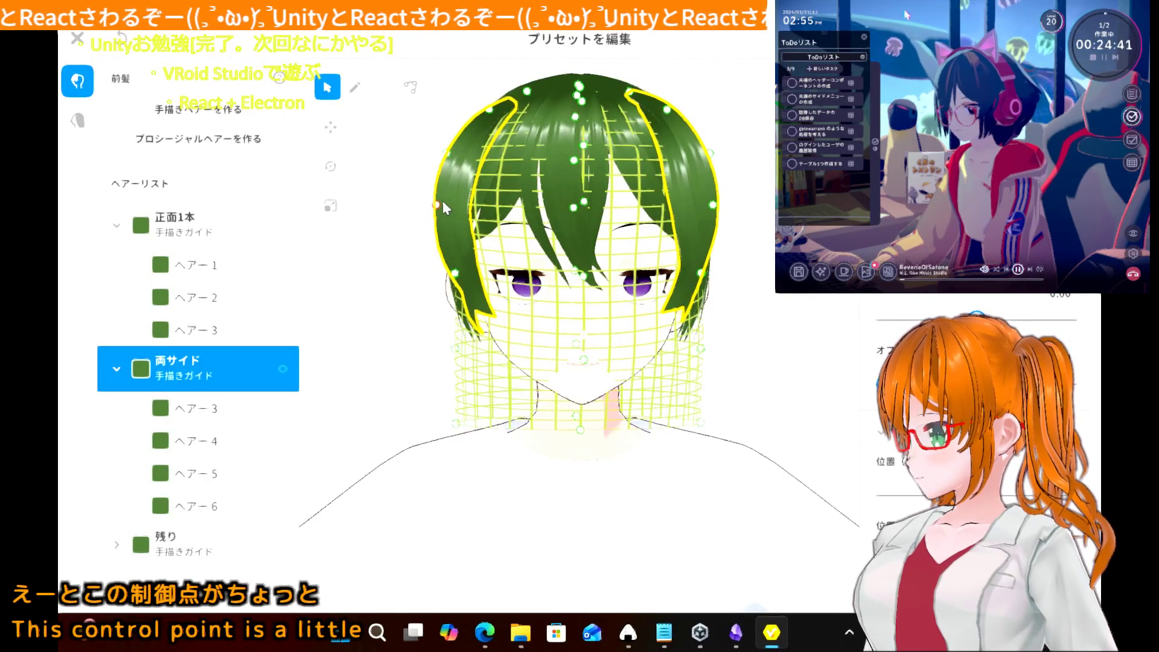
left_click_drag(444, 203, 441, 203)
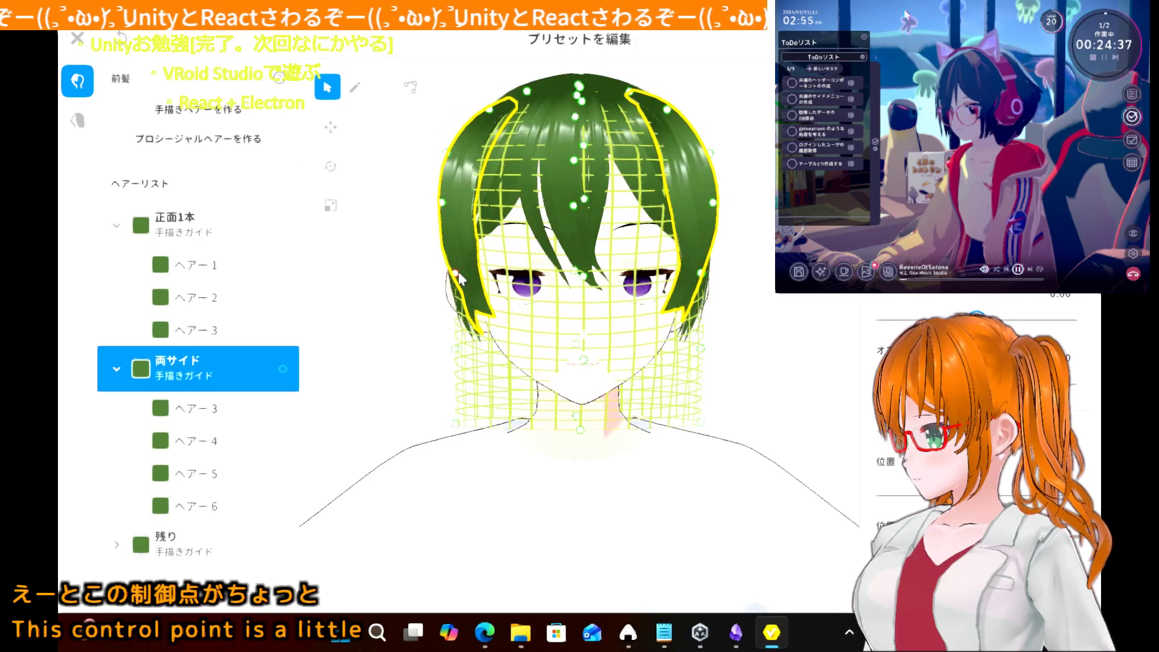
left_click_drag(459, 277, 462, 277)
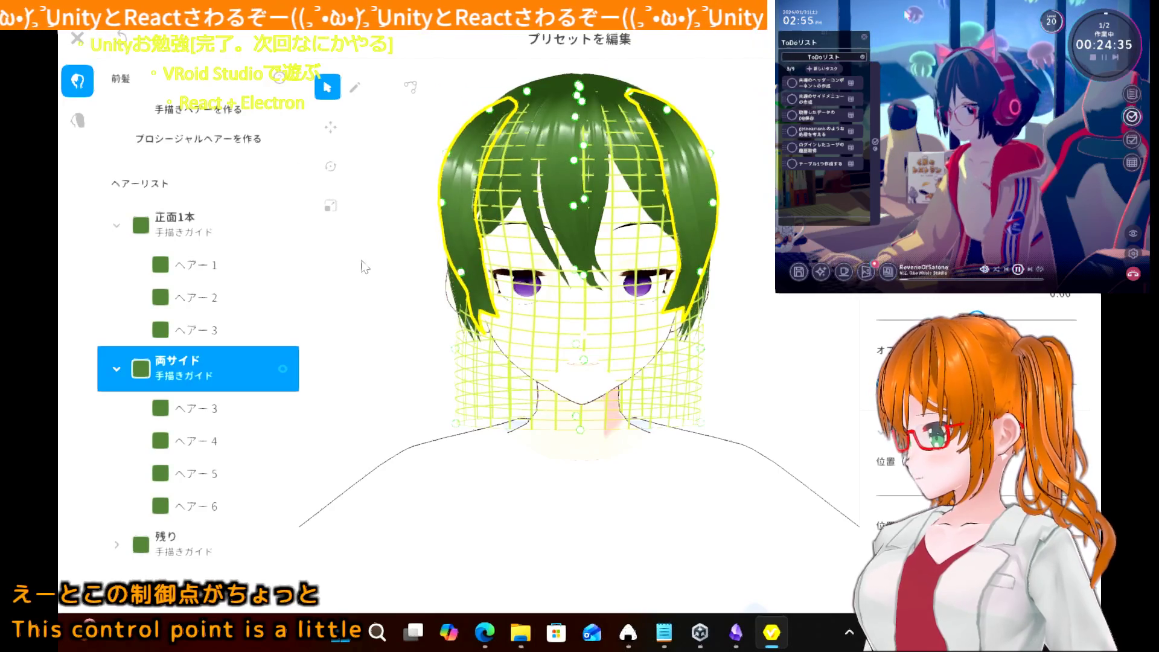
left_click(342, 286)
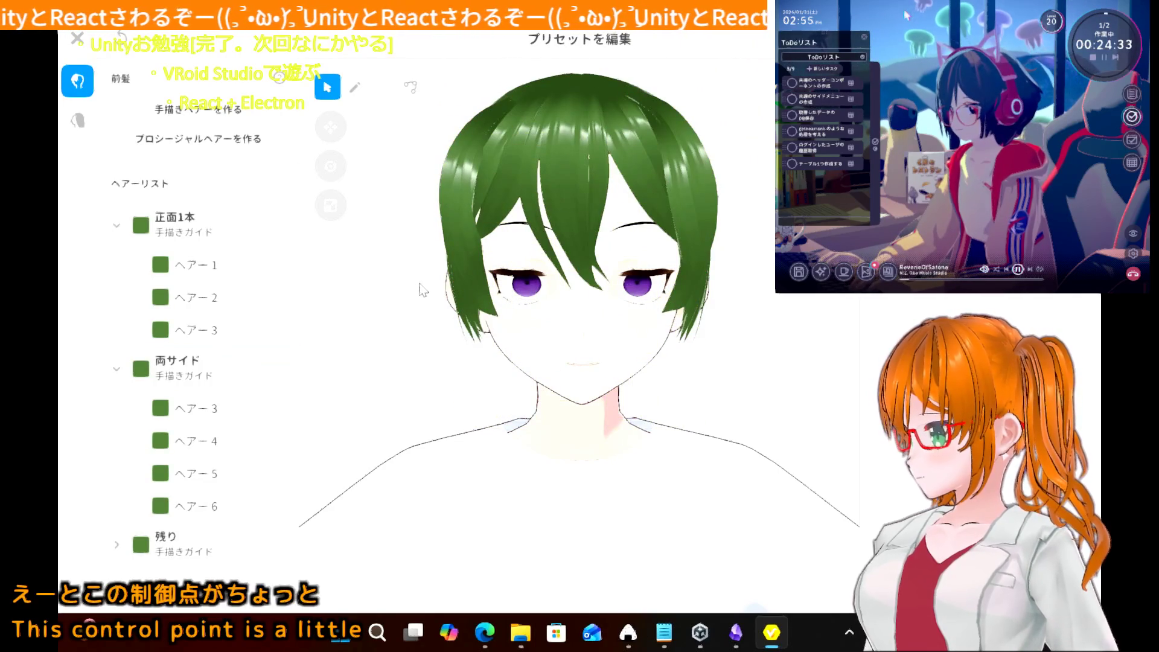
mouse_move(421, 289)
right_mouse_down()
mouse_move(406, 326)
mouse_move(462, 296)
mouse_move(419, 289)
right_mouse_up()
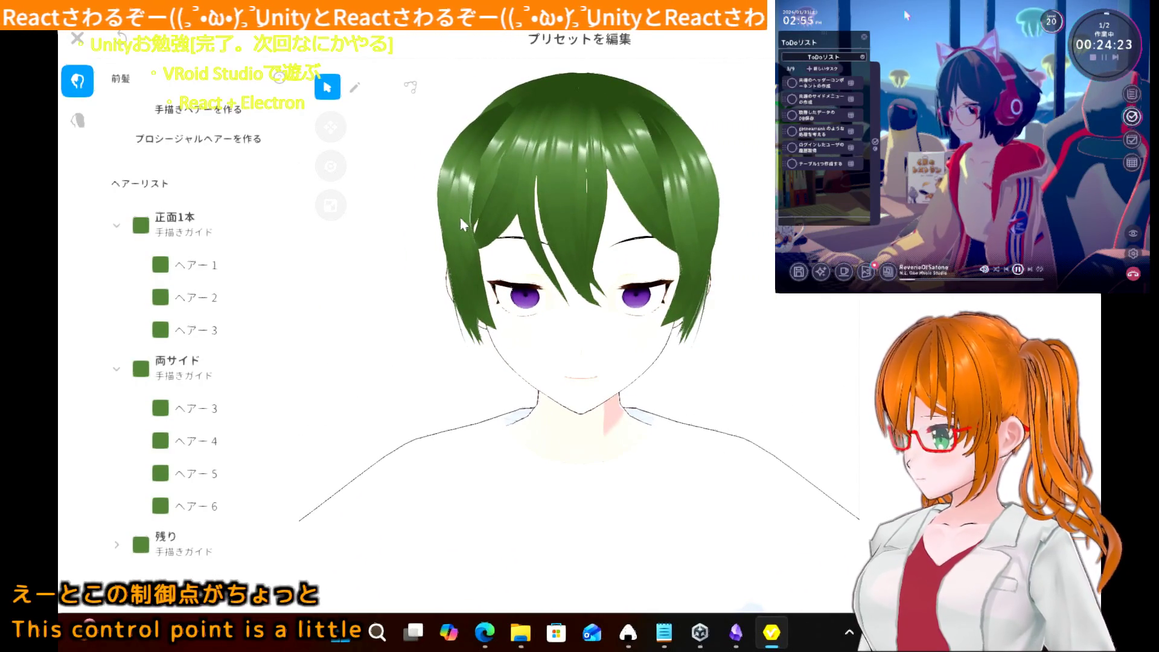
- Reselect 両サイド and pull both mirrored side strands further inward
left_click(459, 198)
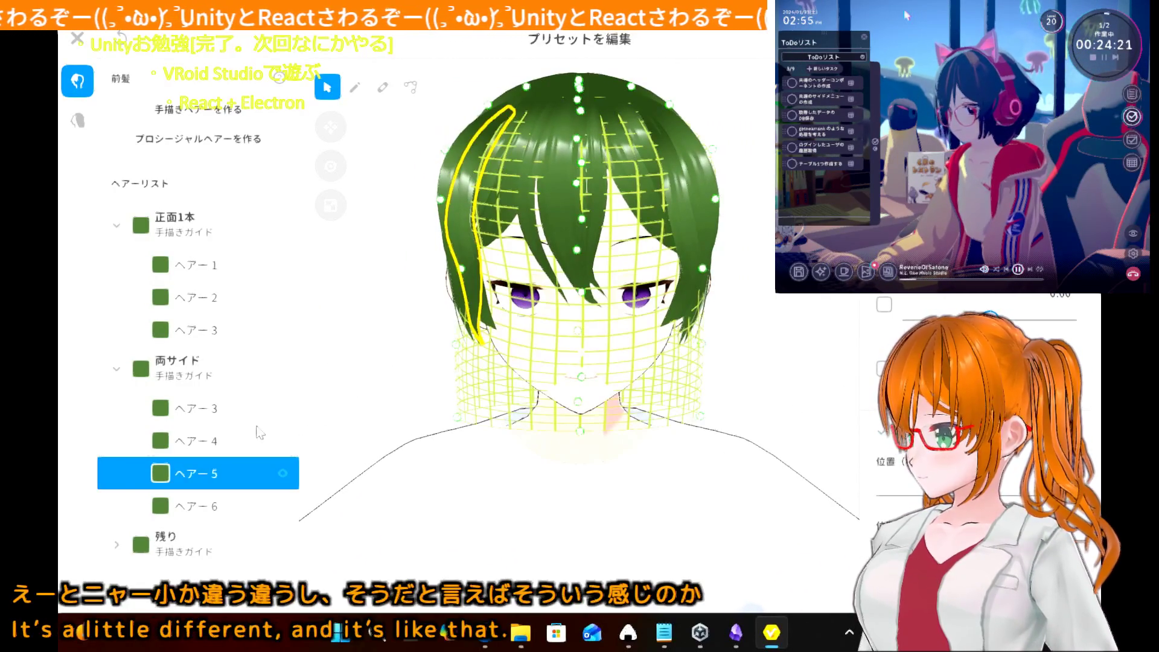
left_click(213, 539)
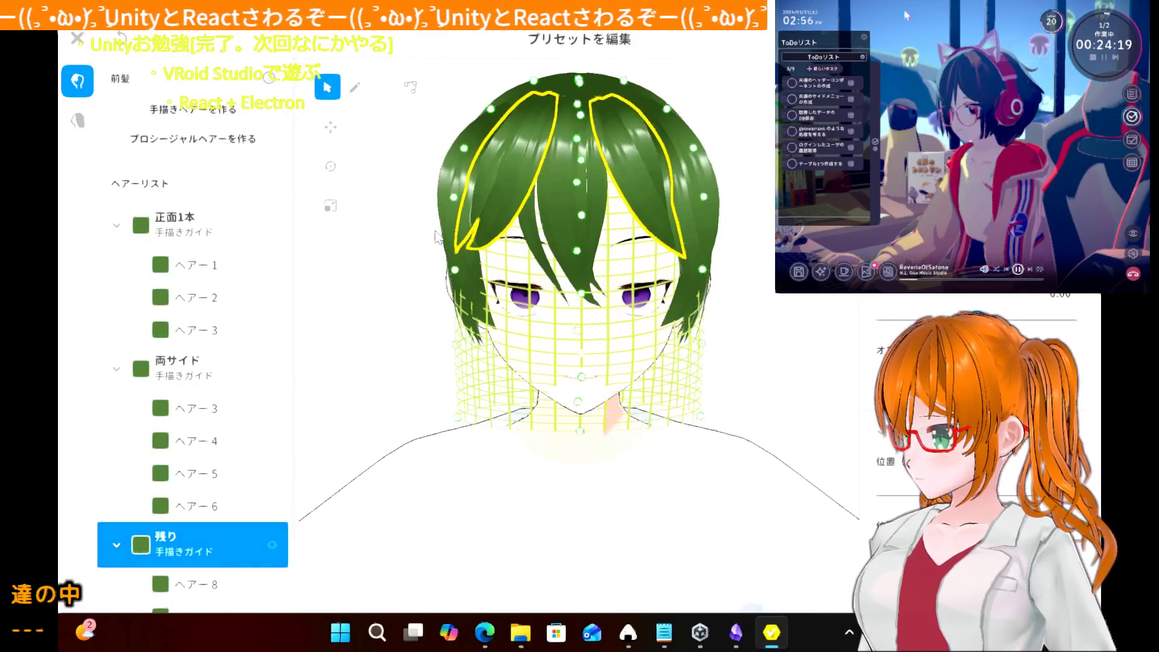
left_click(200, 390)
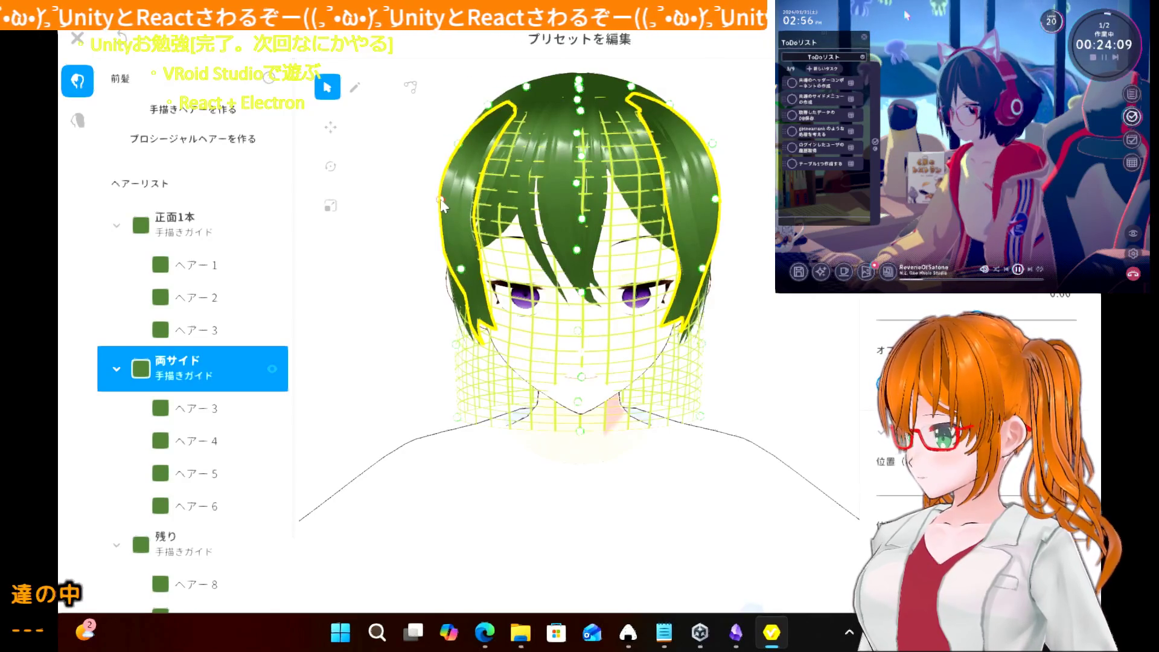
left_click_drag(445, 201, 448, 208)
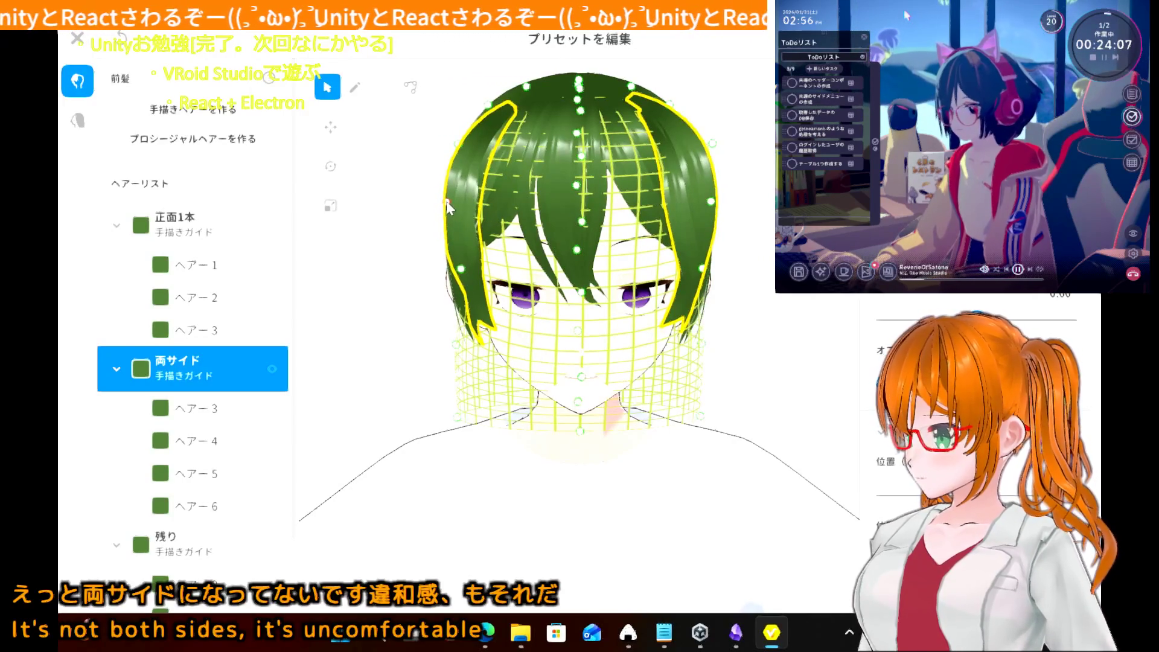
left_click_drag(457, 146, 462, 150)
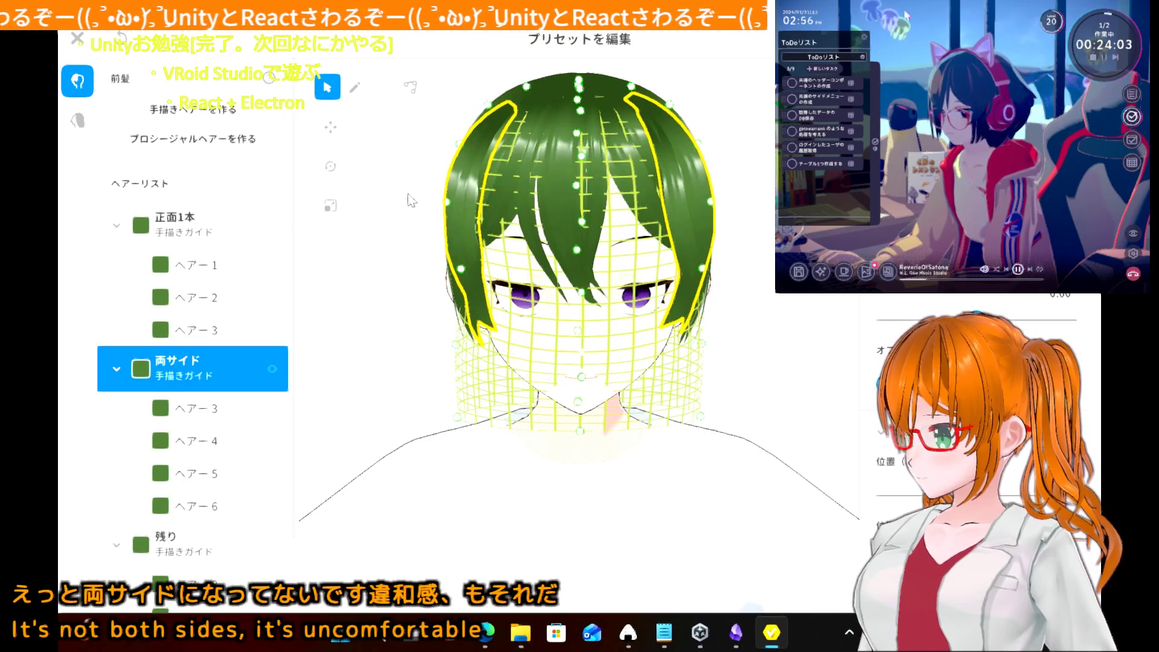
left_click(411, 200)
mouse_move(410, 199)
right_mouse_down()
mouse_move(446, 221)
mouse_move(373, 202)
mouse_move(514, 199)
mouse_move(408, 200)
right_mouse_up()
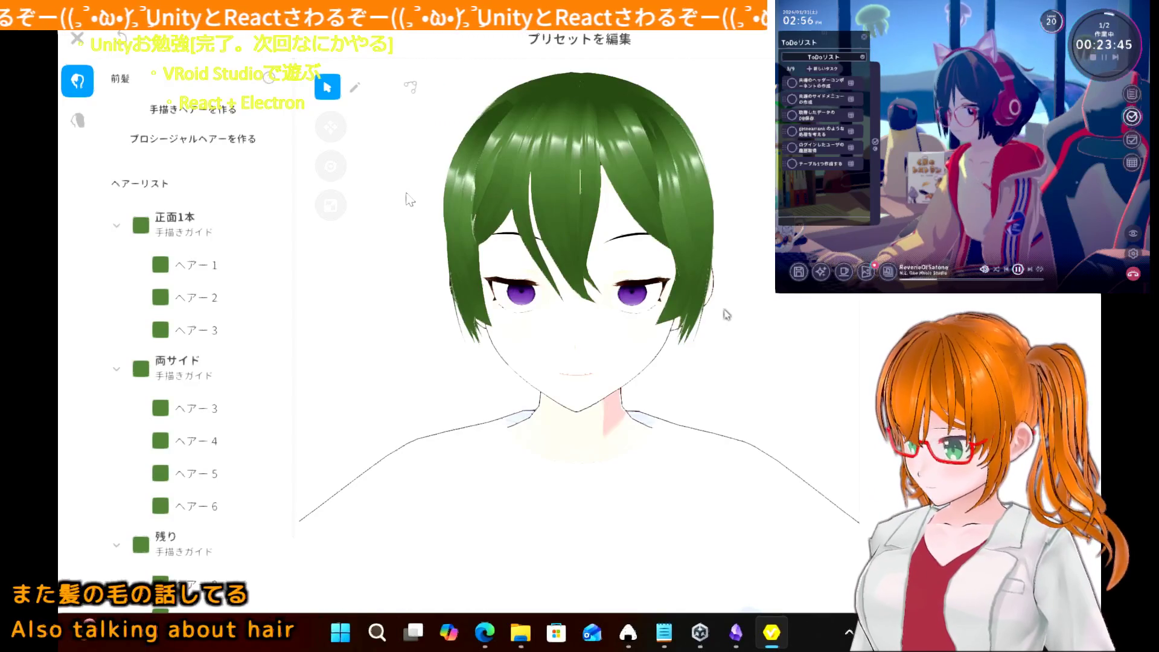
- Check the reshaped hair from behind and begin ending the editing session
mouse_move(726, 314)
right_mouse_down()
mouse_move(634, 314)
mouse_move(726, 314)
right_mouse_up()
mouse_move(458, 241)
right_mouse_down()
mouse_move(392, 260)
mouse_move(436, 249)
right_mouse_up()
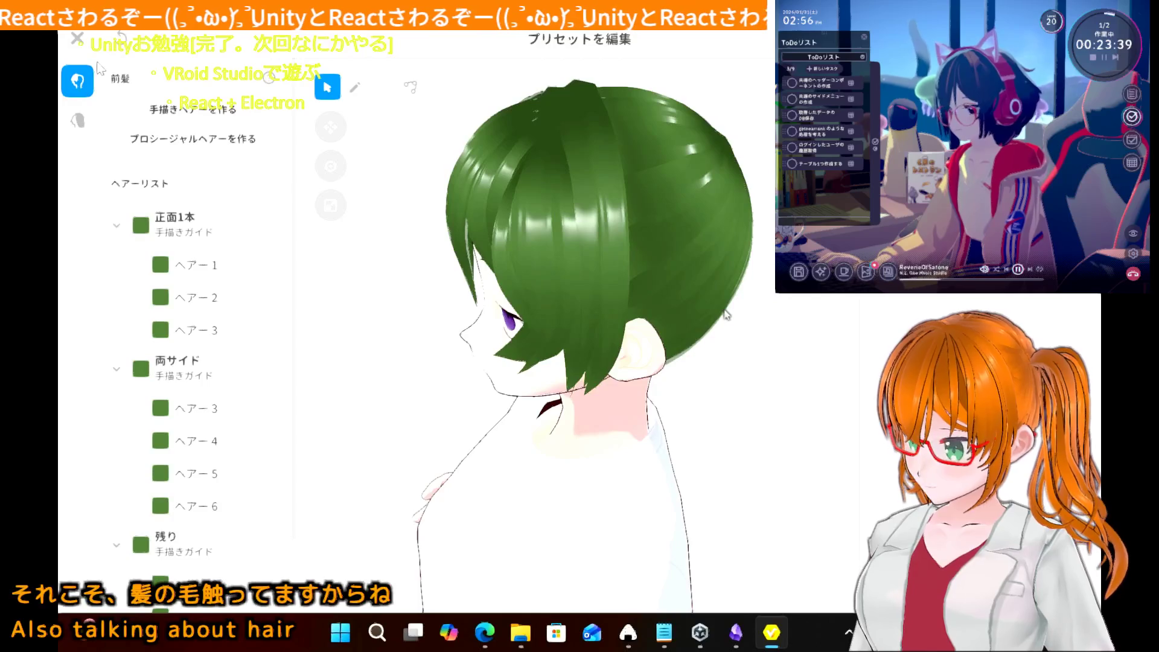
left_click(78, 40)
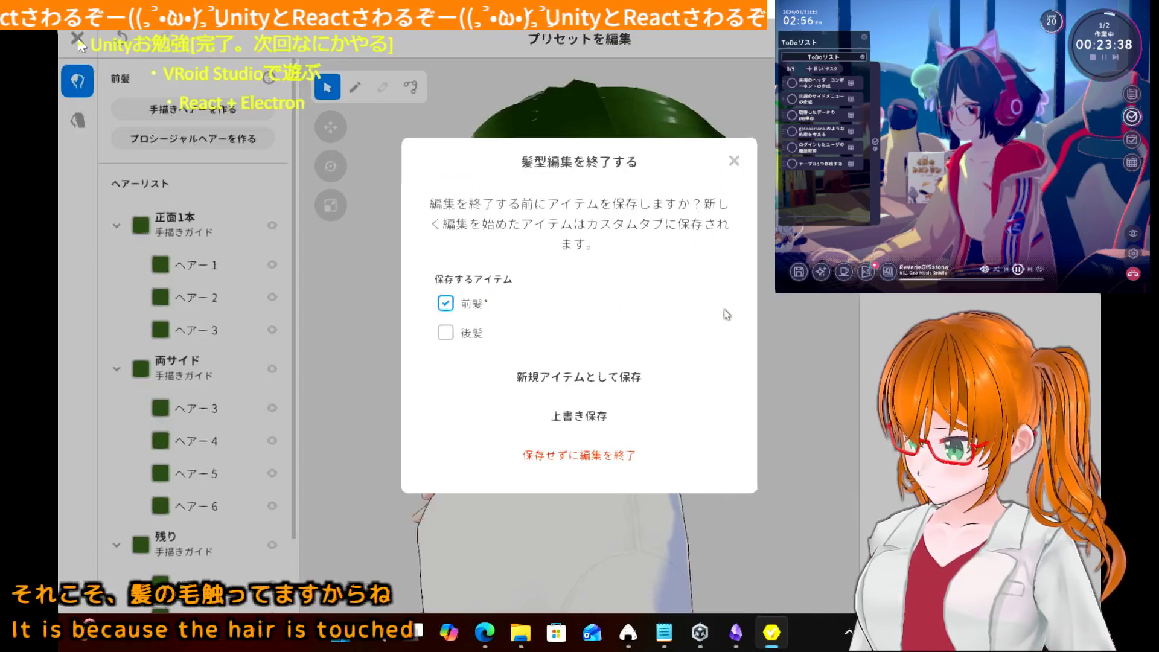
- Save the 前髪 item, exit editing, and browse the つけ髪 preset list
left_click(535, 415)
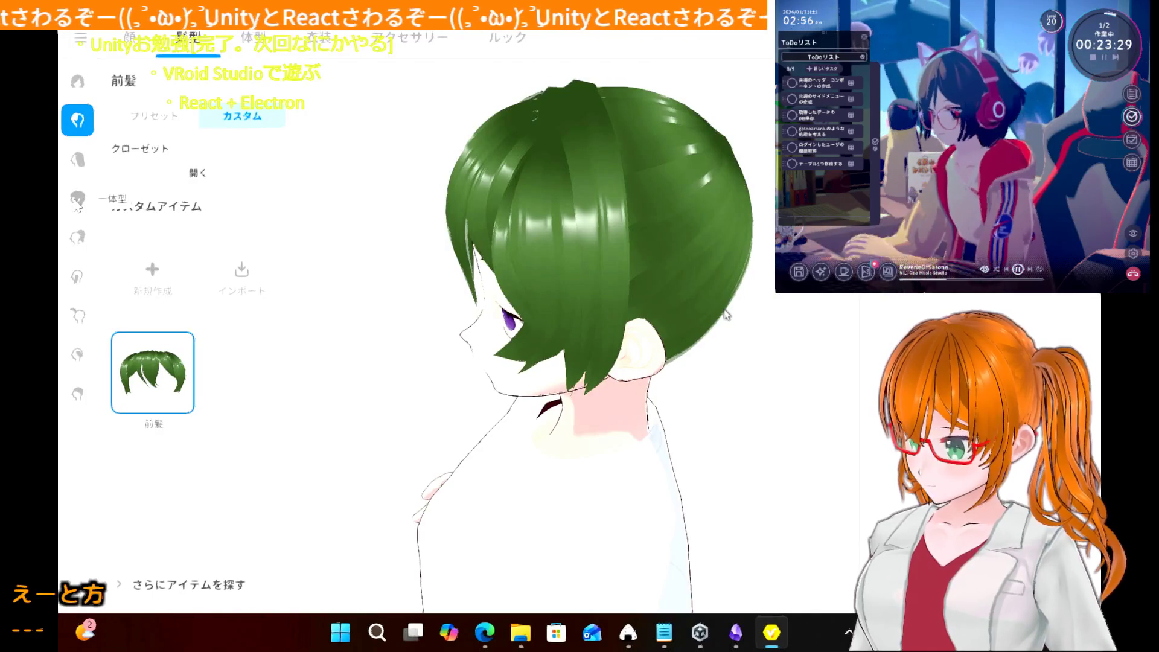
left_click(76, 242)
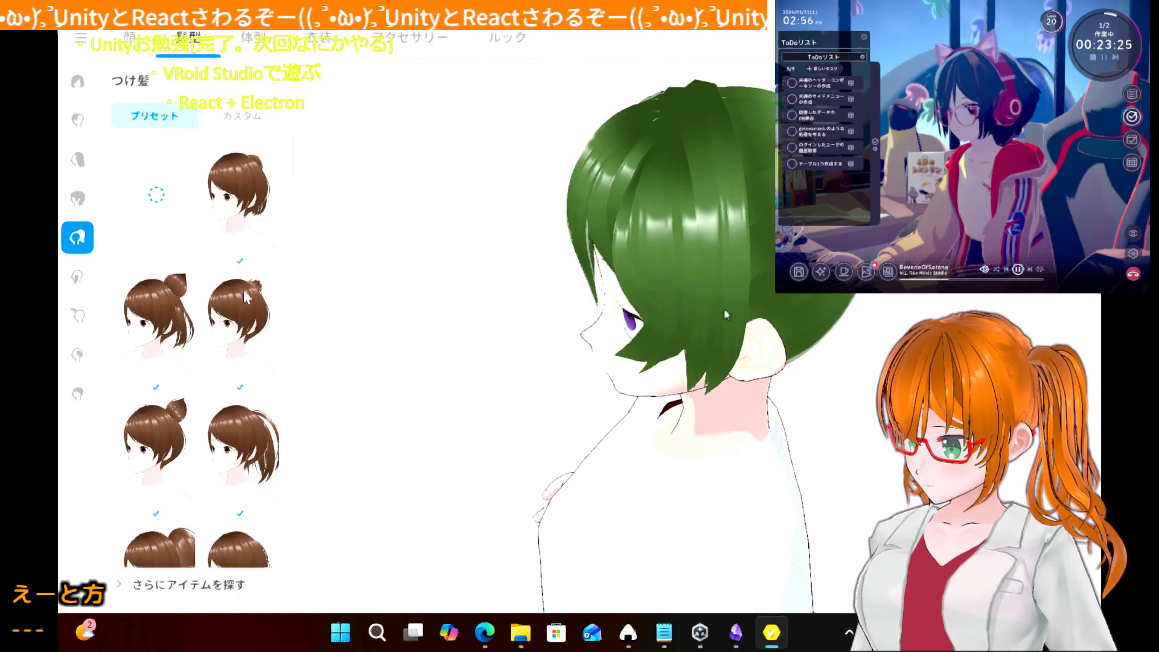
scroll(218, 372, "down", 5)
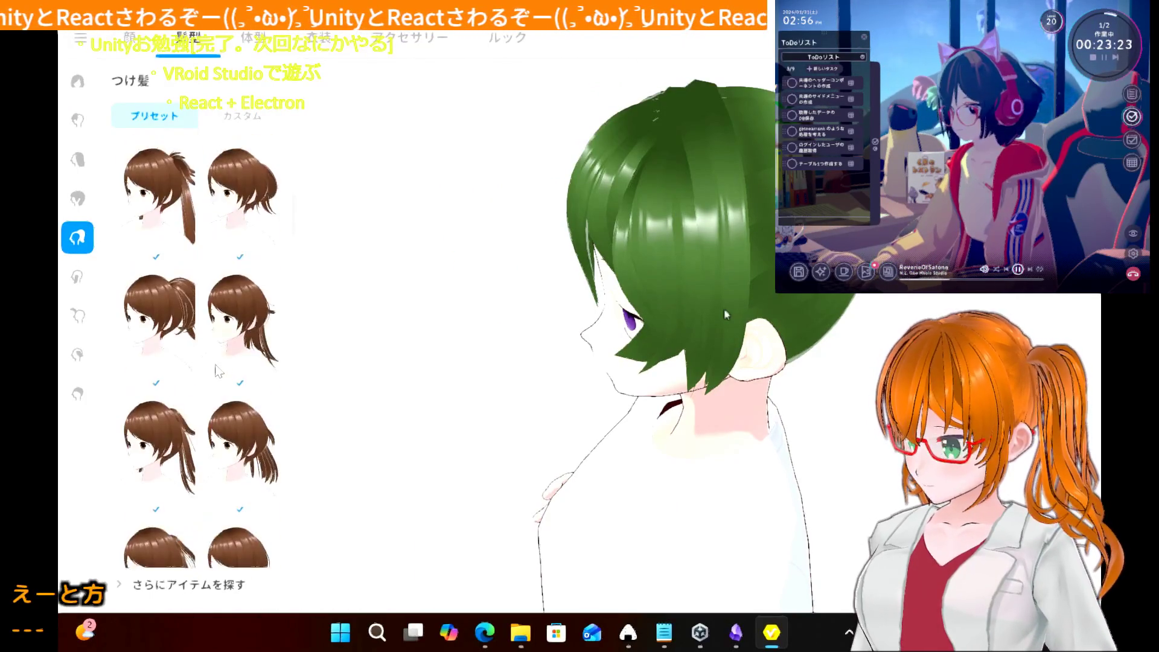
scroll(218, 371, "down", 5)
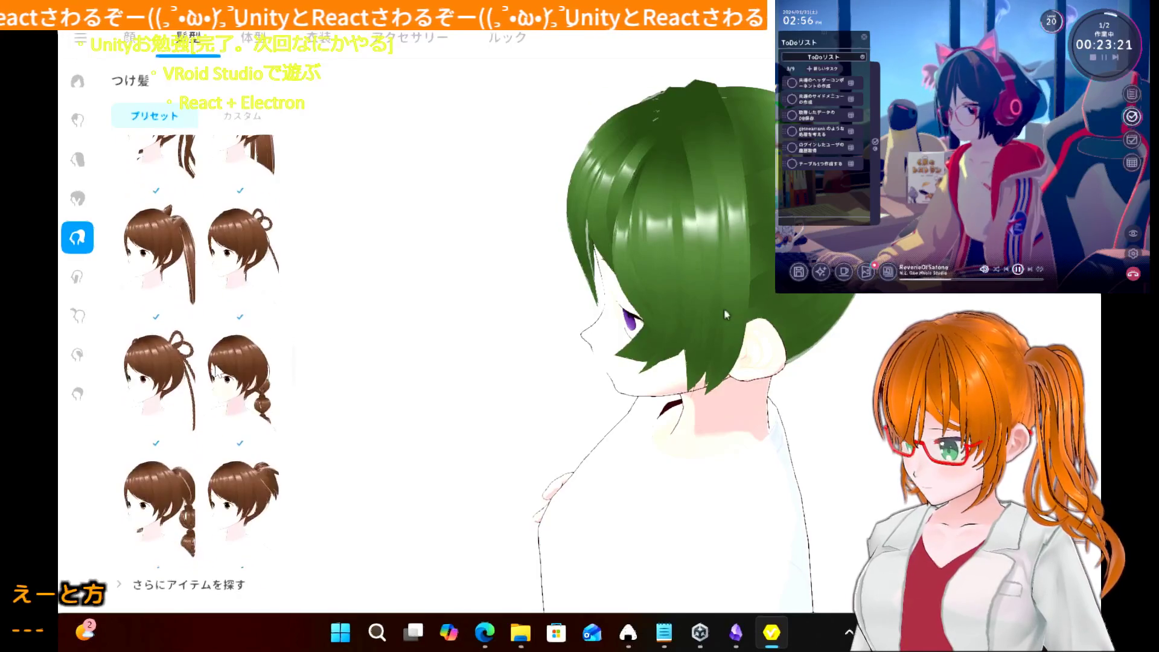
scroll(218, 371, "down", 3)
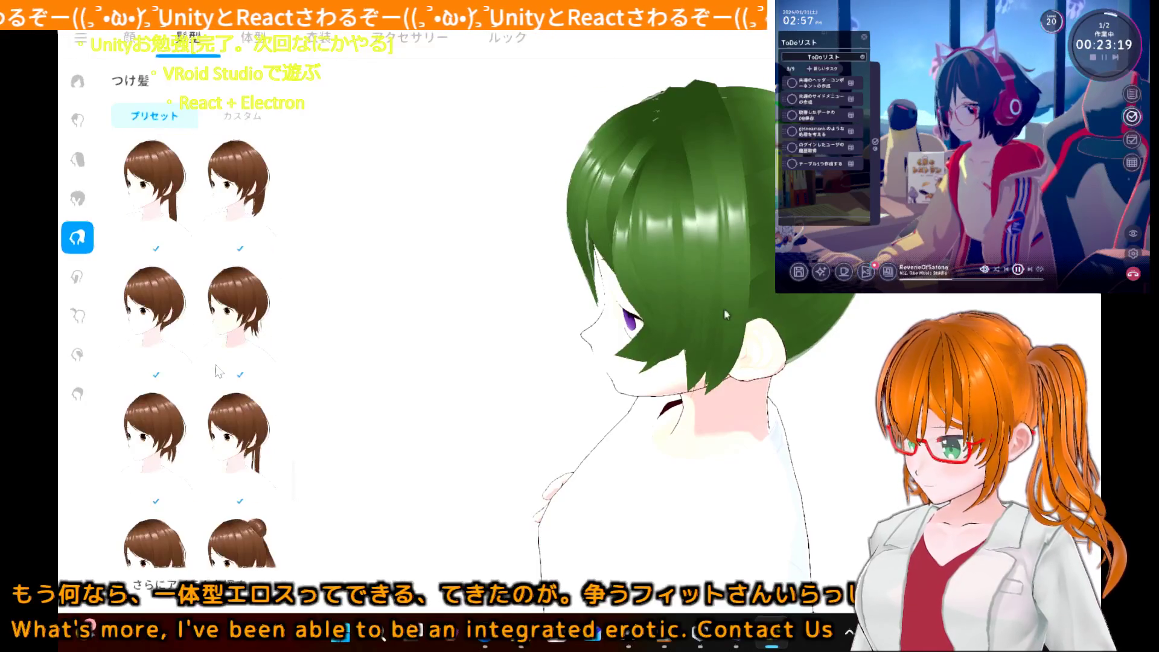
scroll(218, 371, "down", 1)
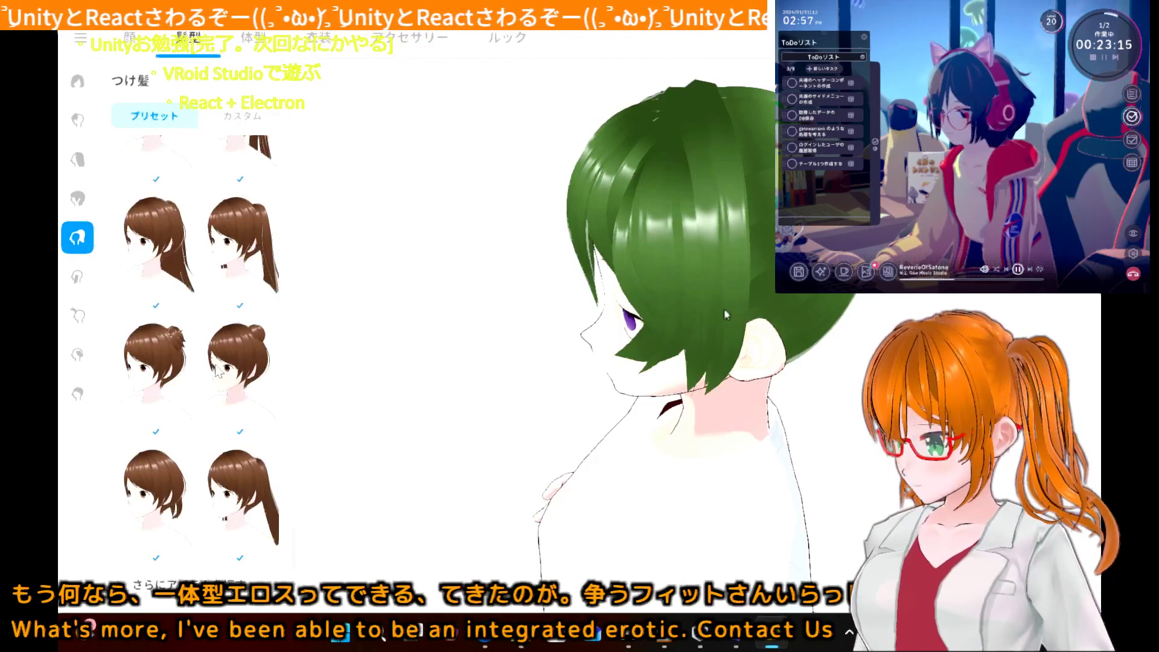
scroll(218, 372, "down", 3)
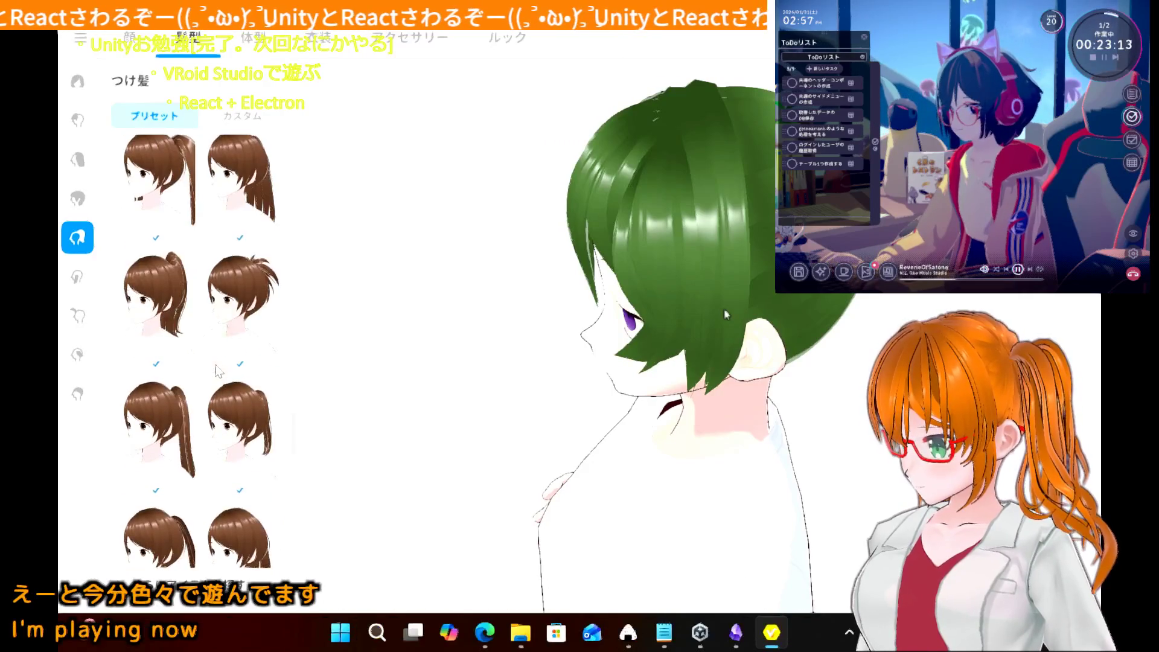
- Replace the braids with a short preset, then apply the green double-bun preset
scroll(217, 371, "up", 3)
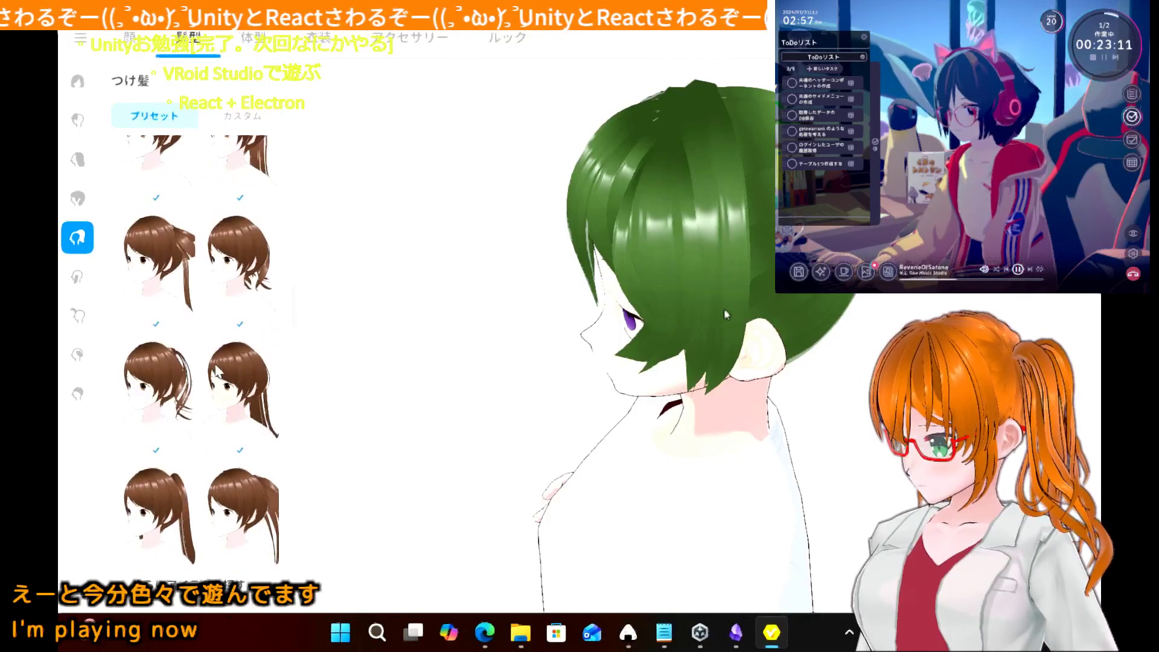
scroll(218, 370, "down", 3)
scroll(218, 371, "down", 3)
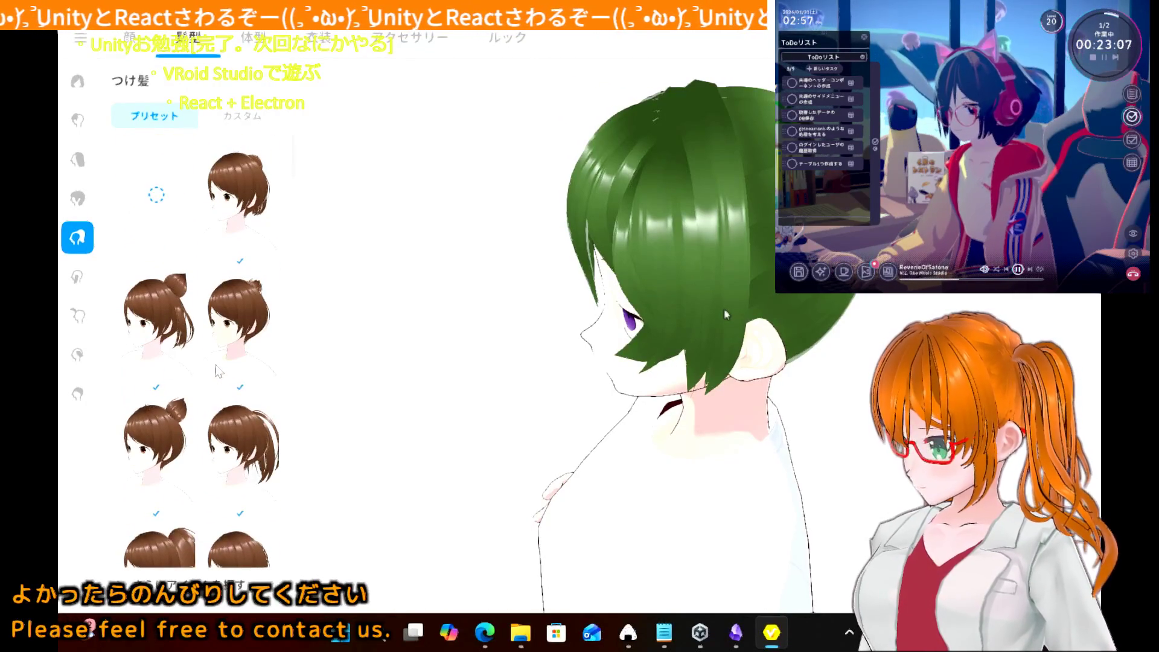
scroll(218, 371, "down", 5)
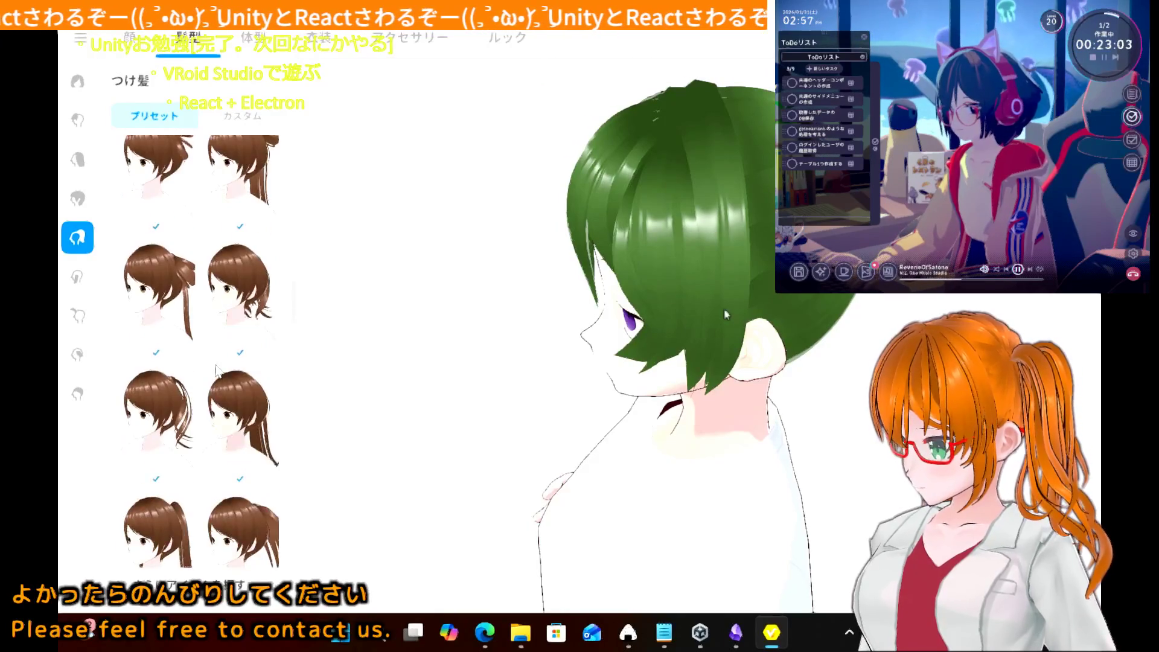
scroll(218, 372, "down", 2)
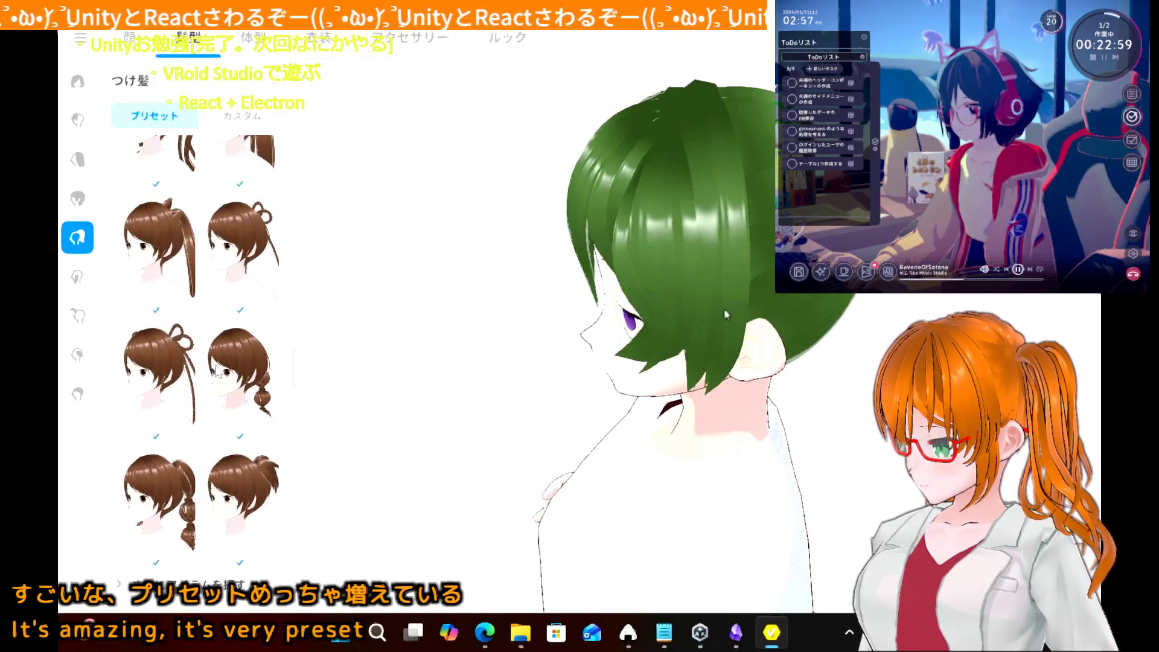
scroll(236, 214, "up", 1)
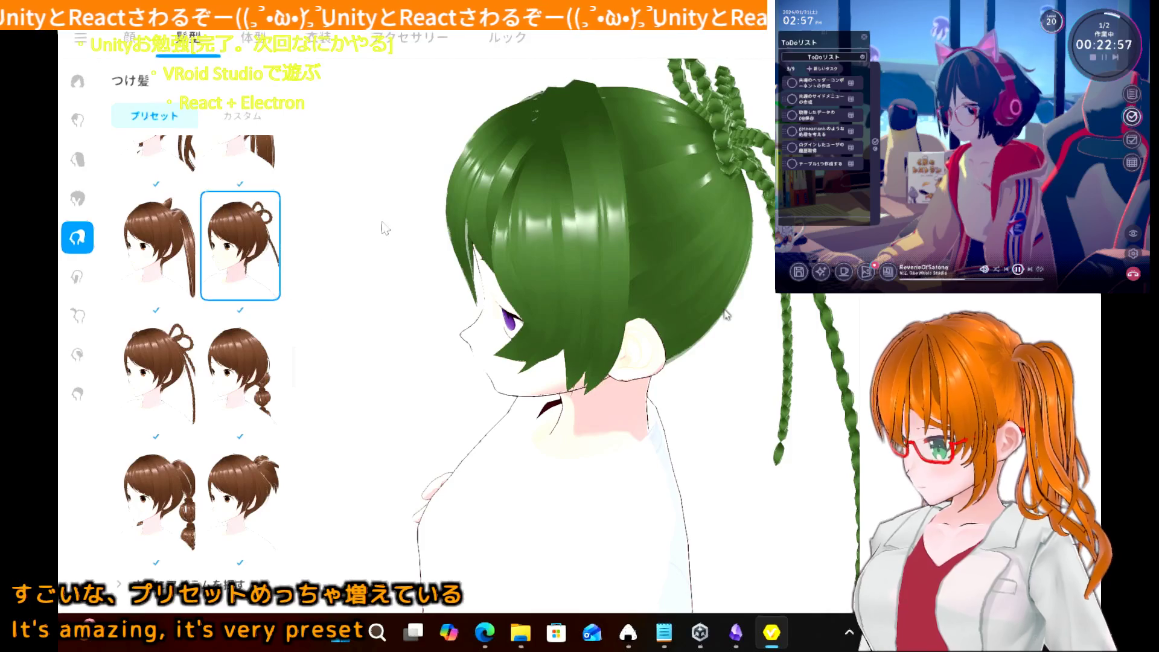
scroll(214, 249, "down", 5)
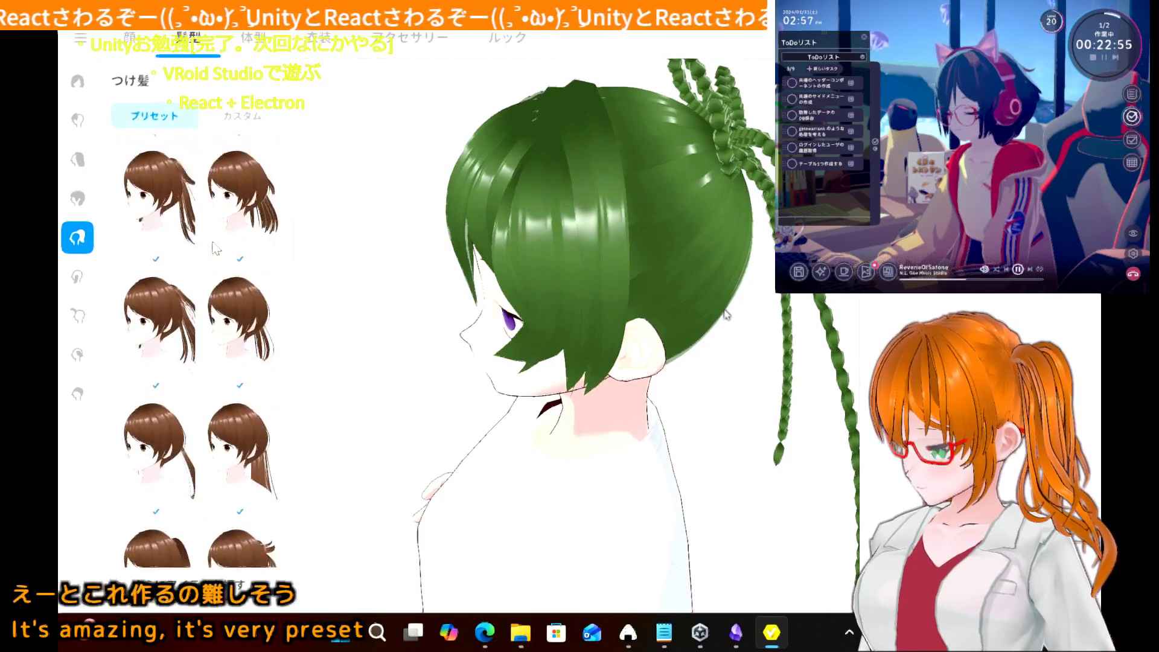
mouse_move(403, 227)
left_mouse_down()
mouse_move(482, 208)
mouse_move(441, 210)
left_mouse_up()
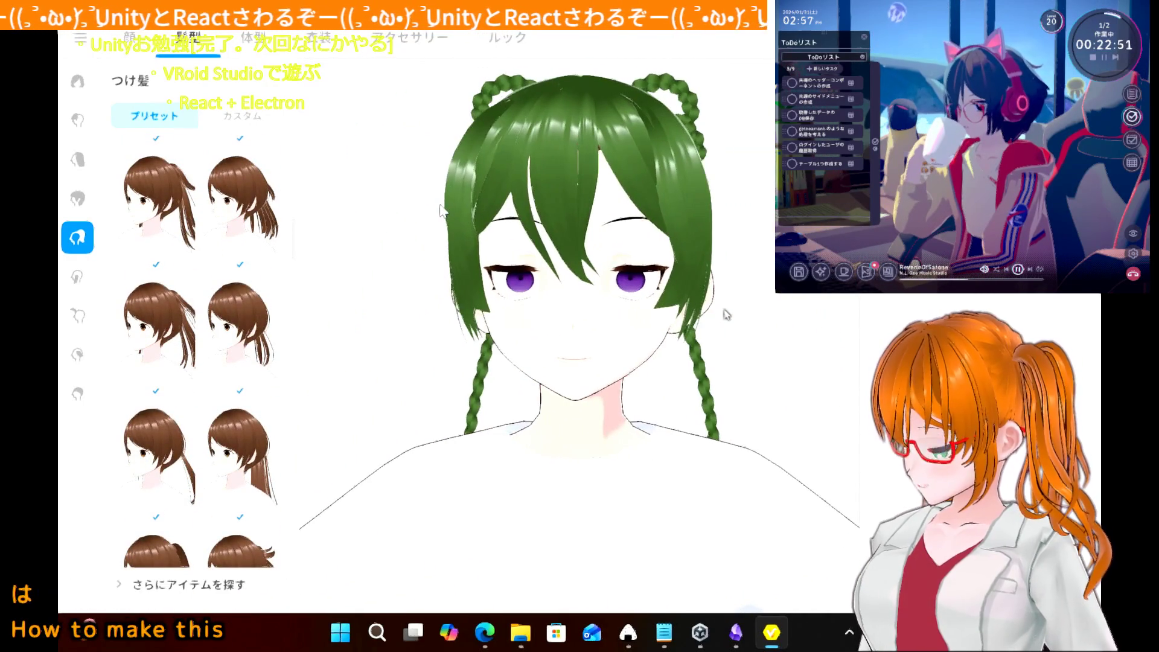
scroll(221, 280, "down", 3)
left_click(232, 193)
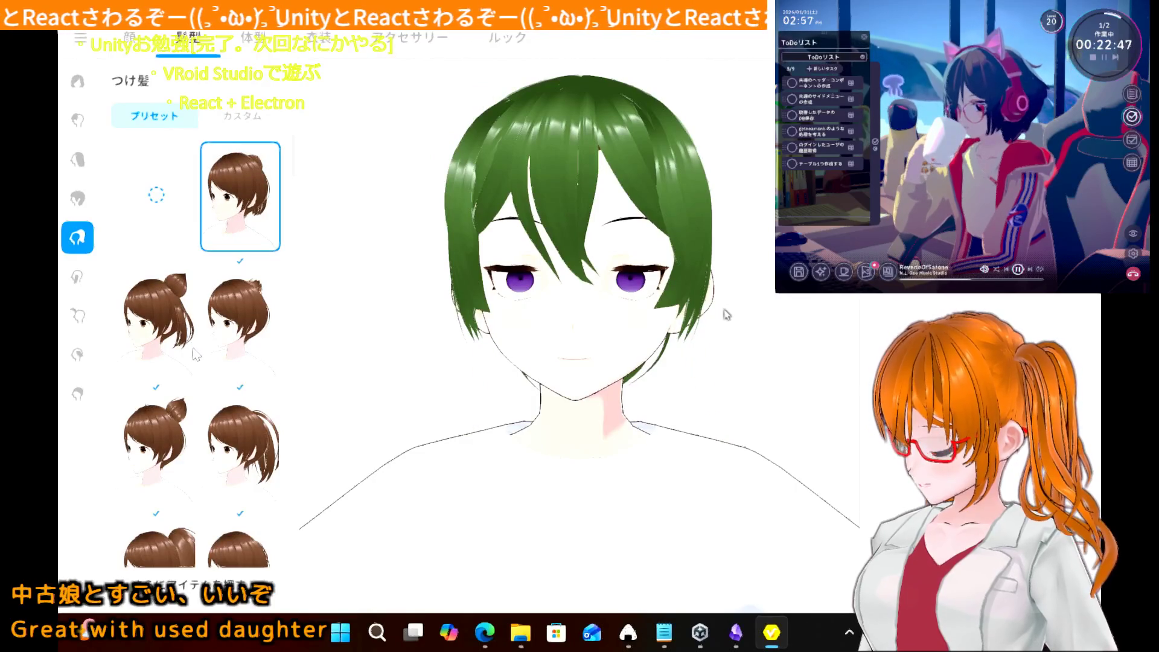
scroll(194, 354, "down", 5)
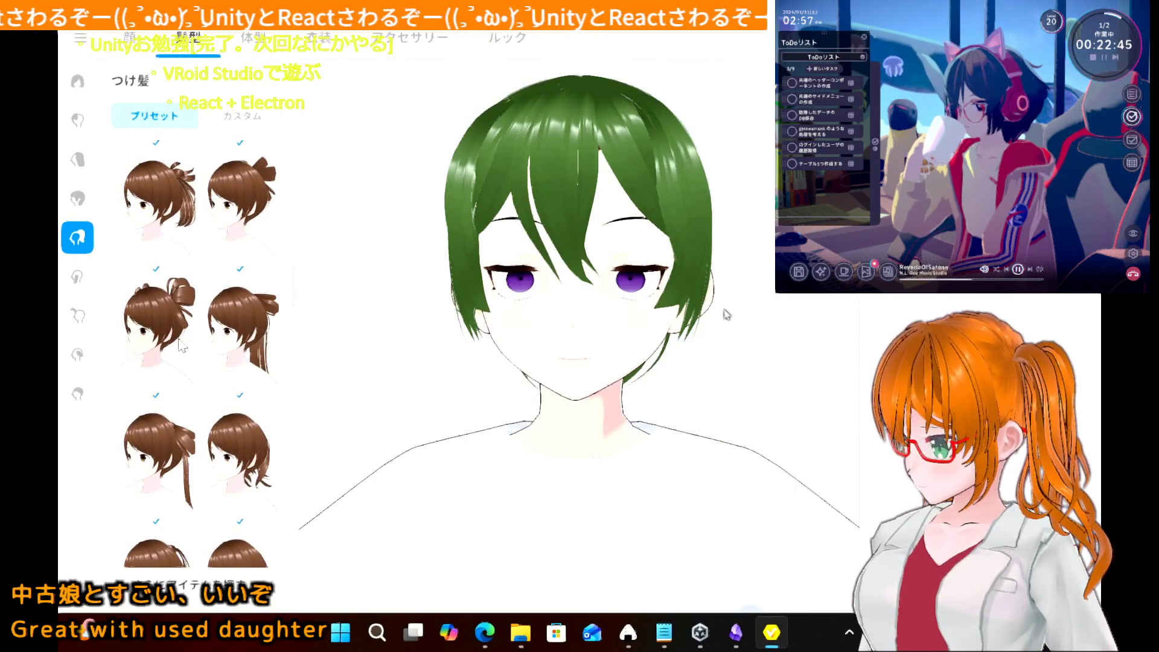
left_click(182, 346)
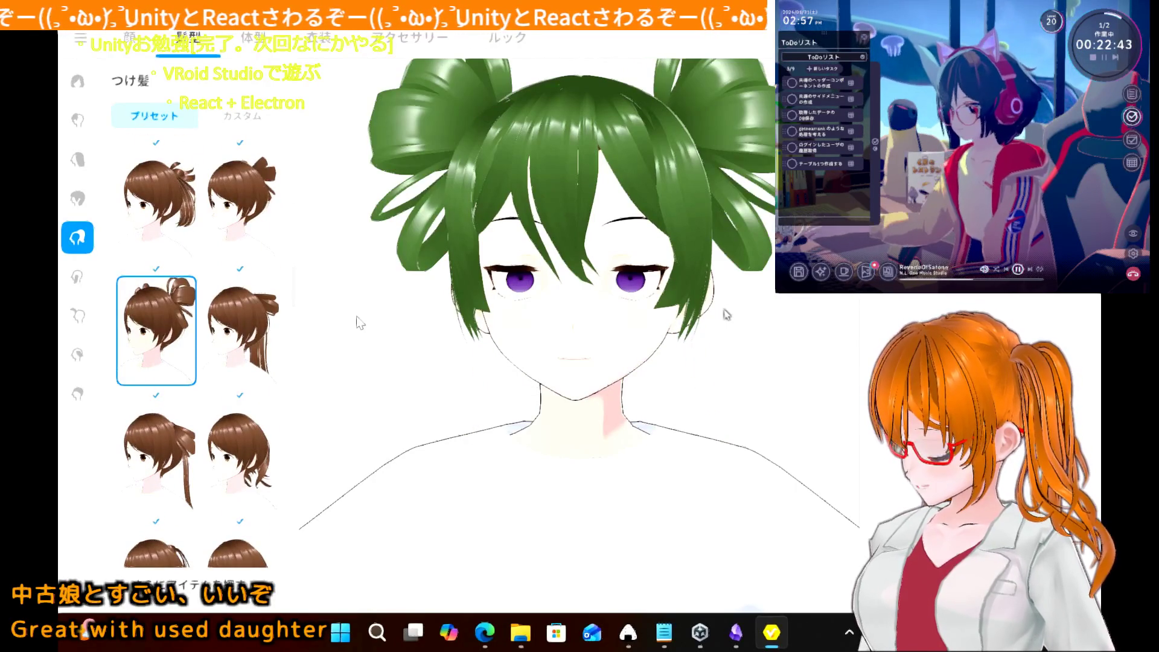
mouse_move(360, 323)
right_mouse_down()
mouse_move(340, 339)
mouse_move(298, 323)
mouse_move(379, 322)
mouse_move(401, 338)
mouse_move(352, 325)
right_mouse_up()
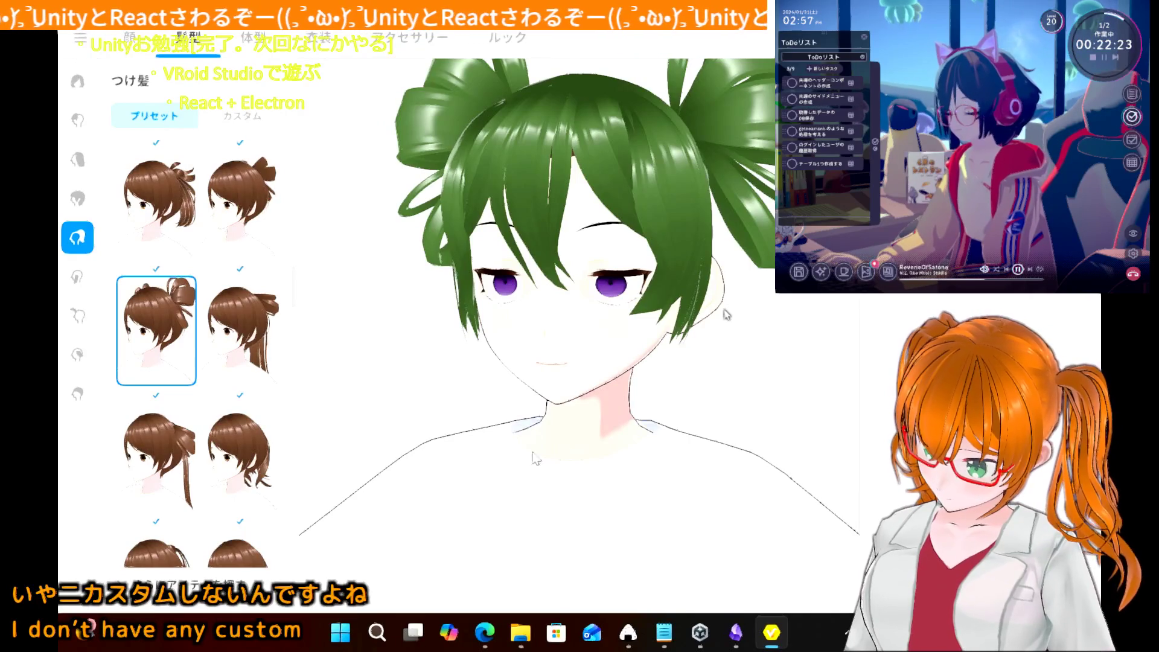
- Try long, curly, high and low twin-tail presets on the avatar
left_click(171, 435)
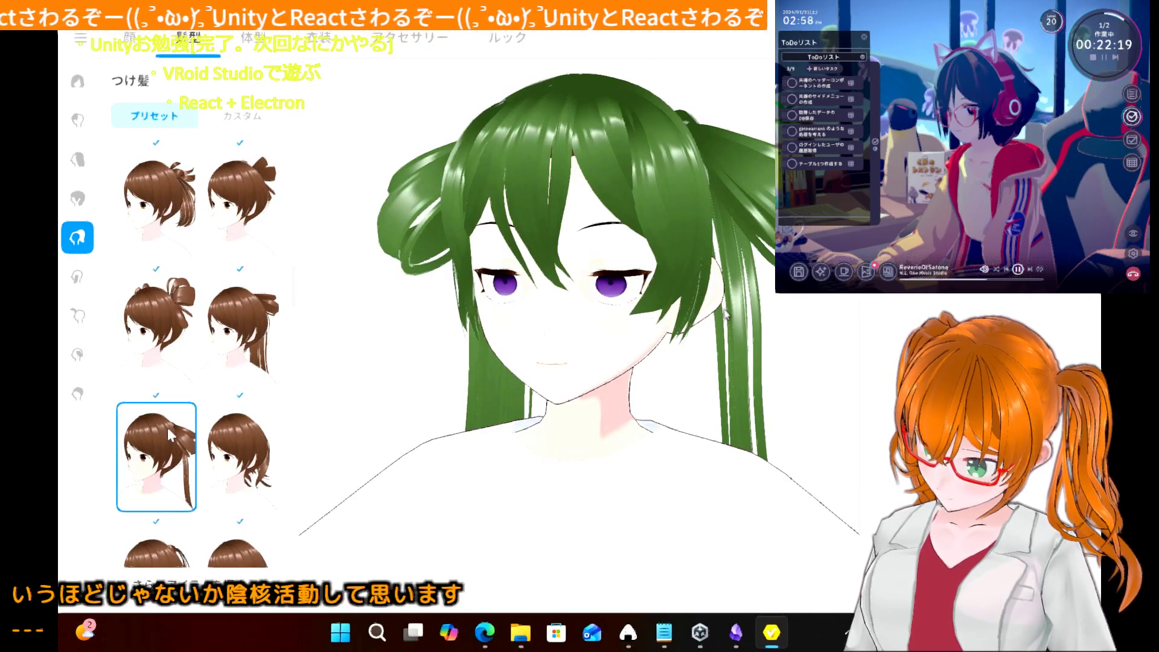
scroll(171, 435, "down", 5)
left_click(166, 314)
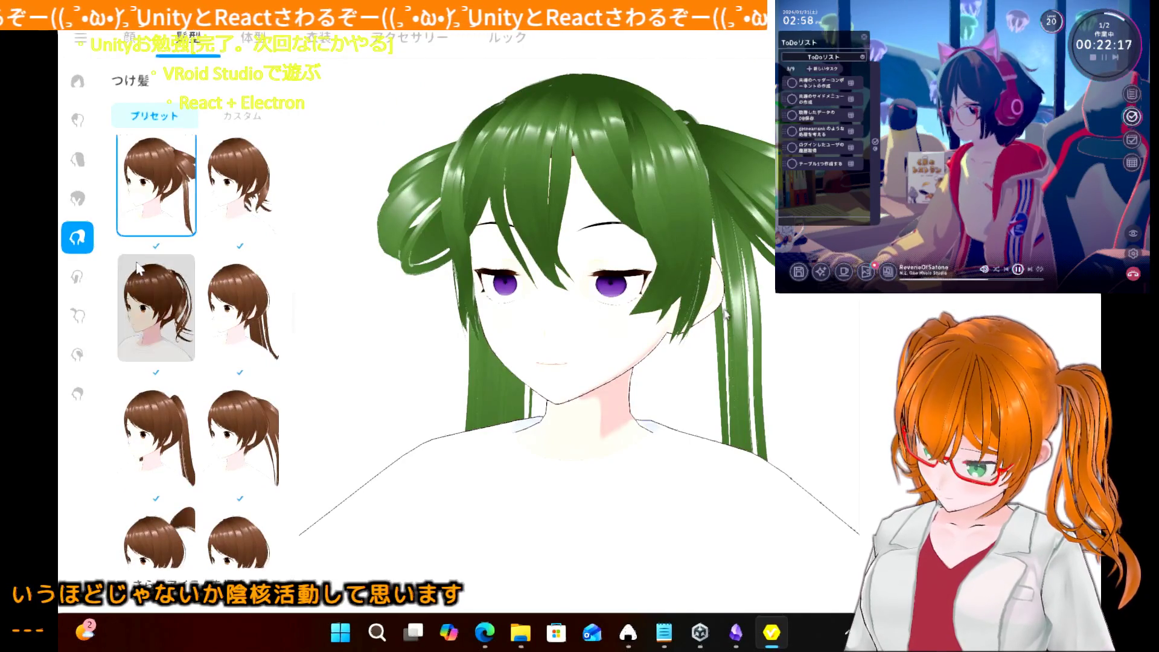
scroll(184, 406, "down", 3)
left_click(140, 349)
scroll(140, 347, "down", 1)
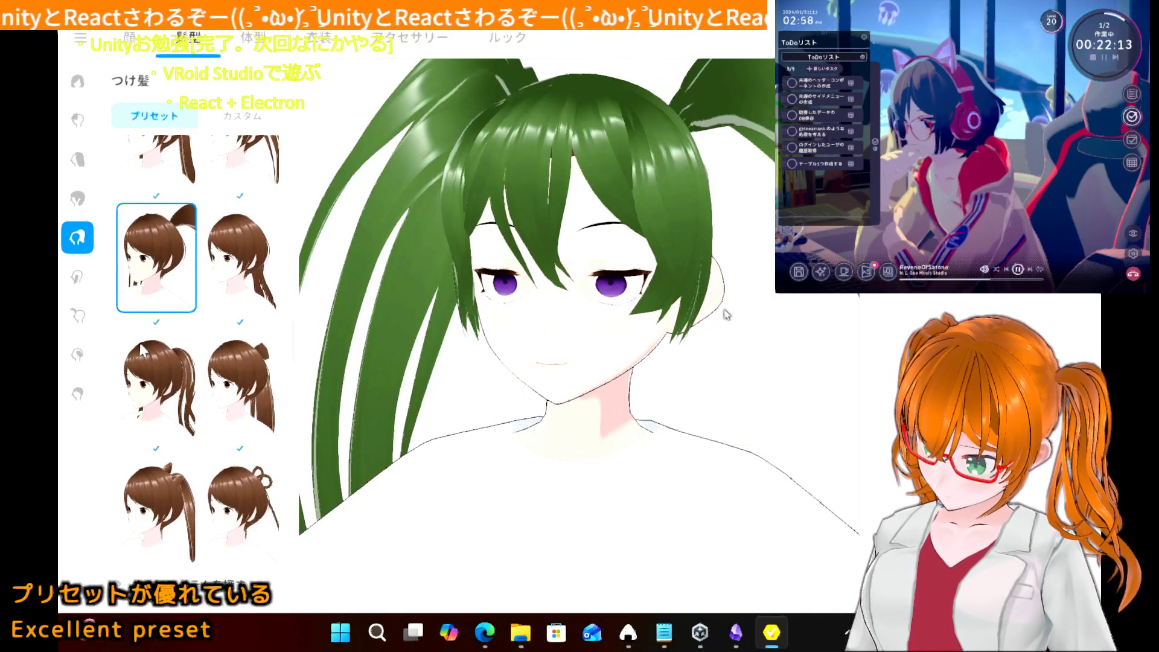
left_click(147, 379)
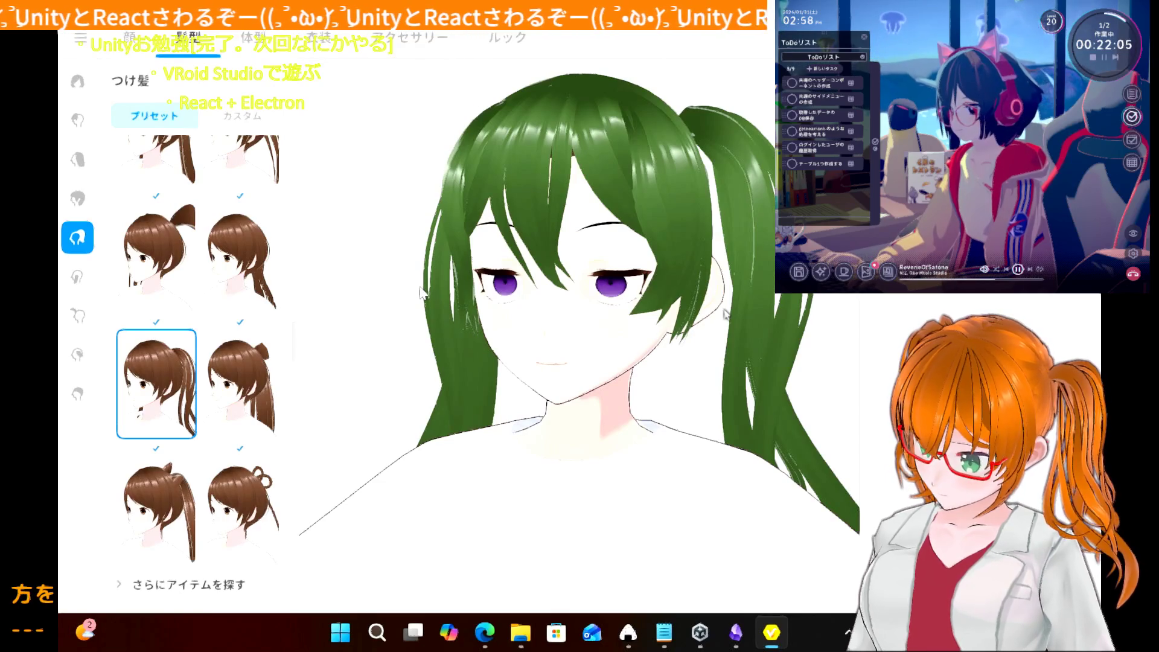
mouse_move(422, 293)
left_mouse_down()
mouse_move(457, 319)
mouse_move(477, 293)
left_mouse_up()
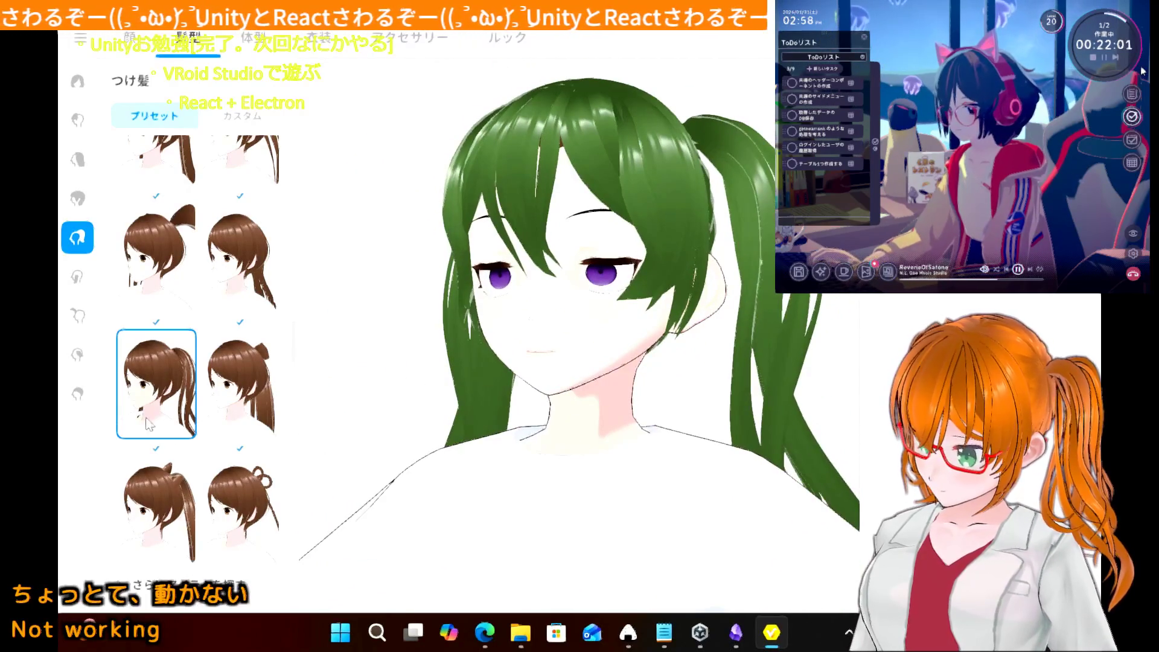
- Try bow ponytail, looped braids and bubble braids, then long twin ponytails
scroll(200, 463, "down", 1)
left_click(155, 481)
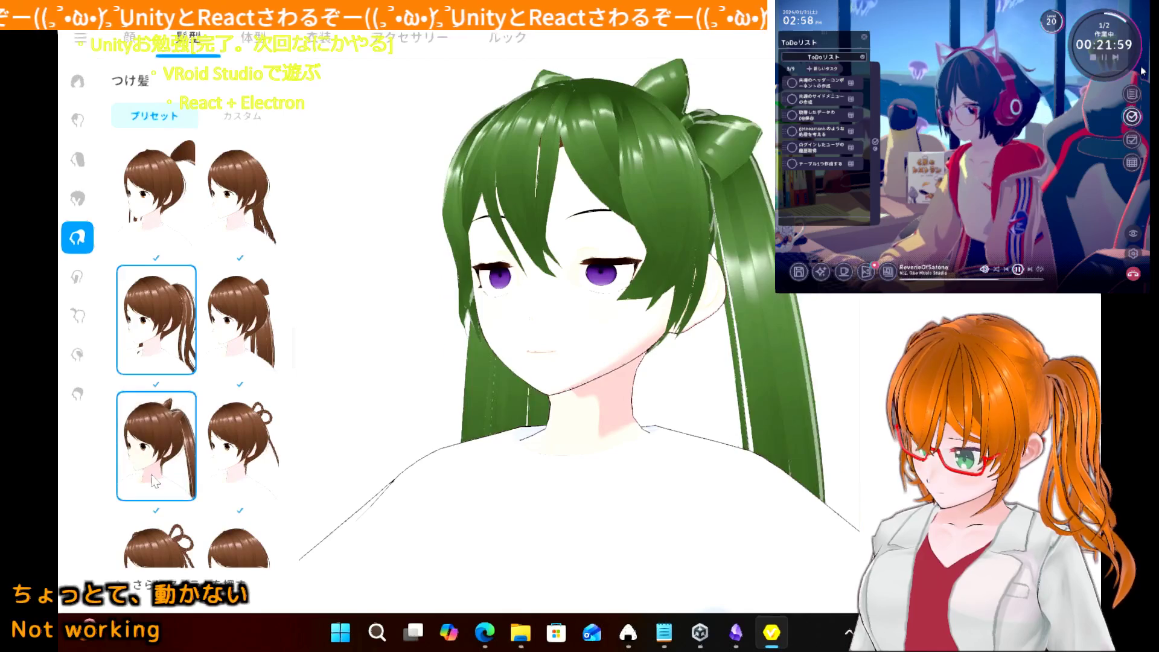
scroll(172, 470, "down", 2)
left_click(172, 471)
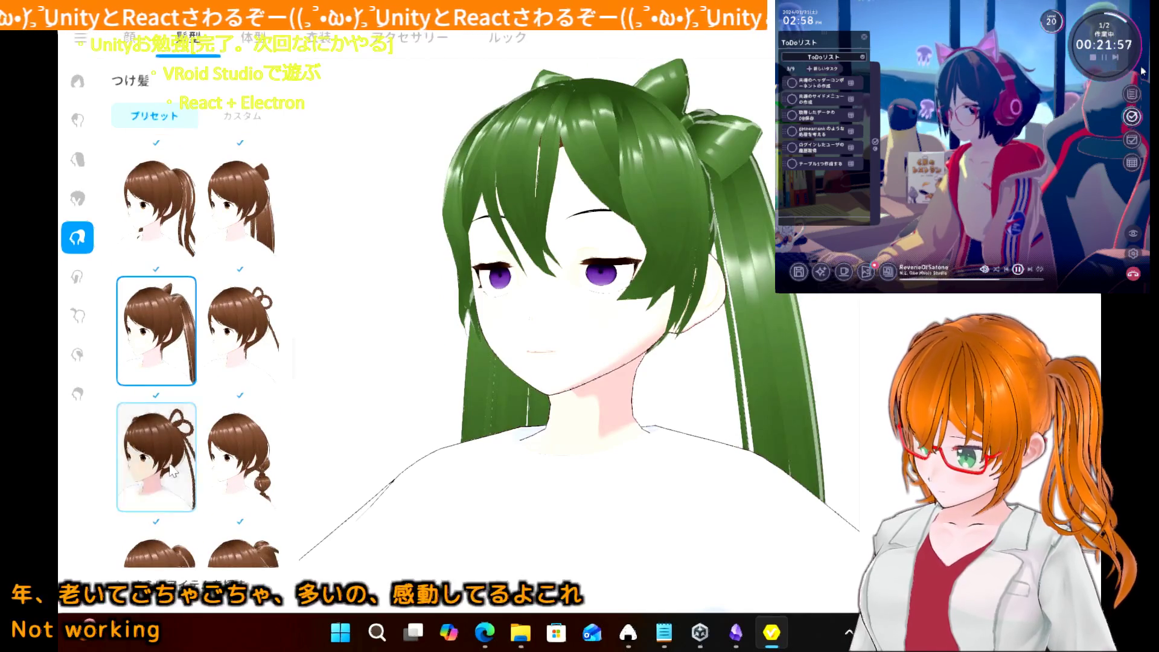
scroll(173, 470, "down", 3)
left_click(155, 379)
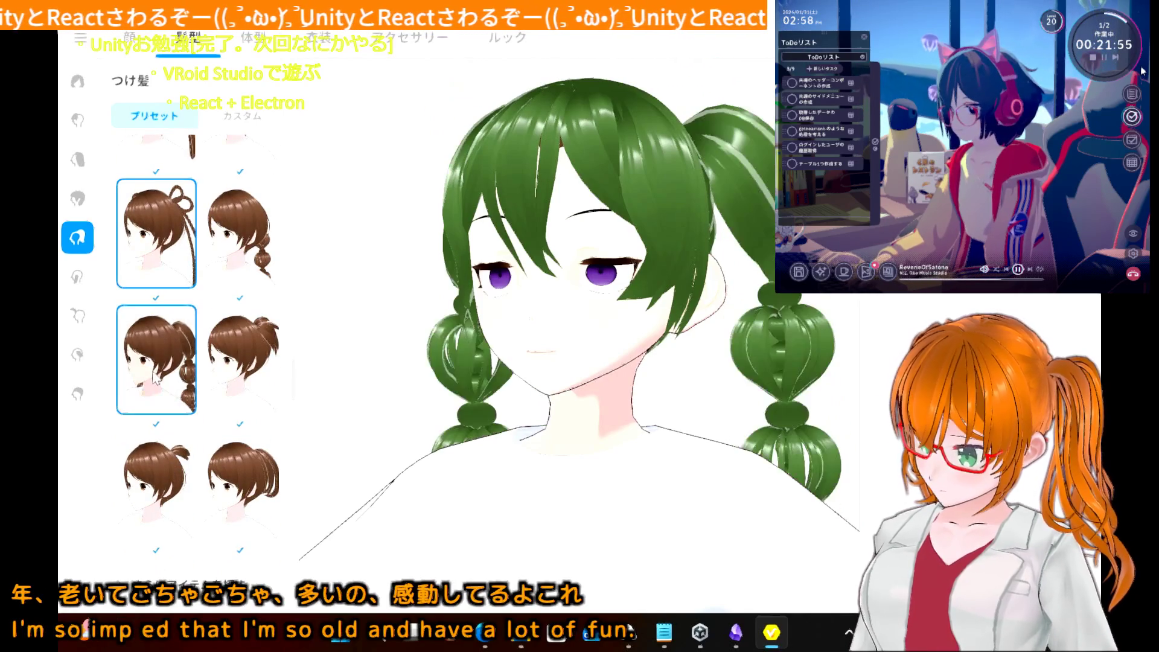
scroll(156, 398, "down", 3)
left_click(158, 454)
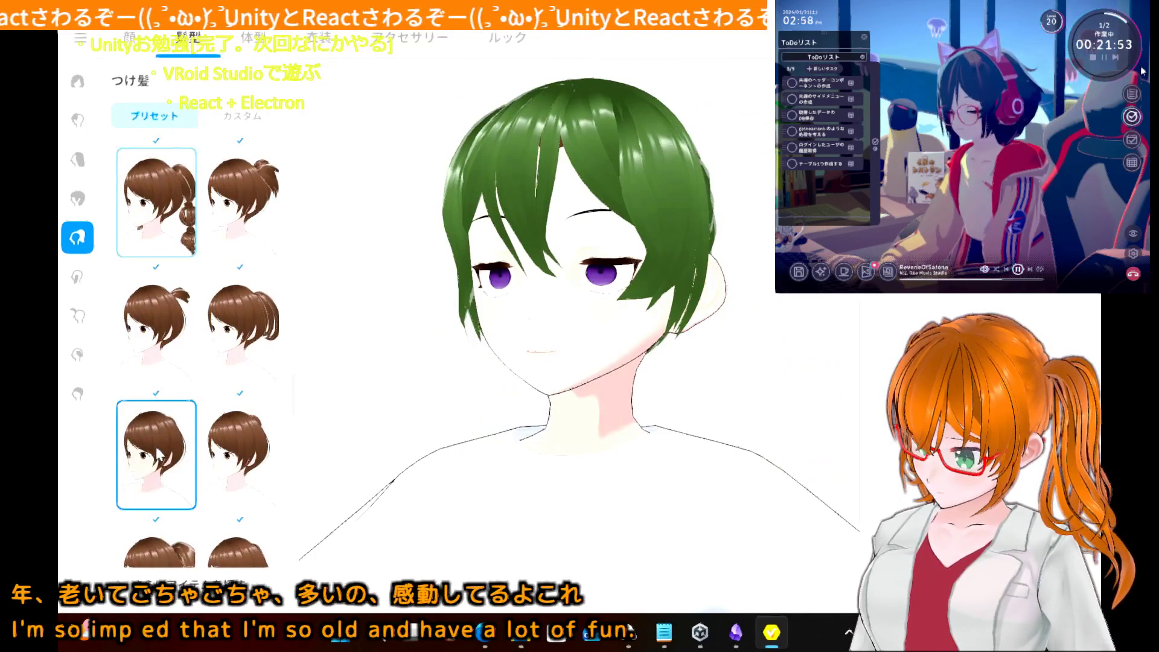
scroll(156, 453, "down", 2)
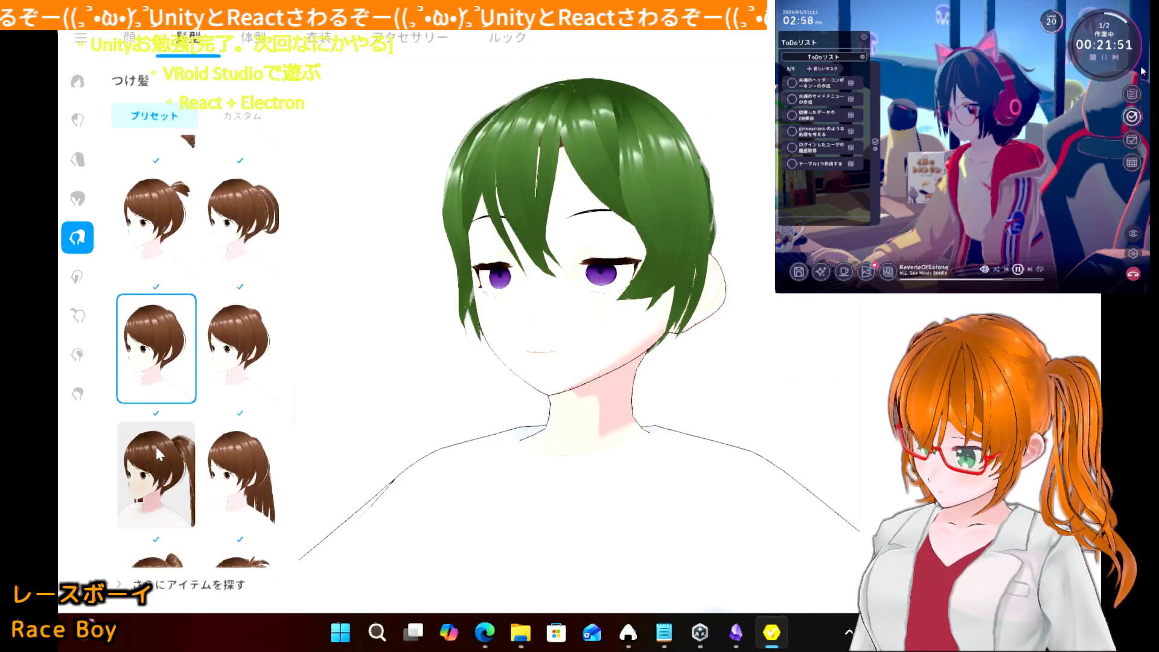
left_click(157, 454)
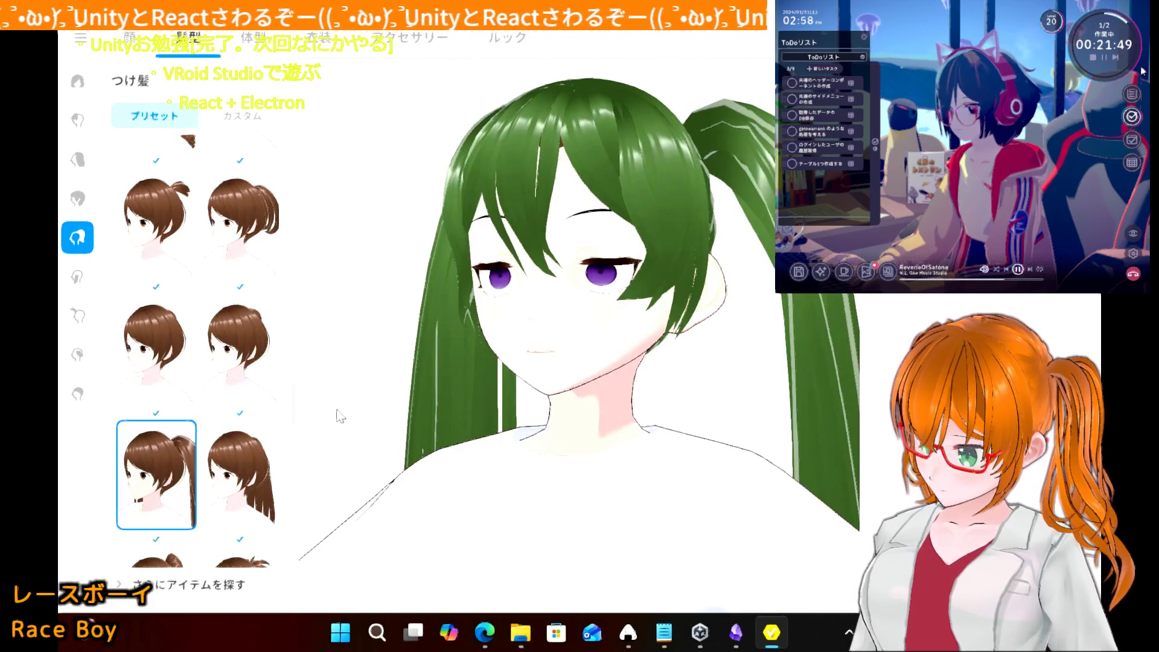
mouse_move(340, 416)
right_mouse_down()
mouse_move(495, 416)
mouse_move(352, 412)
right_mouse_up()
- Settle on the long twin-tail preset, then switch to the 後髪 presets
scroll(207, 462, "down", 2)
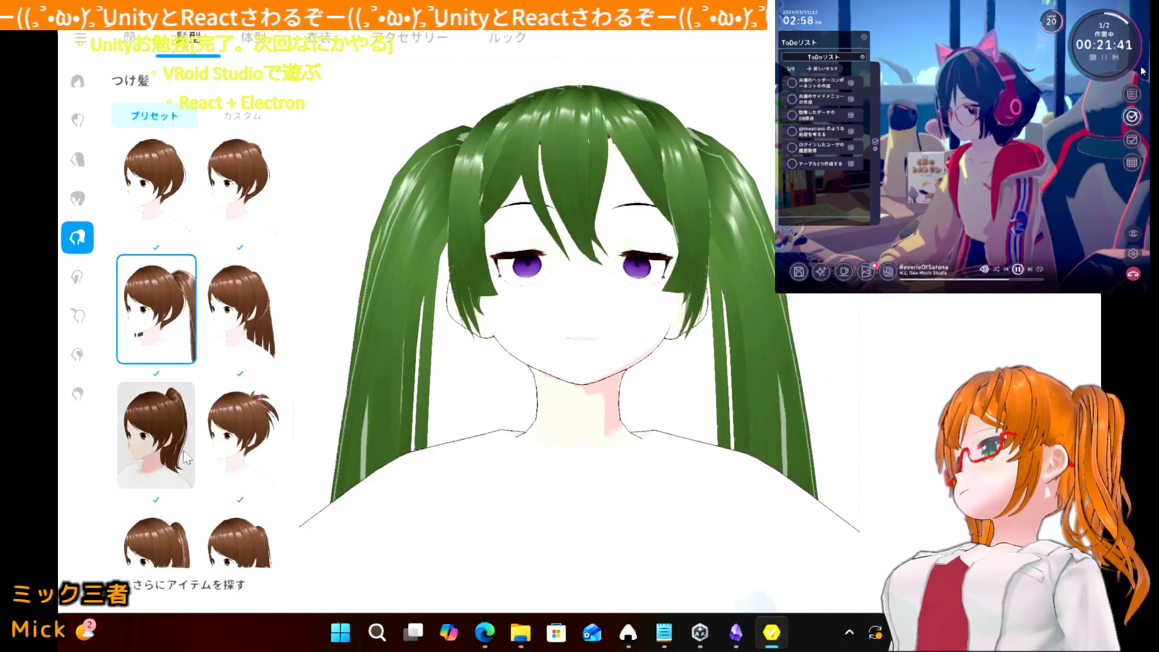
left_click(186, 460)
scroll(186, 460, "down", 1)
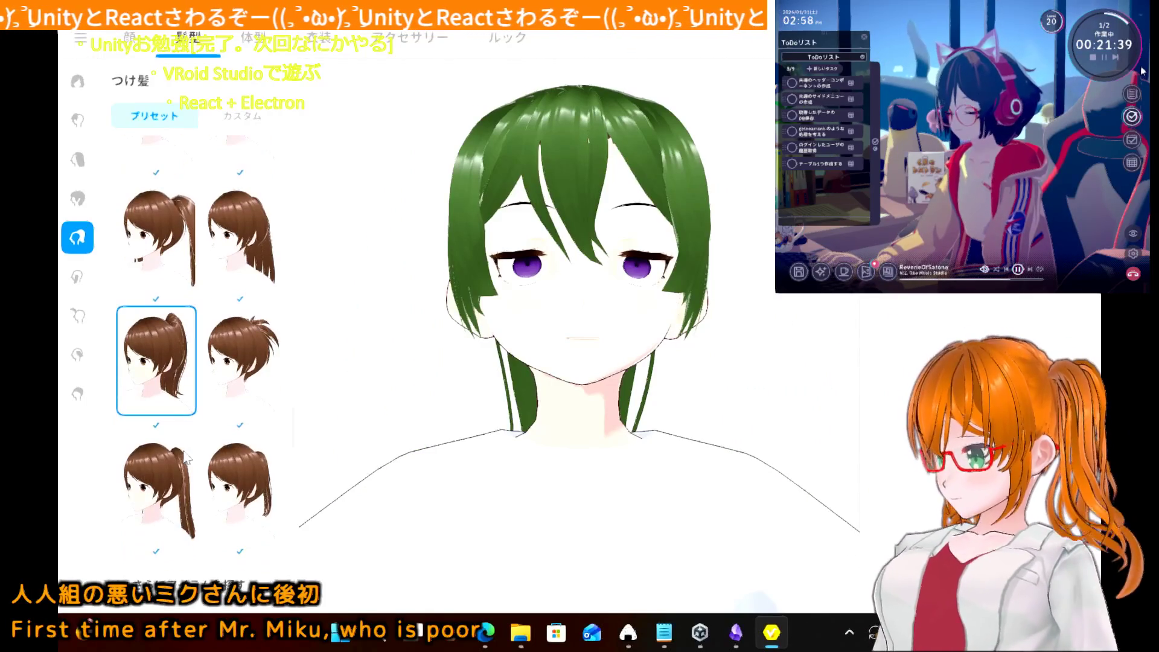
left_click(183, 460)
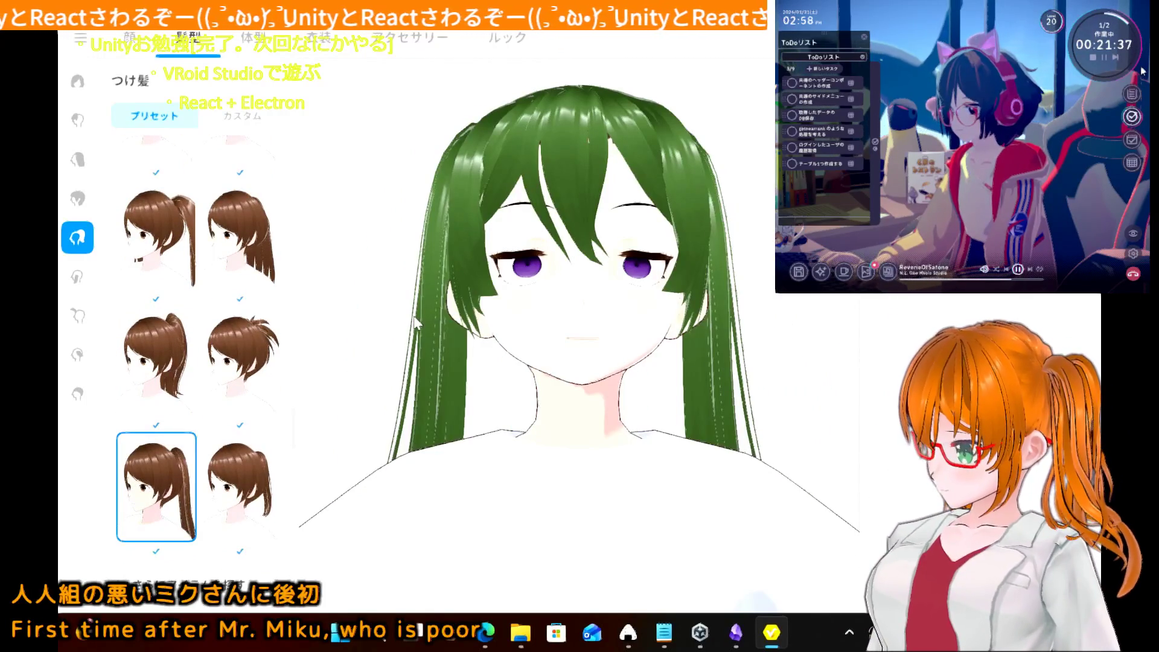
mouse_move(416, 324)
left_mouse_down()
mouse_move(491, 324)
mouse_move(416, 281)
mouse_move(354, 298)
mouse_move(339, 267)
mouse_move(372, 300)
mouse_move(415, 310)
left_mouse_up()
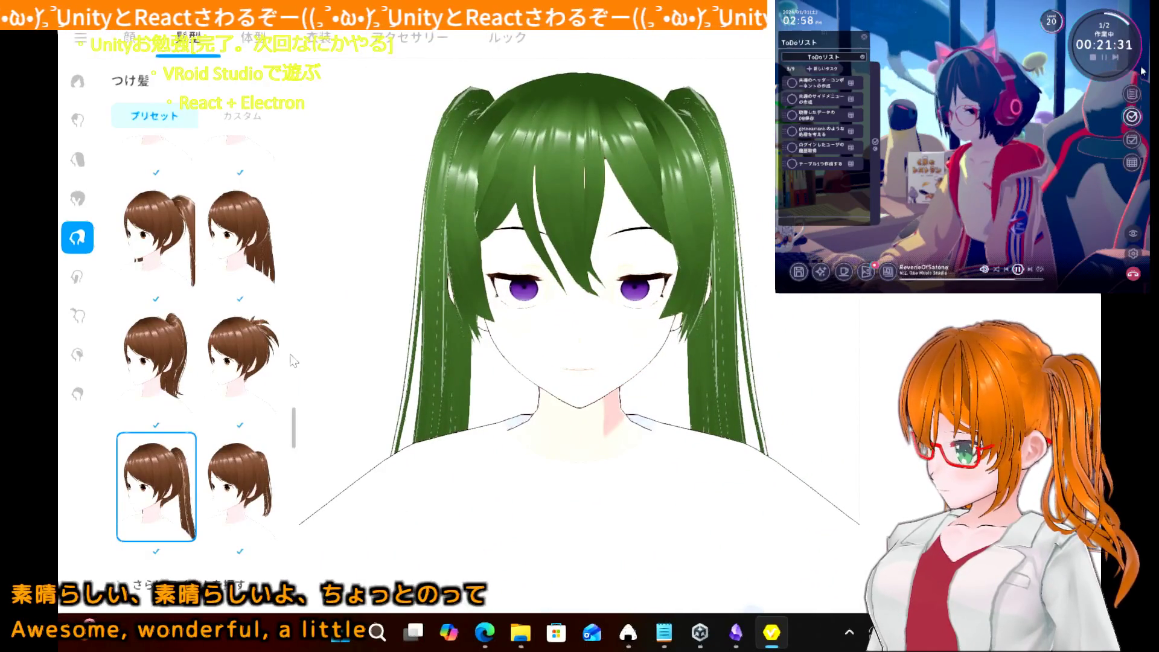
scroll(221, 404, "down", 10)
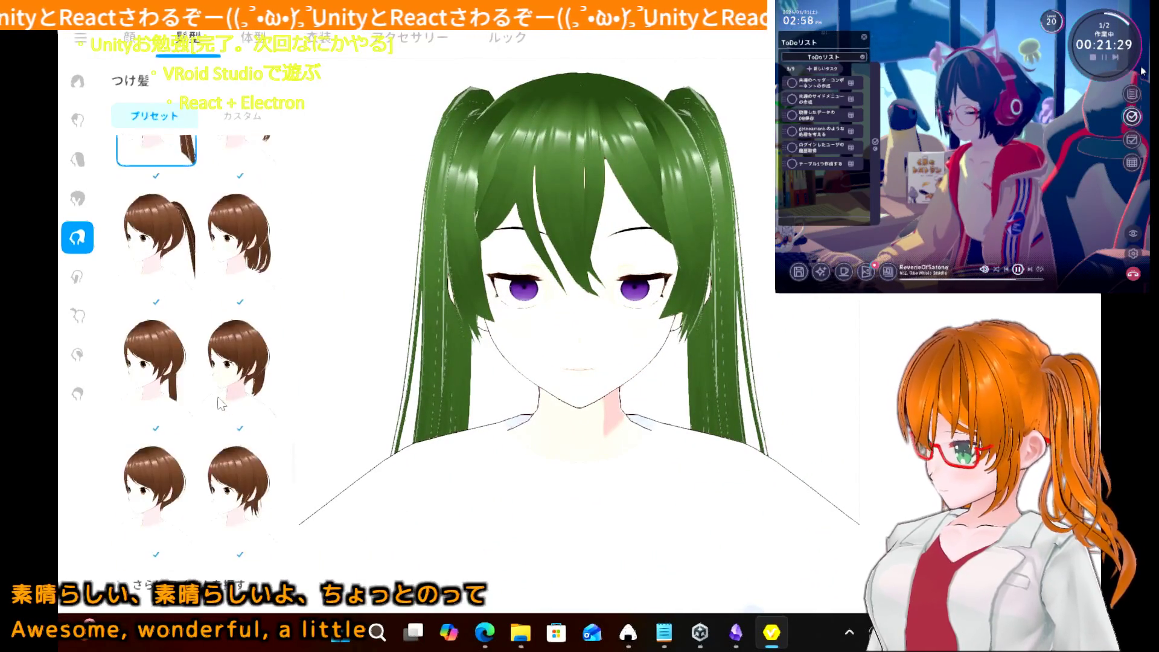
scroll(221, 405, "up", 10)
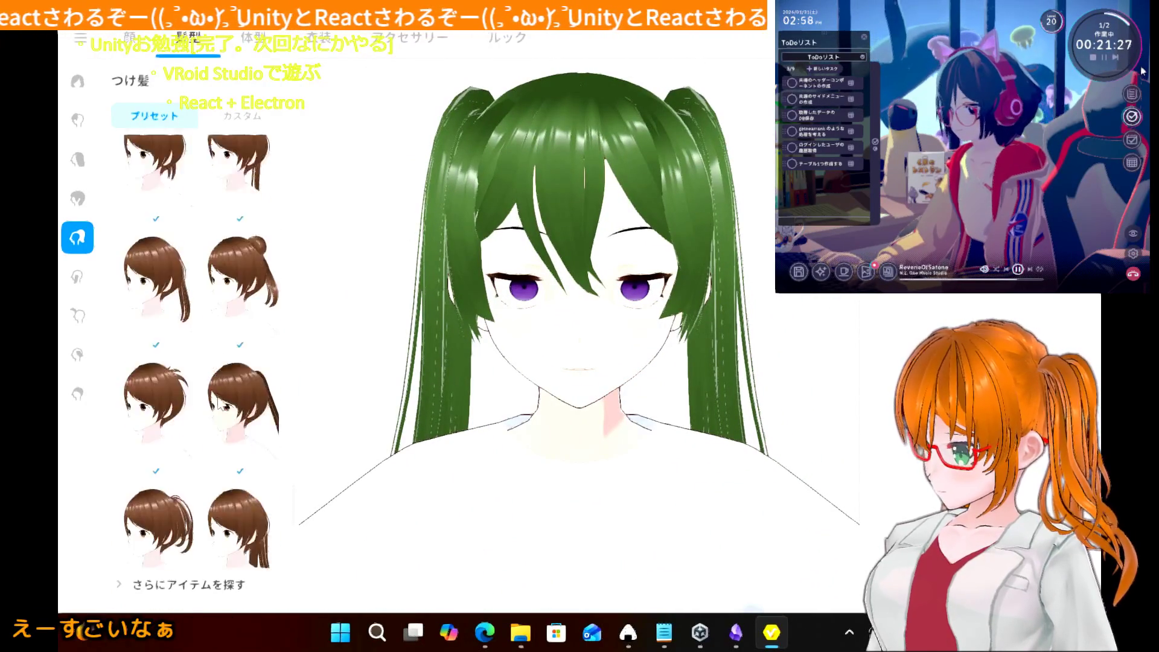
scroll(221, 404, "down", 5)
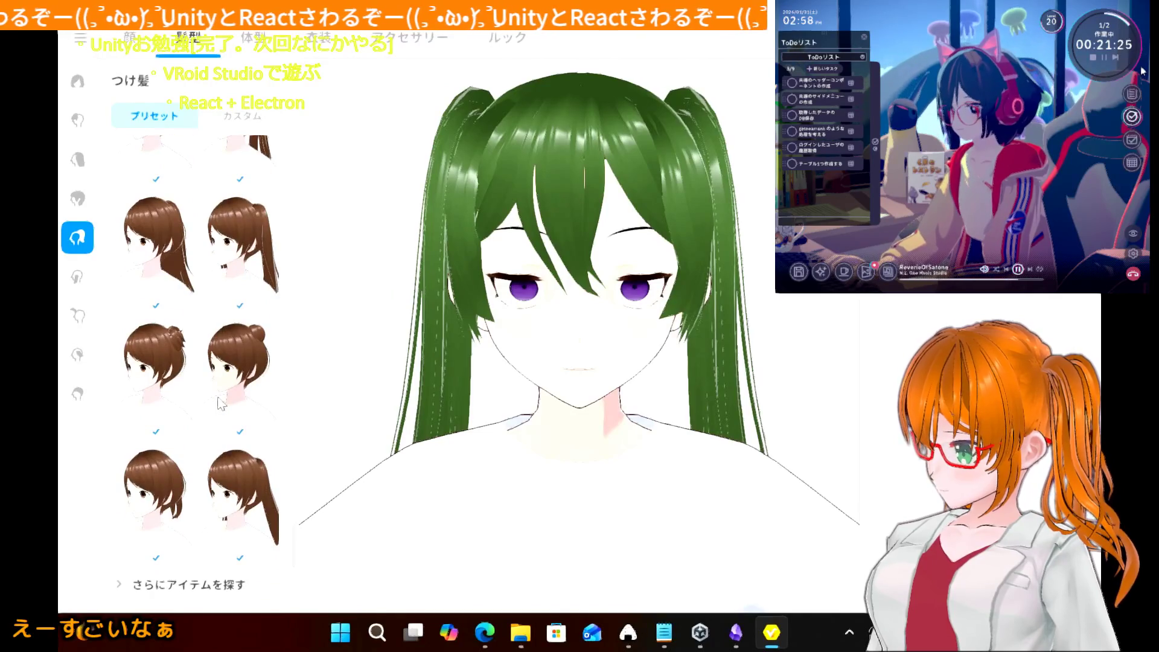
scroll(221, 405, "down", 8)
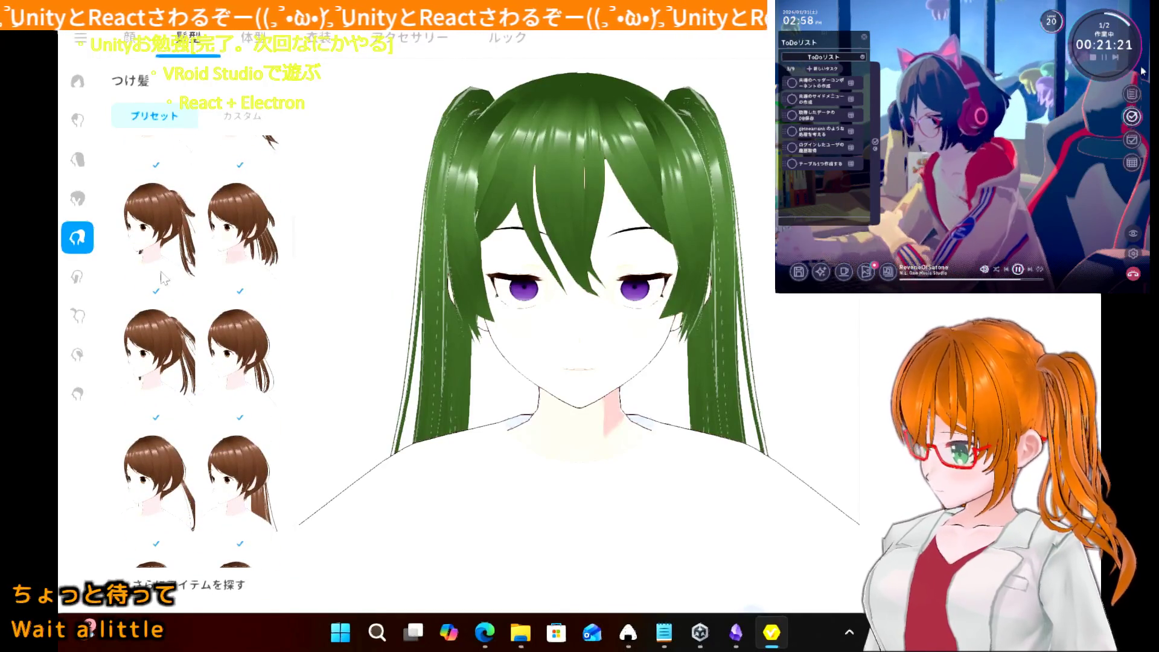
left_click(77, 159)
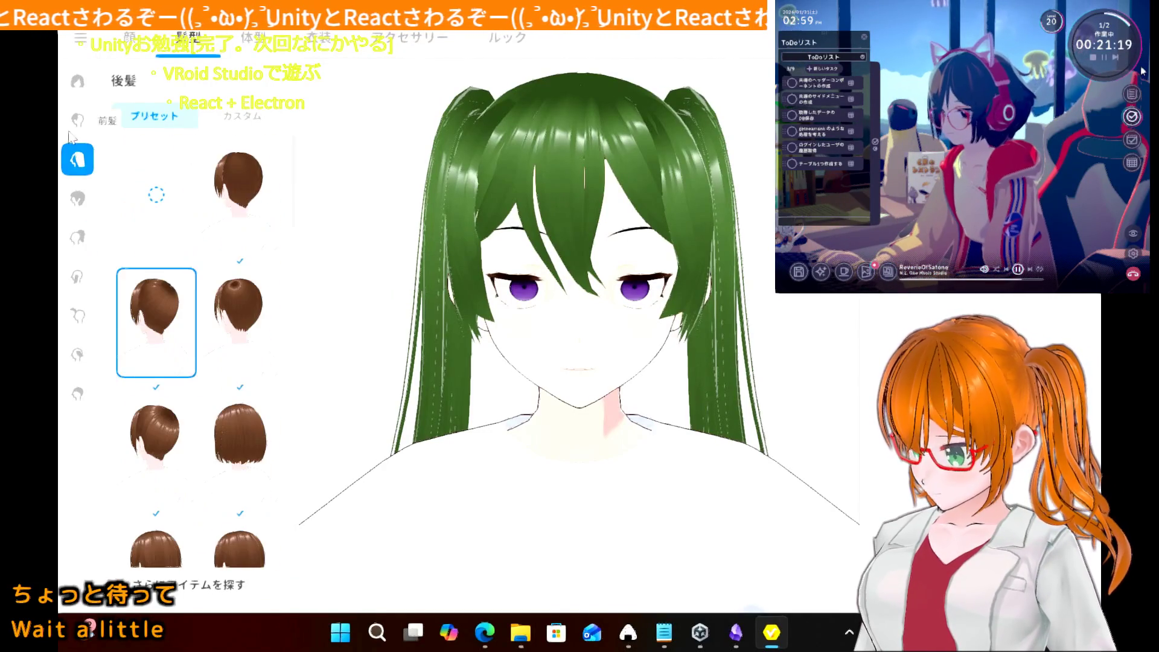
- Try blunt, eye-covering and side-swept preset bangs for the front hair
left_click(77, 124)
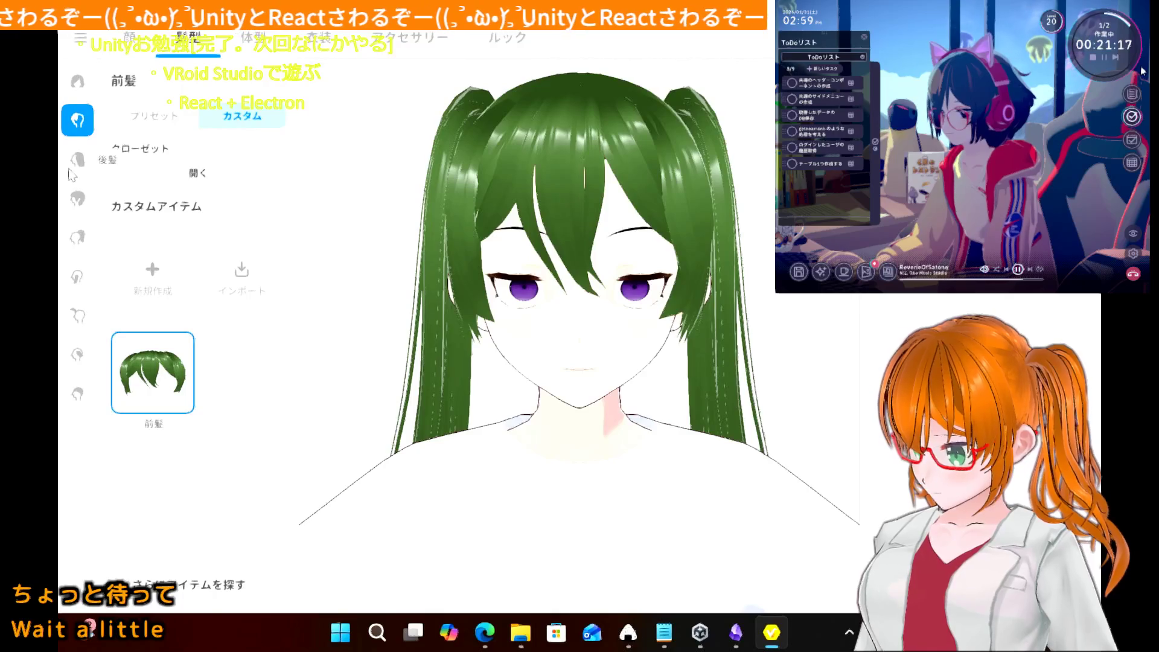
left_click(151, 118)
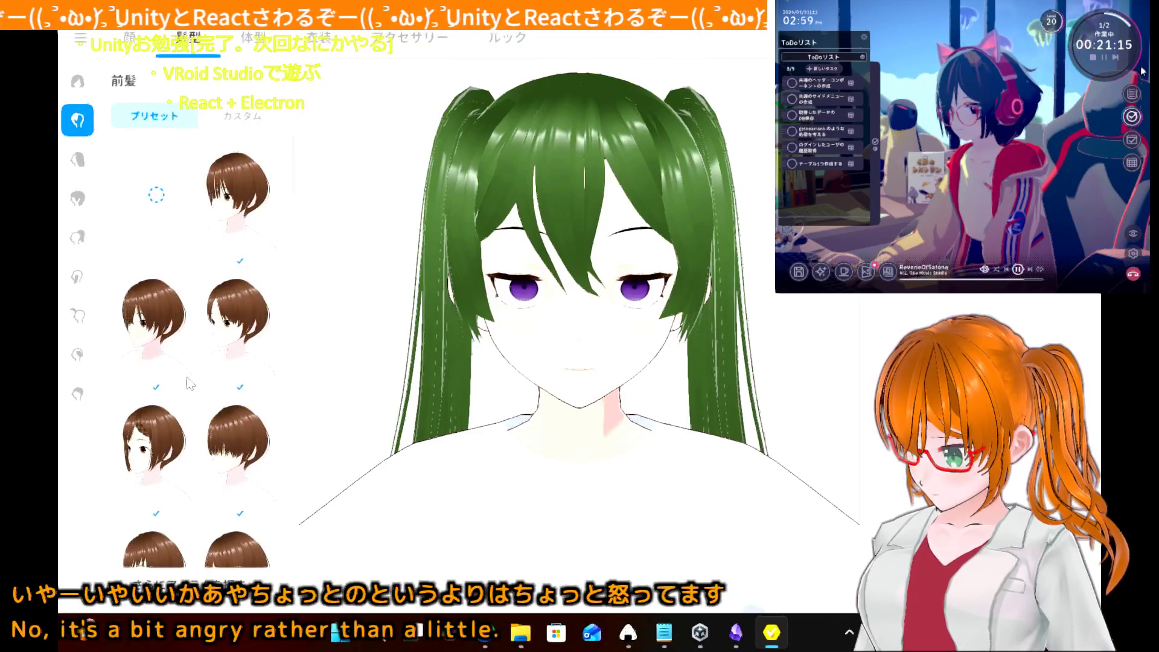
scroll(191, 382, "down", 2)
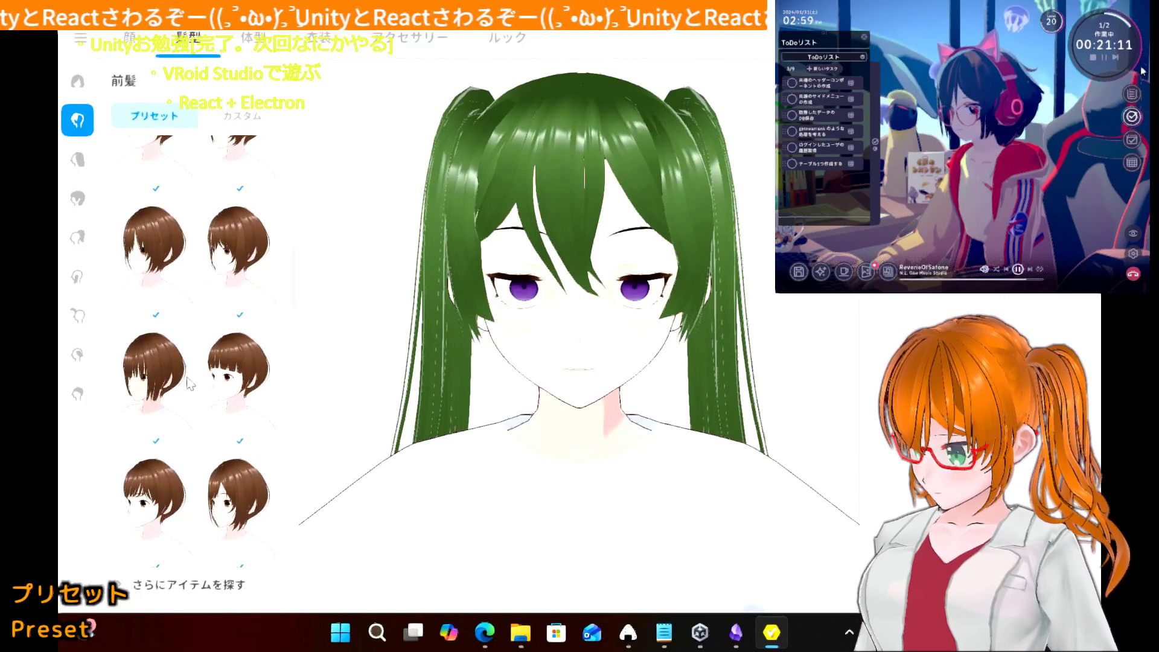
left_click(224, 389)
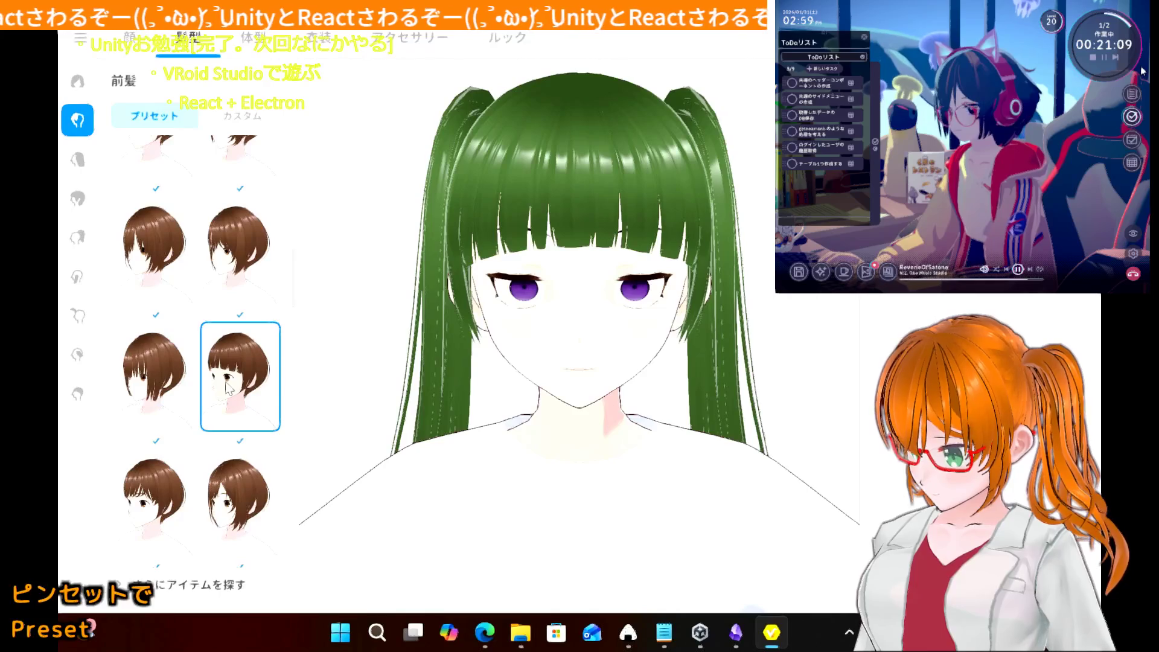
left_click(149, 405)
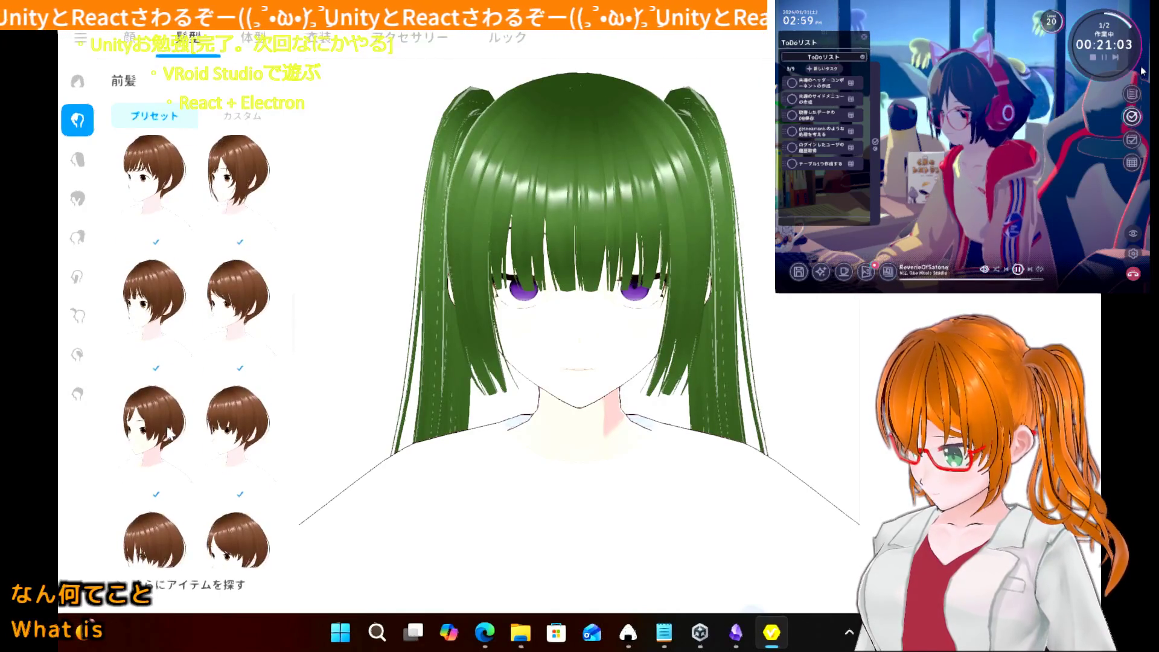
left_click(231, 432)
scroll(231, 435, "down", 2)
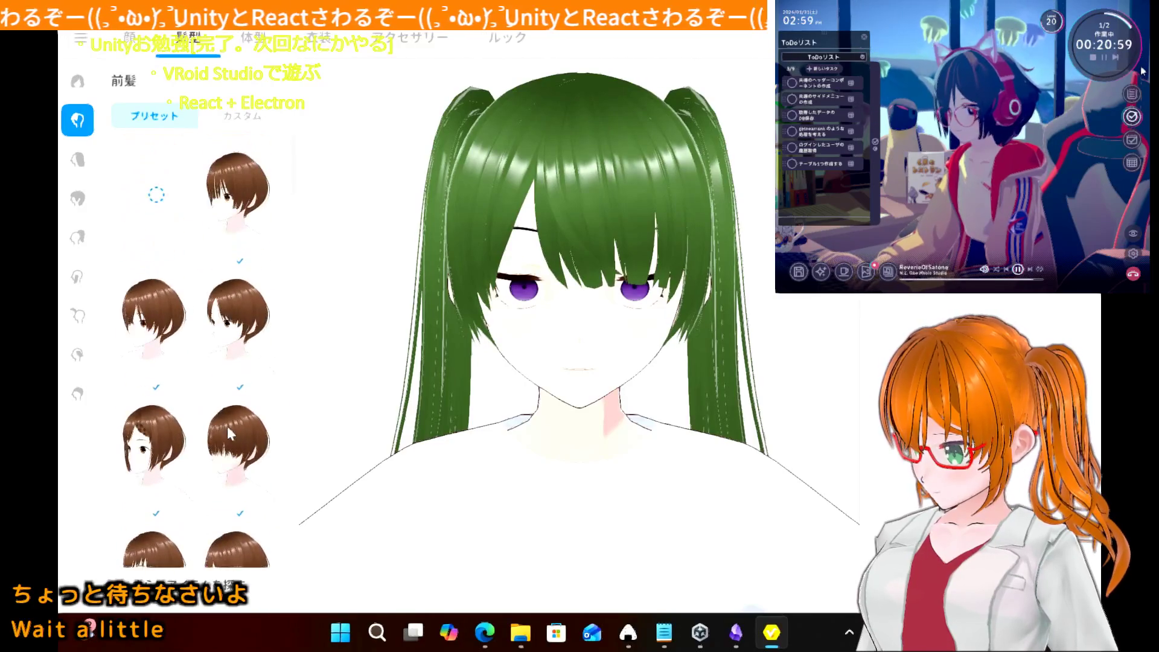
- Reapply the custom green front-hair item and show the つけ髪 presets
left_click(233, 116)
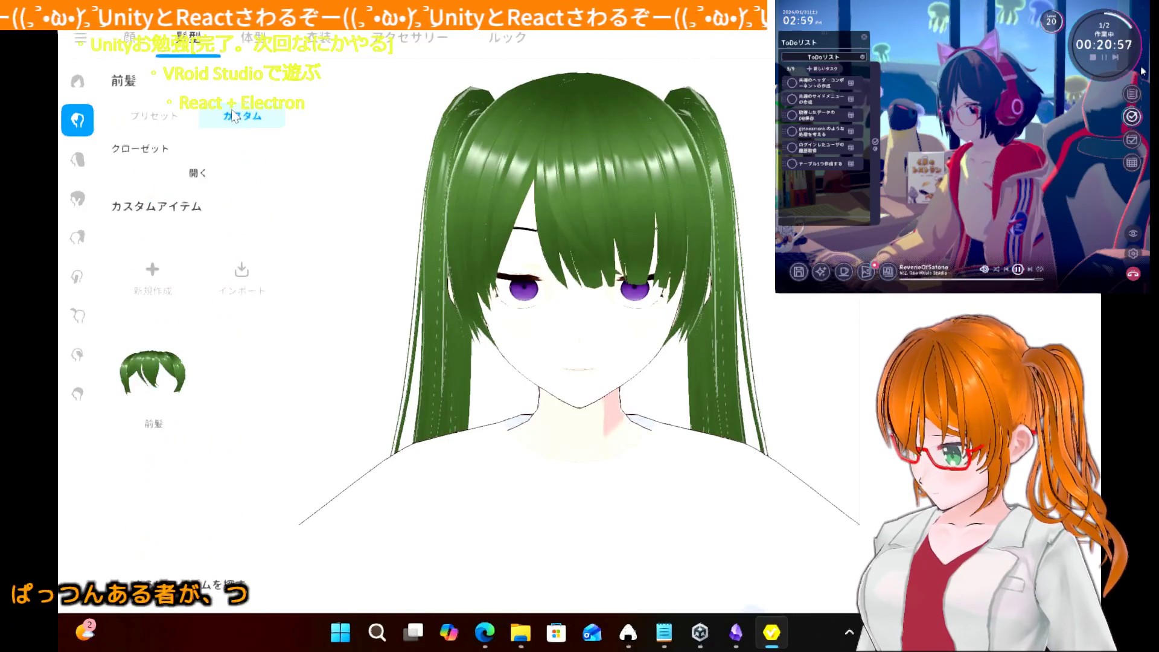
left_click(156, 355)
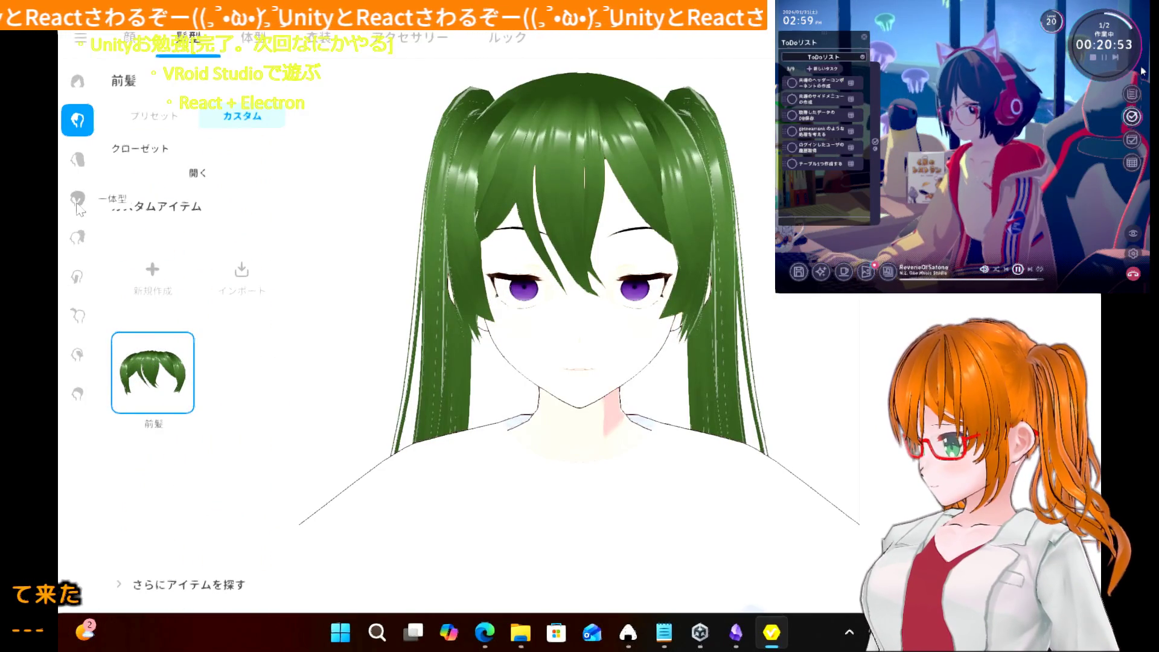
left_click(79, 239)
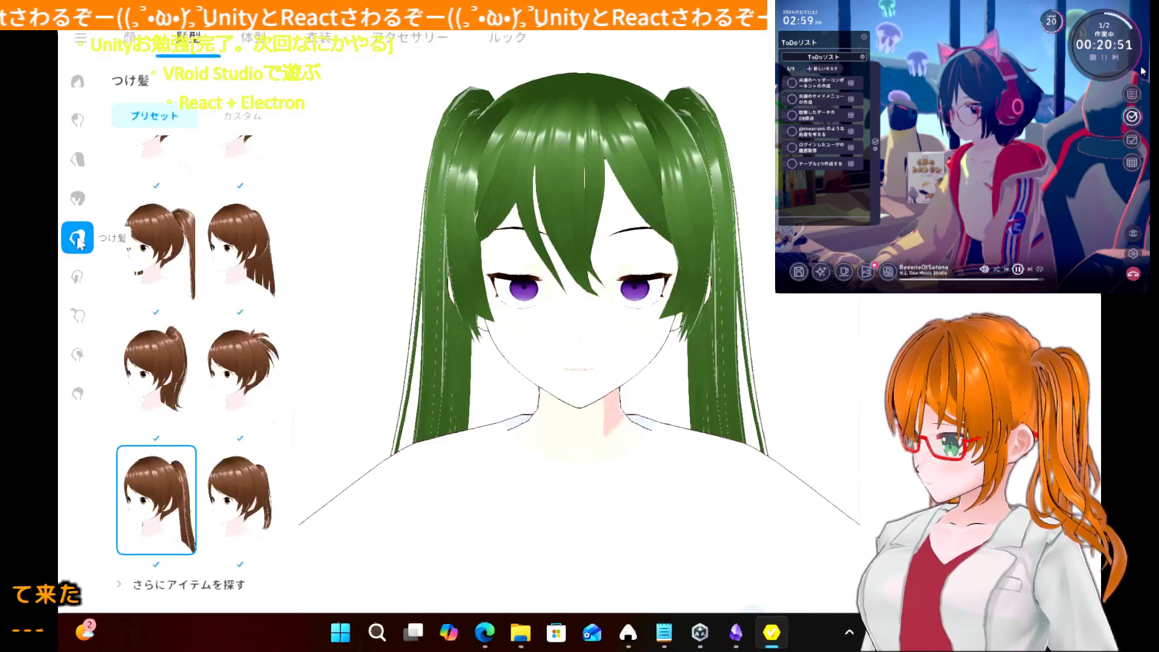
- Try a lower ponytail and two short-hair つけ髪 presets
scroll(160, 403, "down", 5)
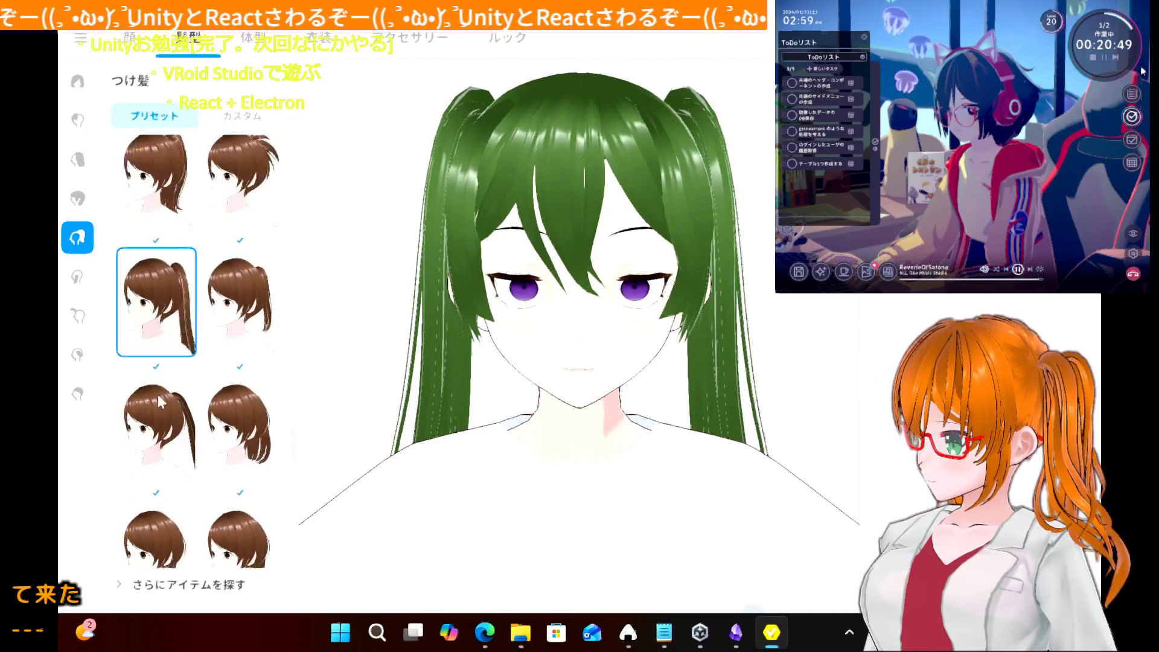
left_click(158, 362)
scroll(182, 471, "down", 4)
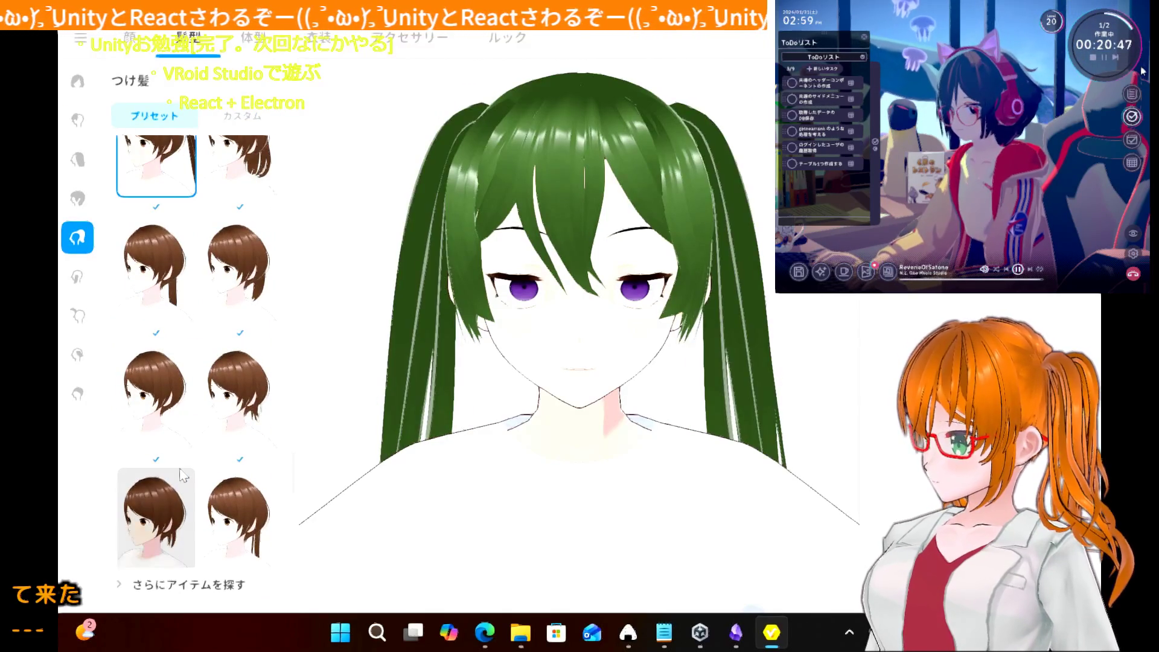
left_click(182, 473)
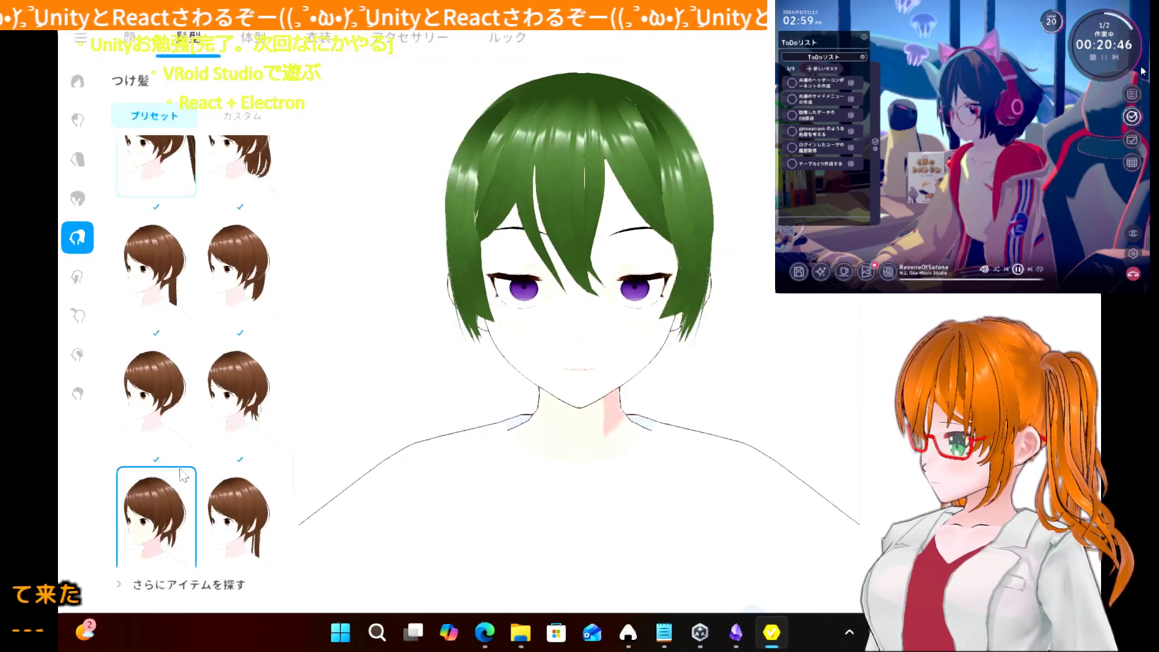
left_click(230, 492)
- Apply the long twin-tail preset and open it for editing
scroll(245, 502, "down", 6)
left_click(233, 423)
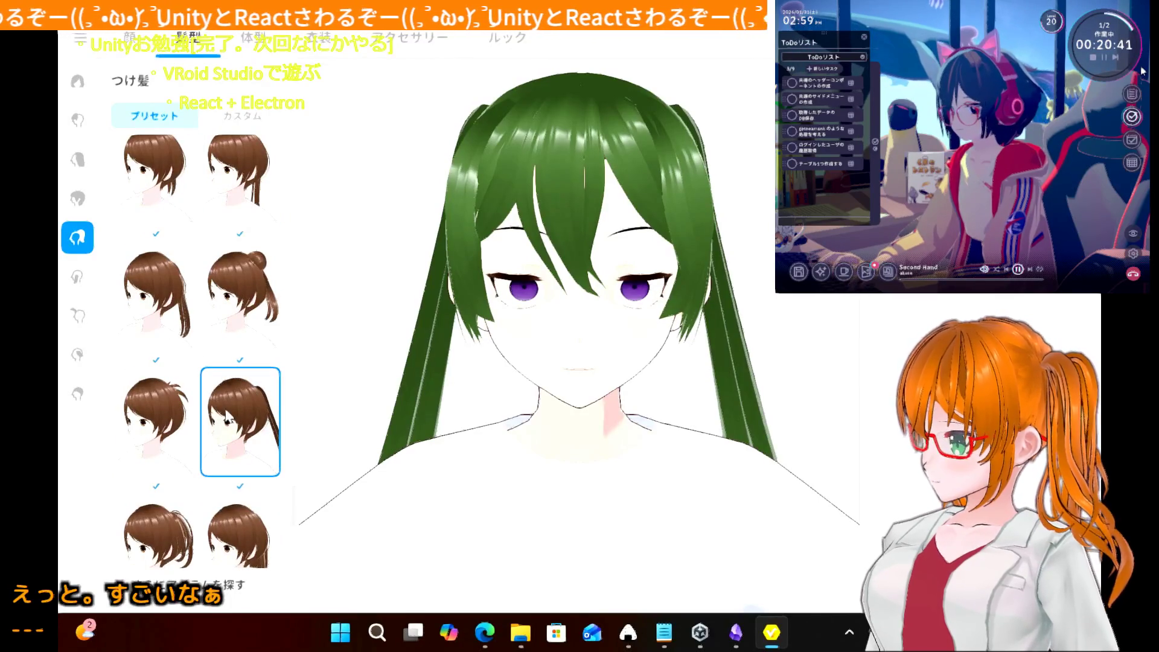
scroll(228, 418, "down", 2)
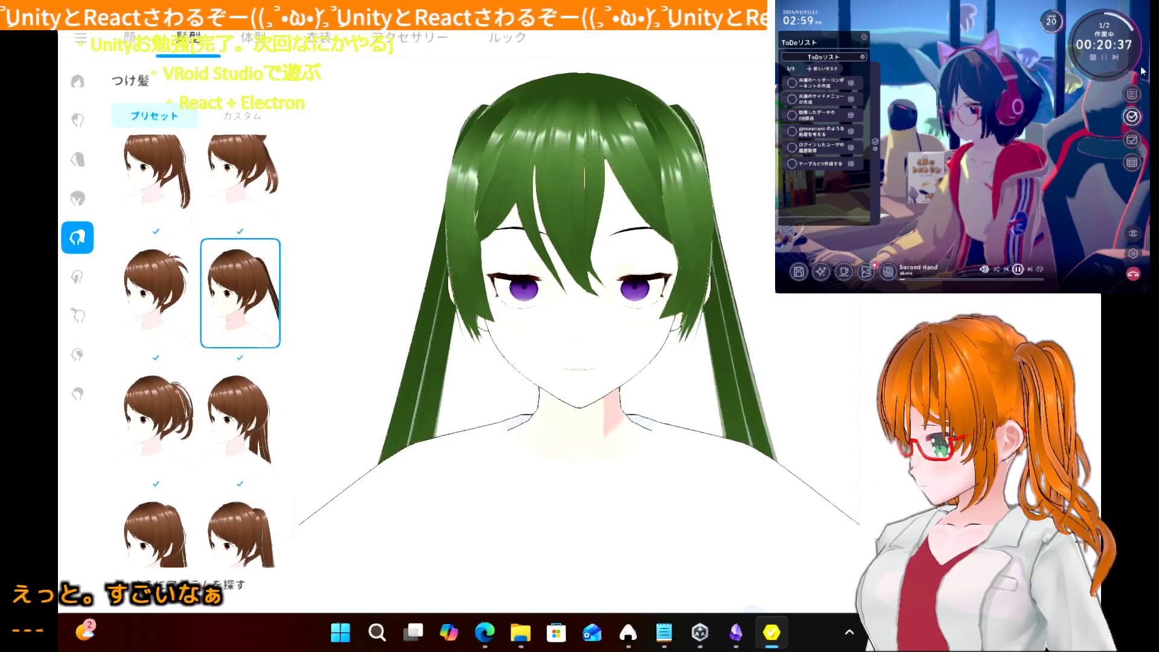
left_click(240, 292)
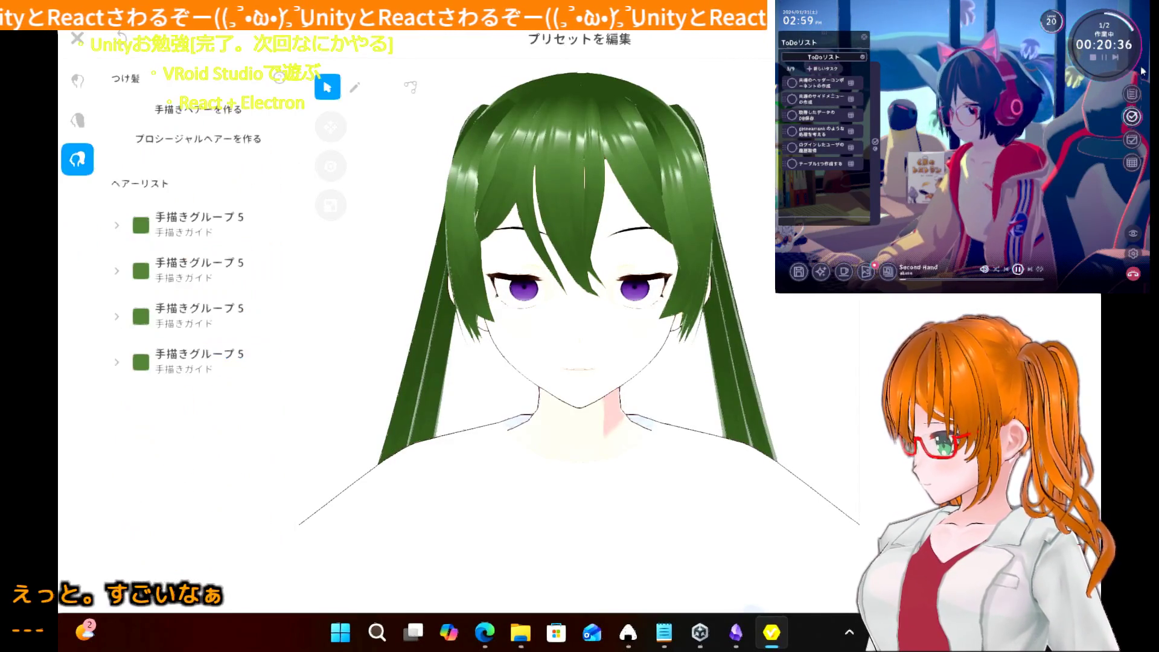
- Expand 手描きグループ5, exit the editor without saving, and show the 横髪 presets
left_click(206, 242)
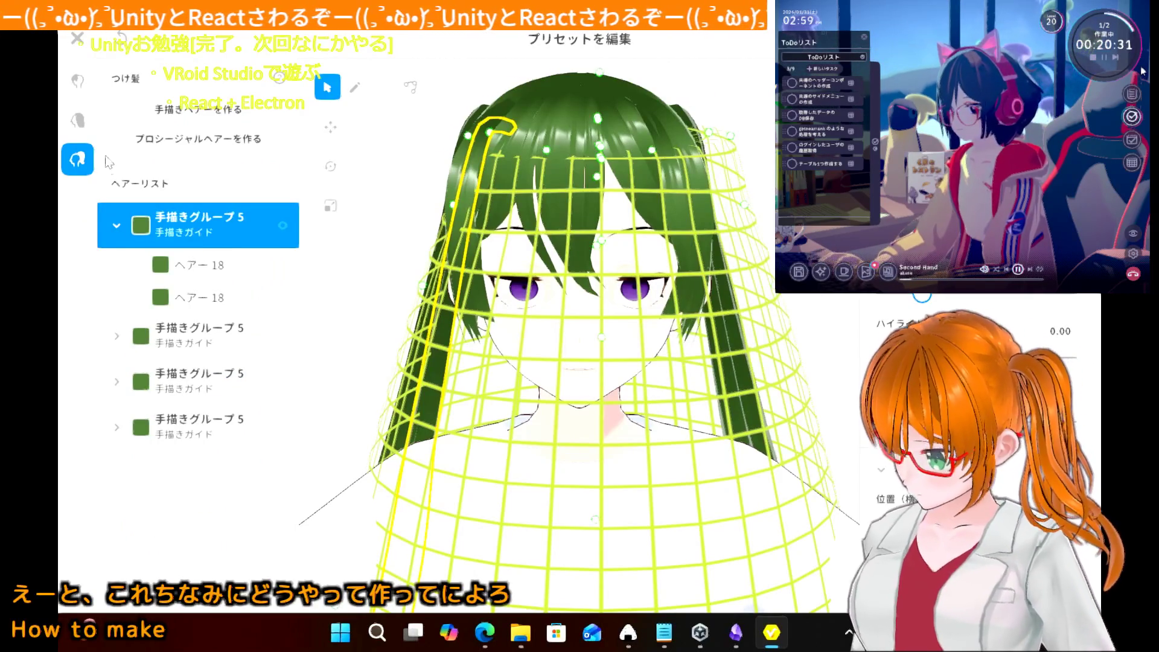
left_click(77, 38)
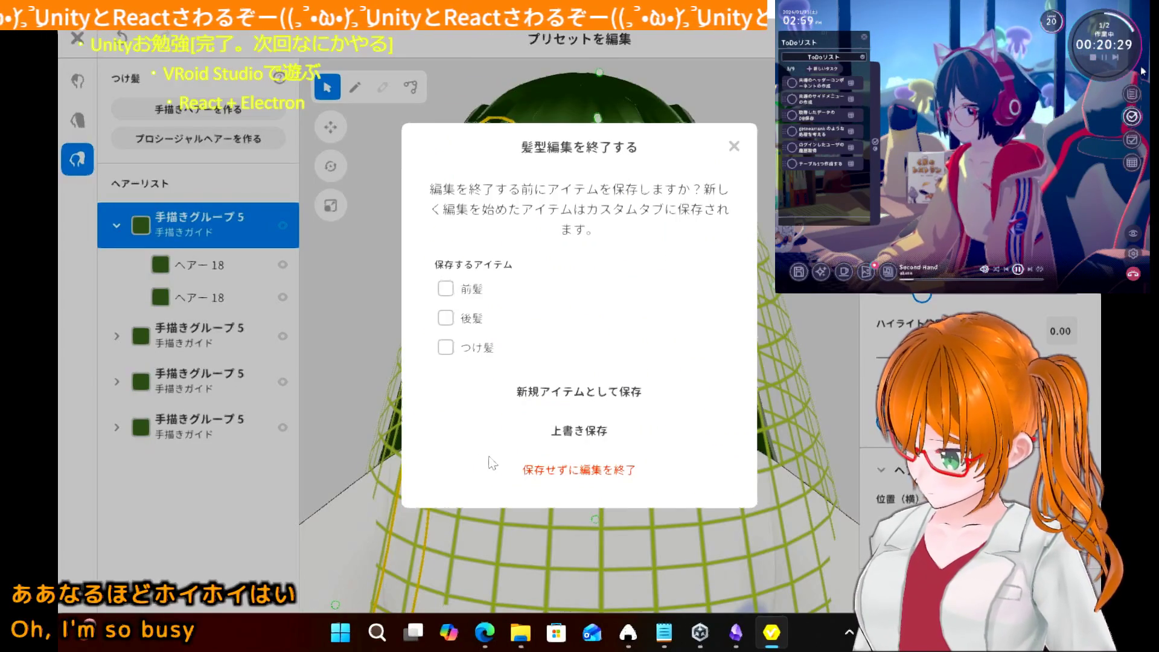
left_click(561, 470)
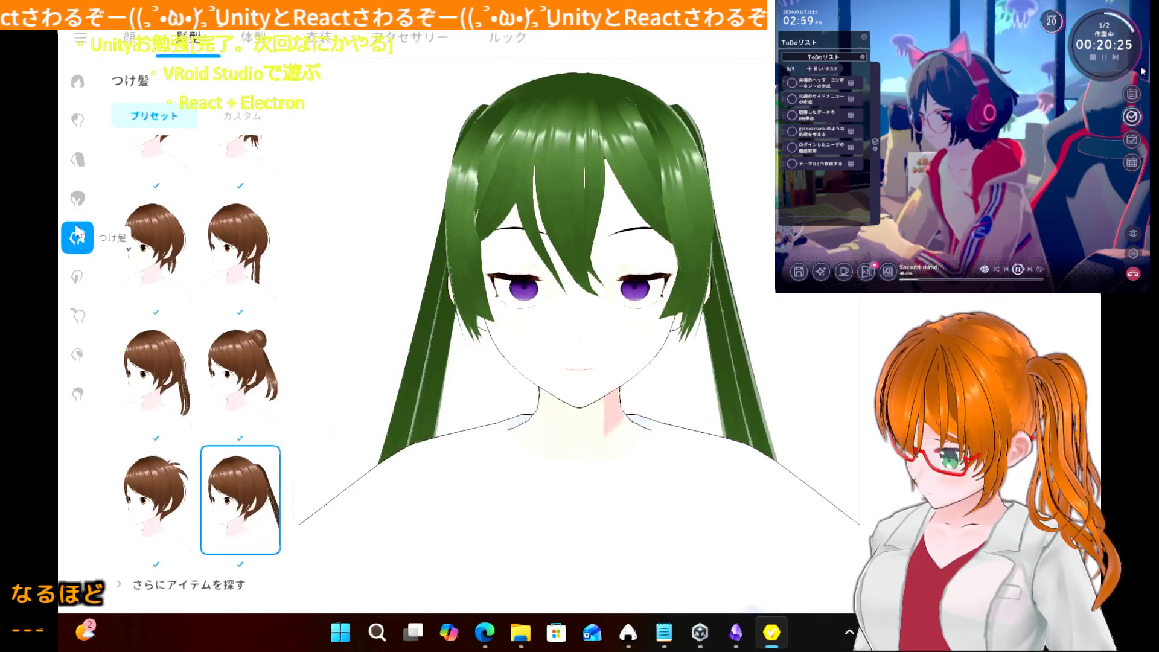
left_click(78, 278)
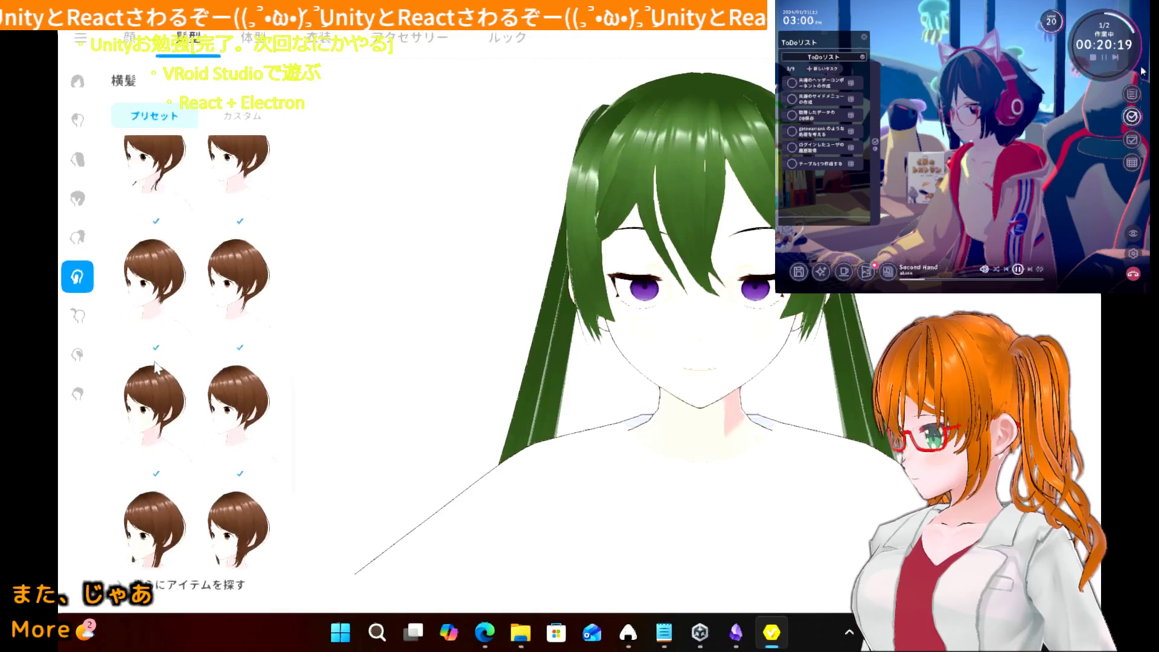
scroll(155, 368, "down", 1)
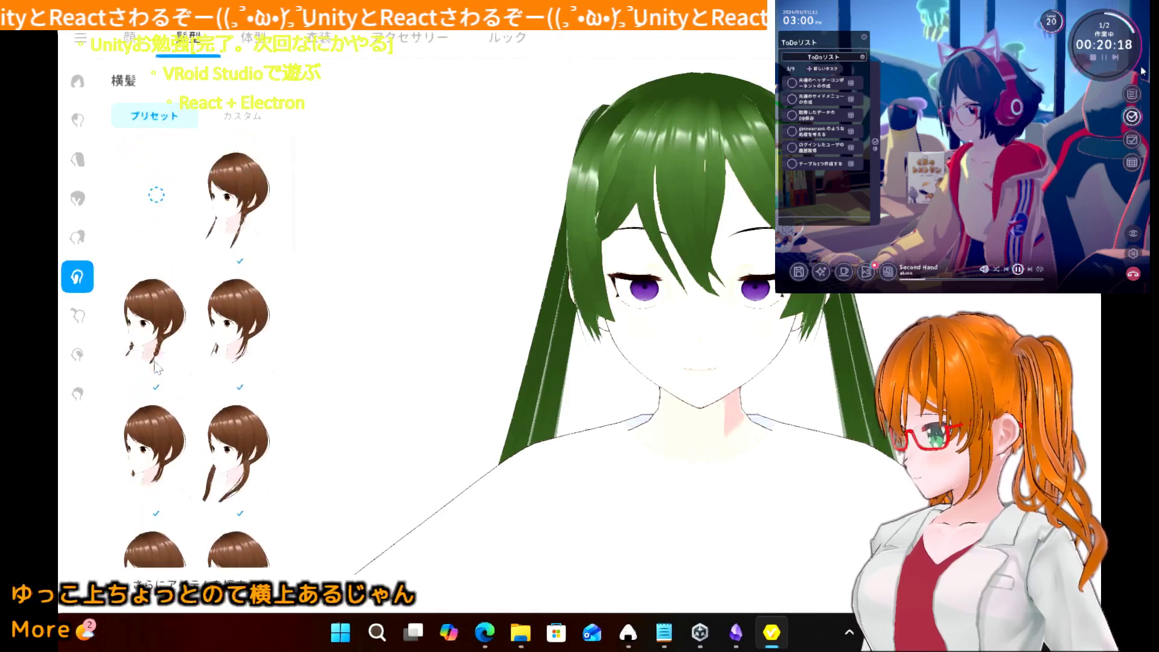
- Try a long and a longer side-hair preset on the avatar
left_click(79, 237)
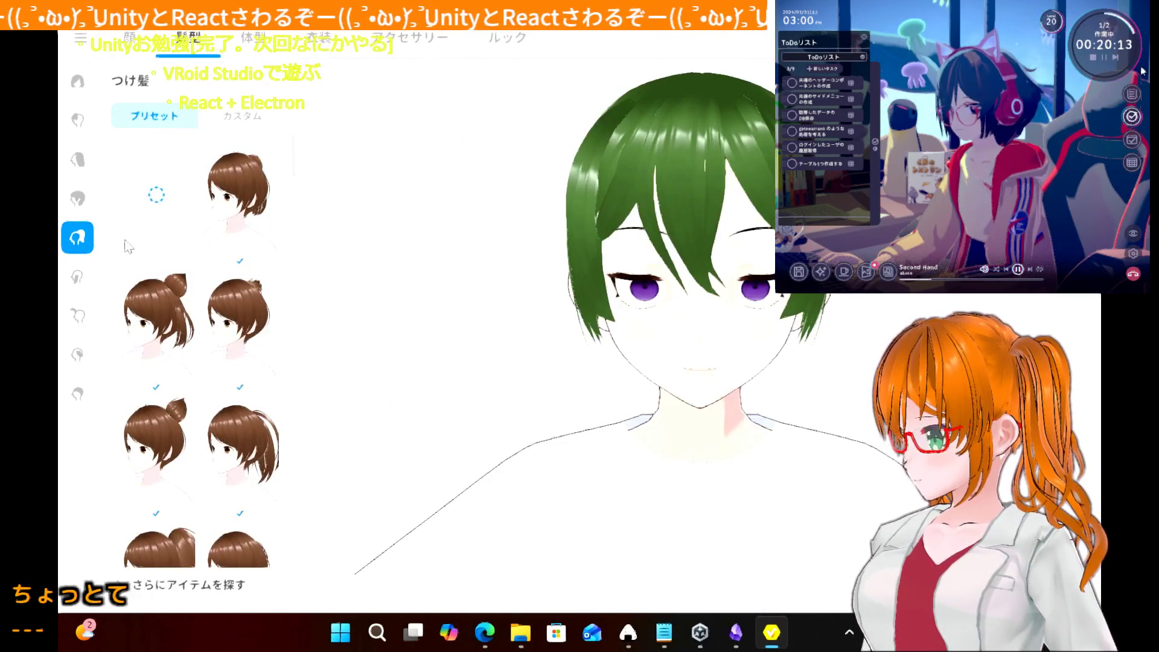
left_click(79, 276)
scroll(150, 292, "down", 2)
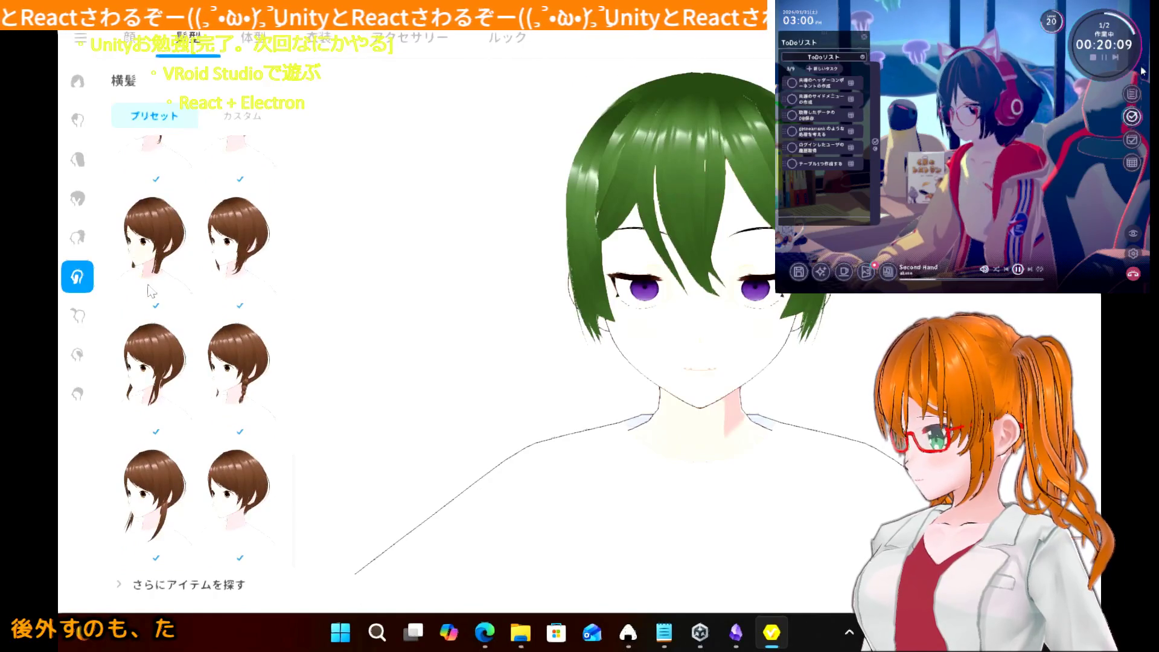
left_click(152, 485)
scroll(181, 310, "down", 3)
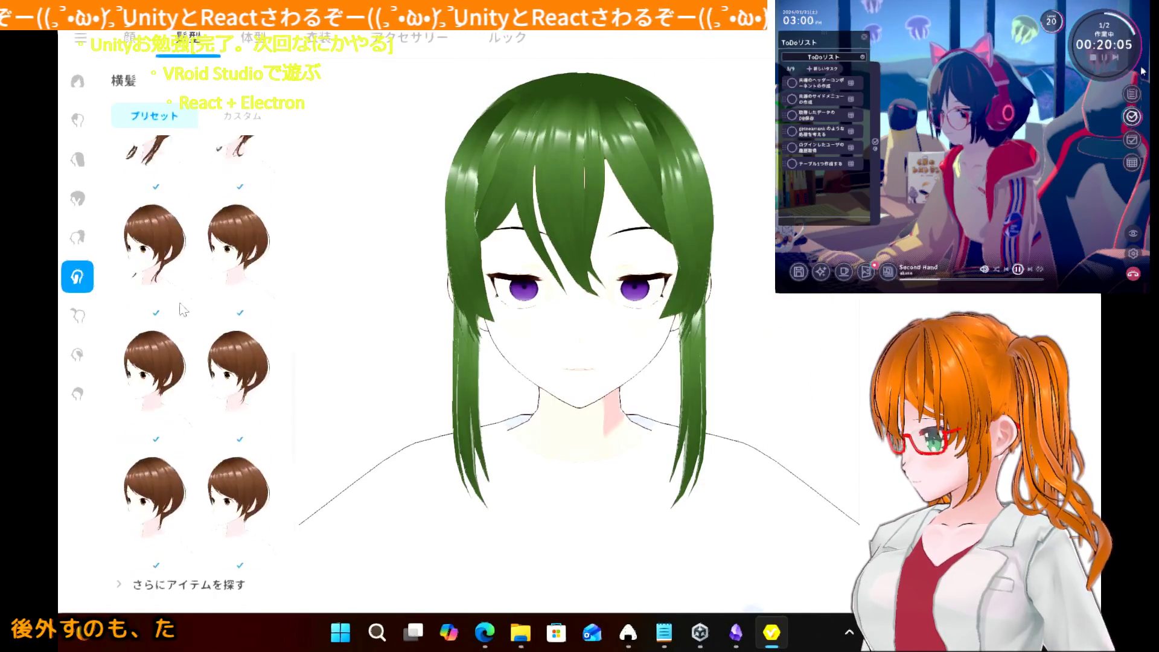
left_click(169, 261)
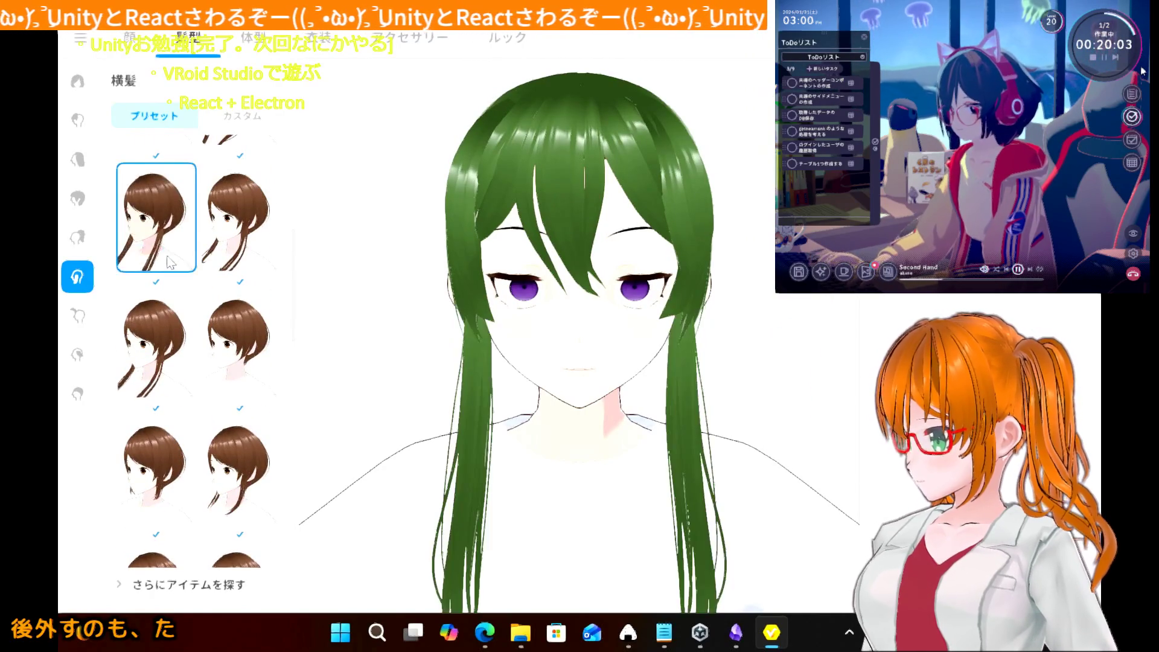
scroll(169, 261, "up", 2)
- Try short and braided side-hair presets, then remove the side hair entirely
left_click(170, 262)
scroll(170, 262, "up", 2)
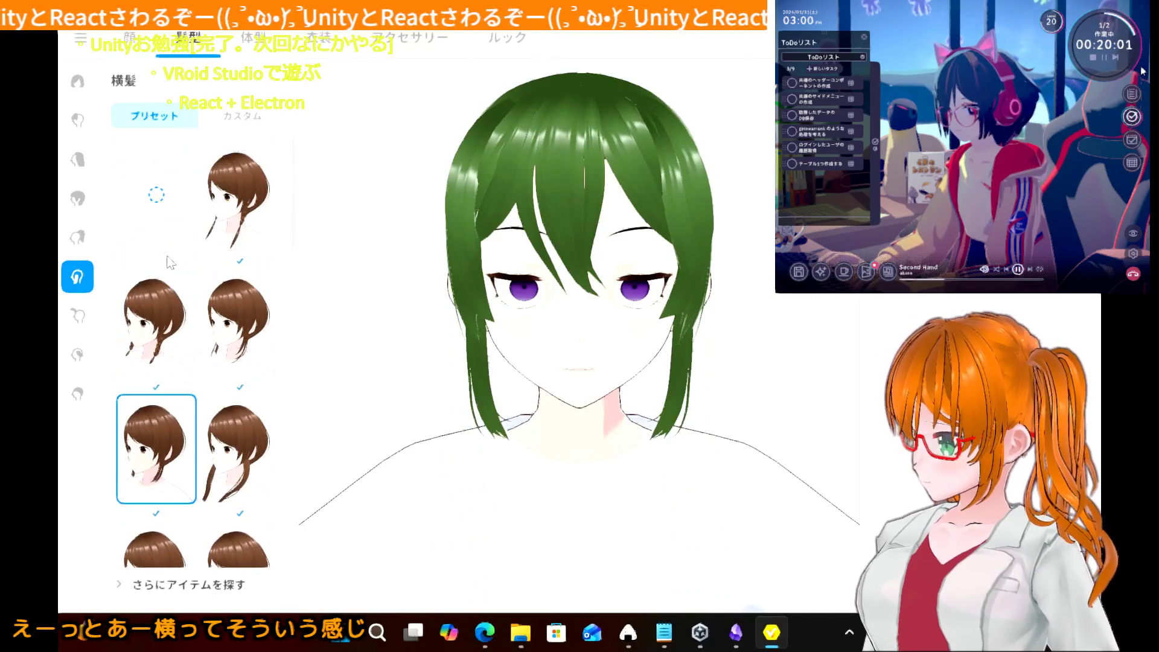
left_click(153, 340)
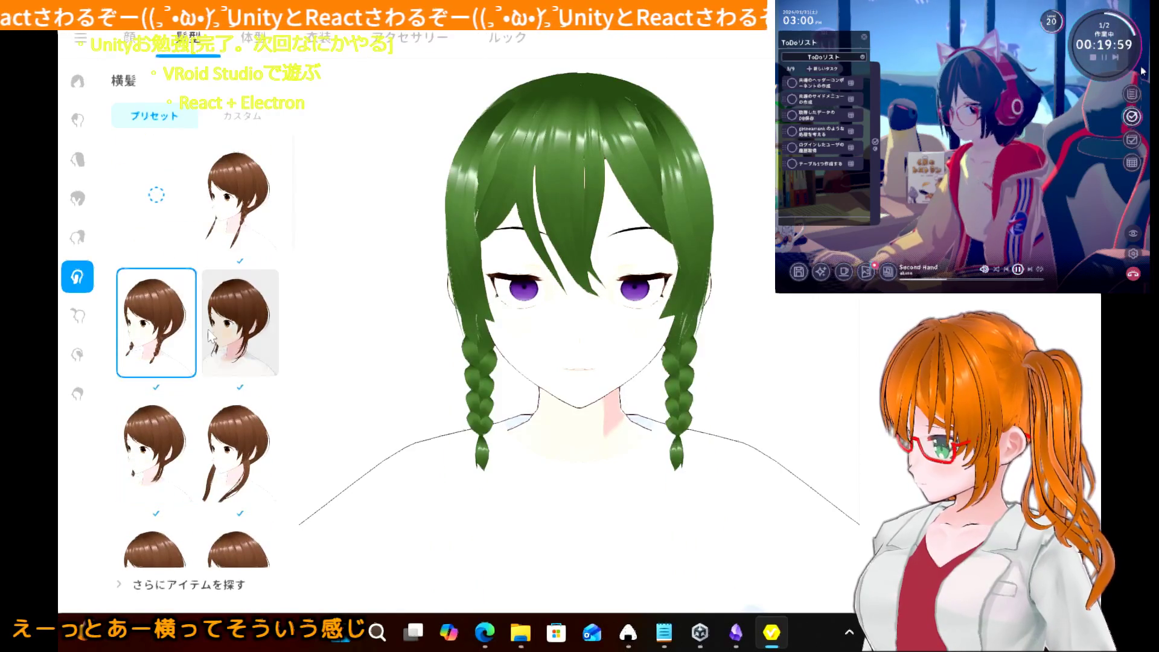
left_click(238, 320)
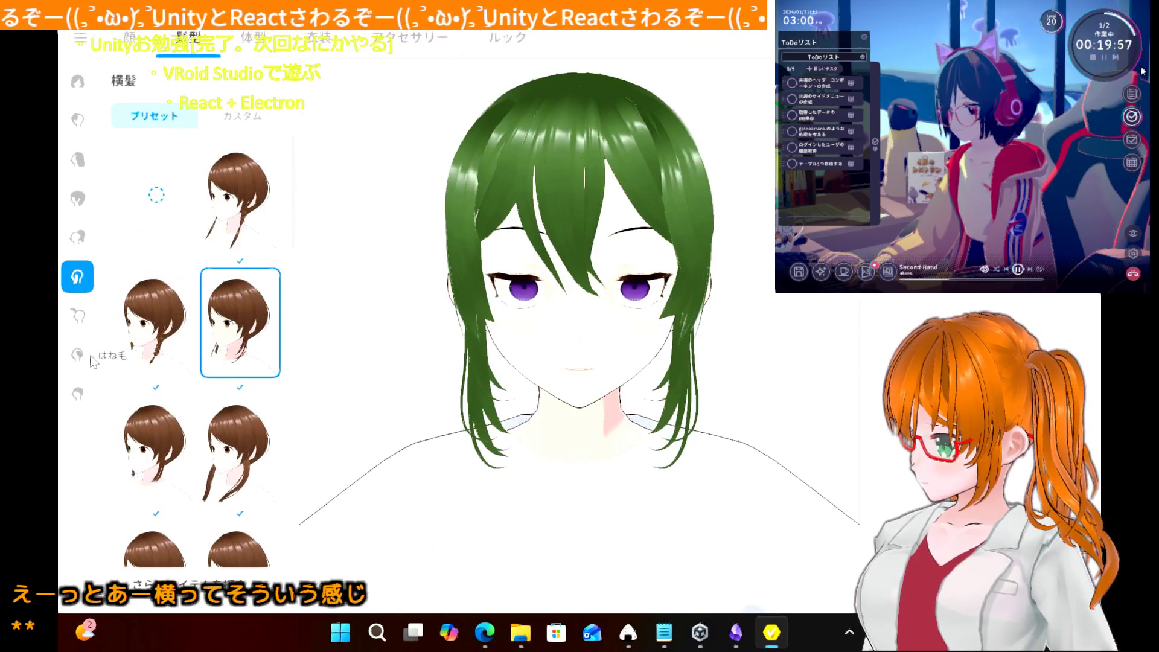
left_click(175, 201)
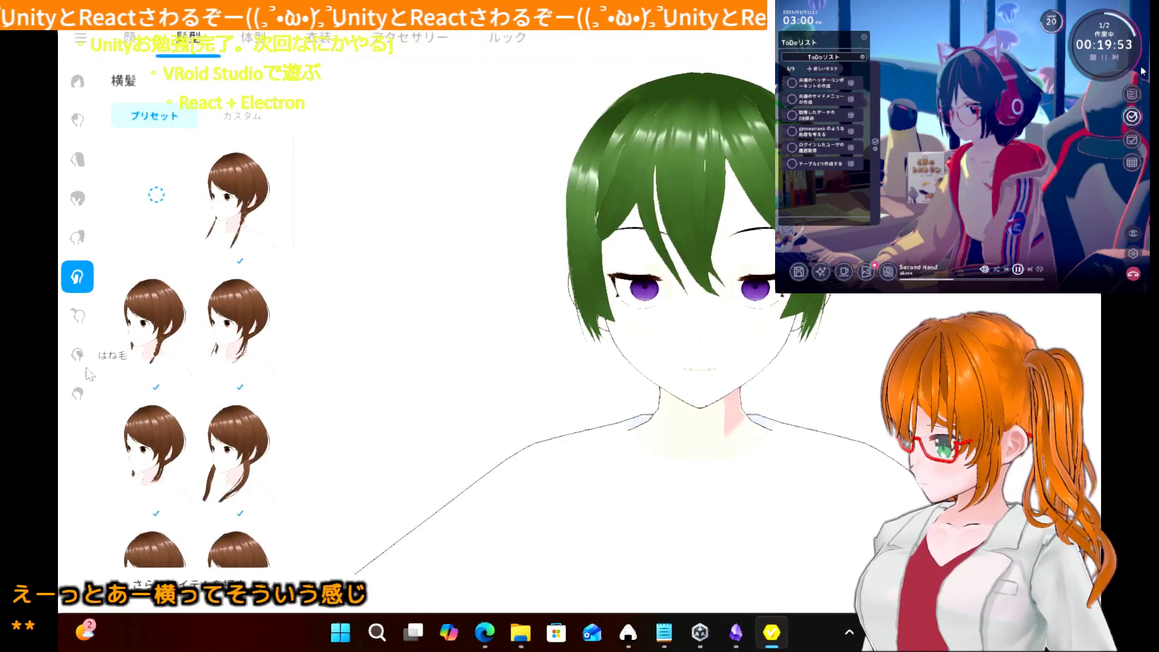
left_click(83, 361)
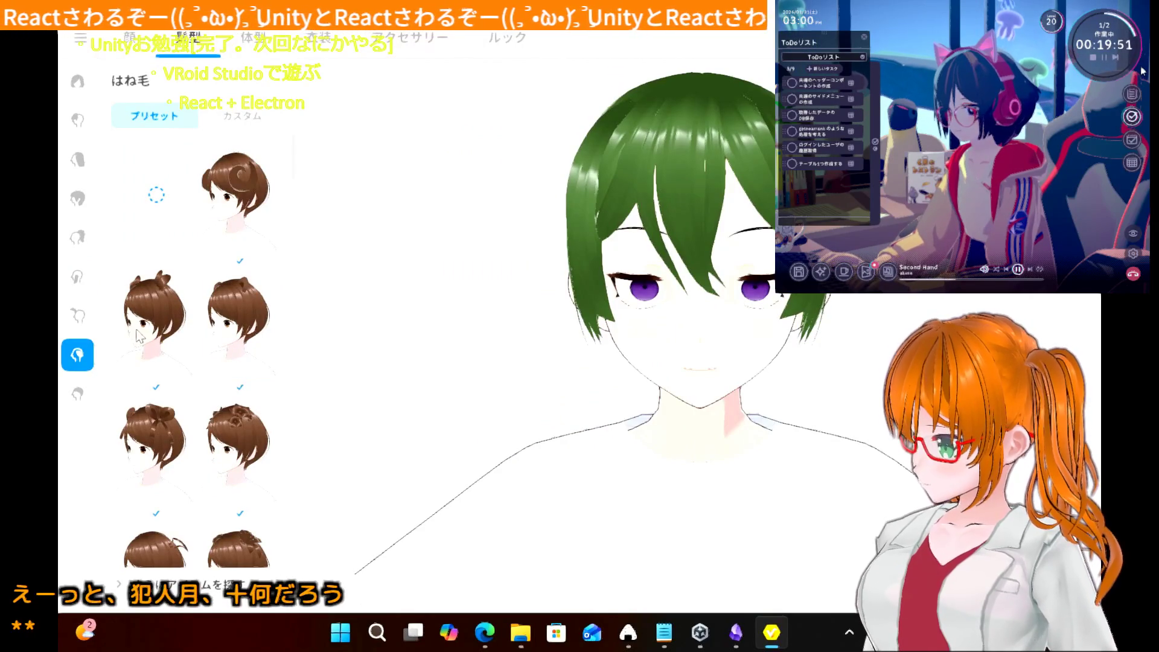
- Try side-tuft, braided-bun and wing-like はね毛 presets
scroll(139, 336, "down", 2)
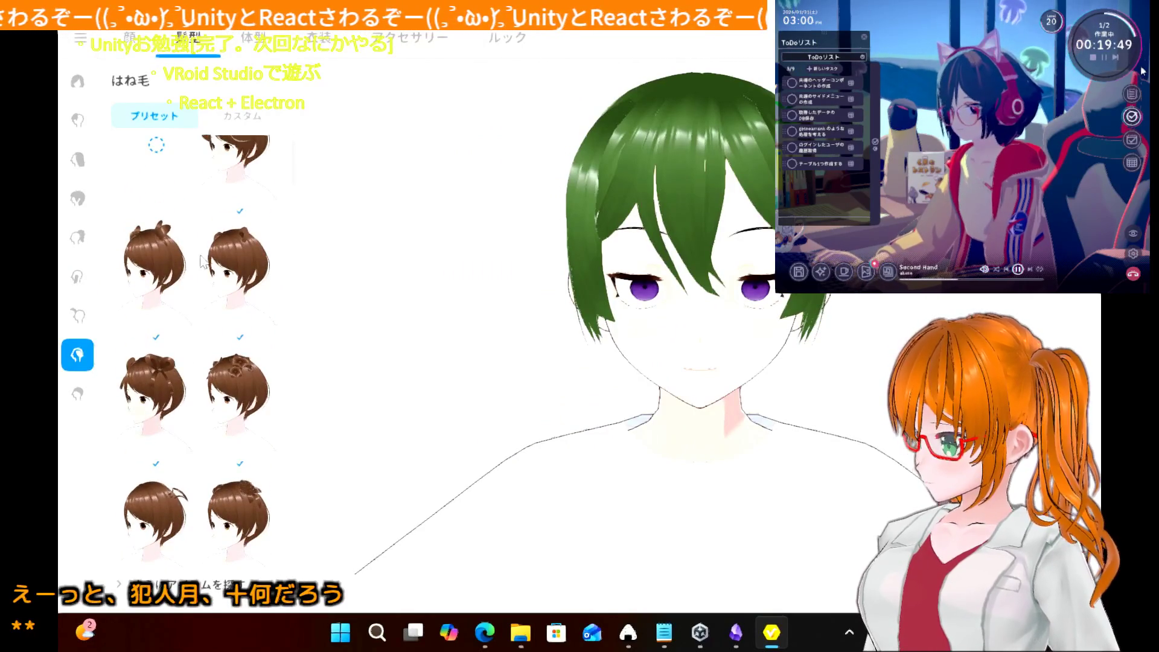
scroll(204, 249, "up", 2)
left_click(225, 209)
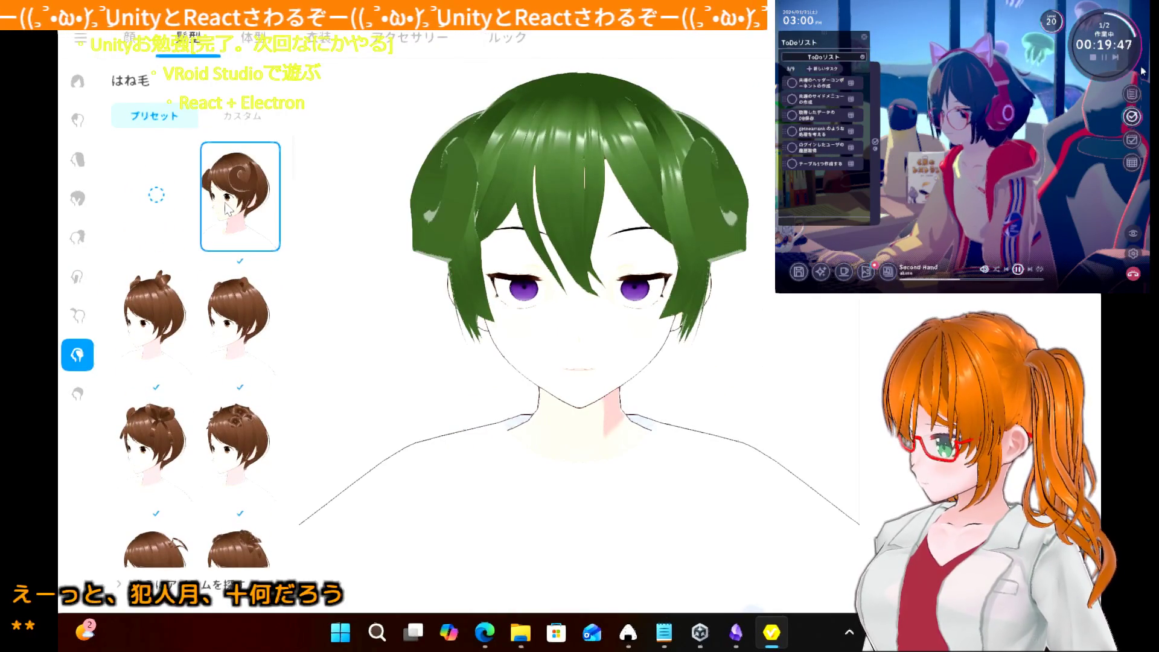
scroll(230, 364, "down", 9)
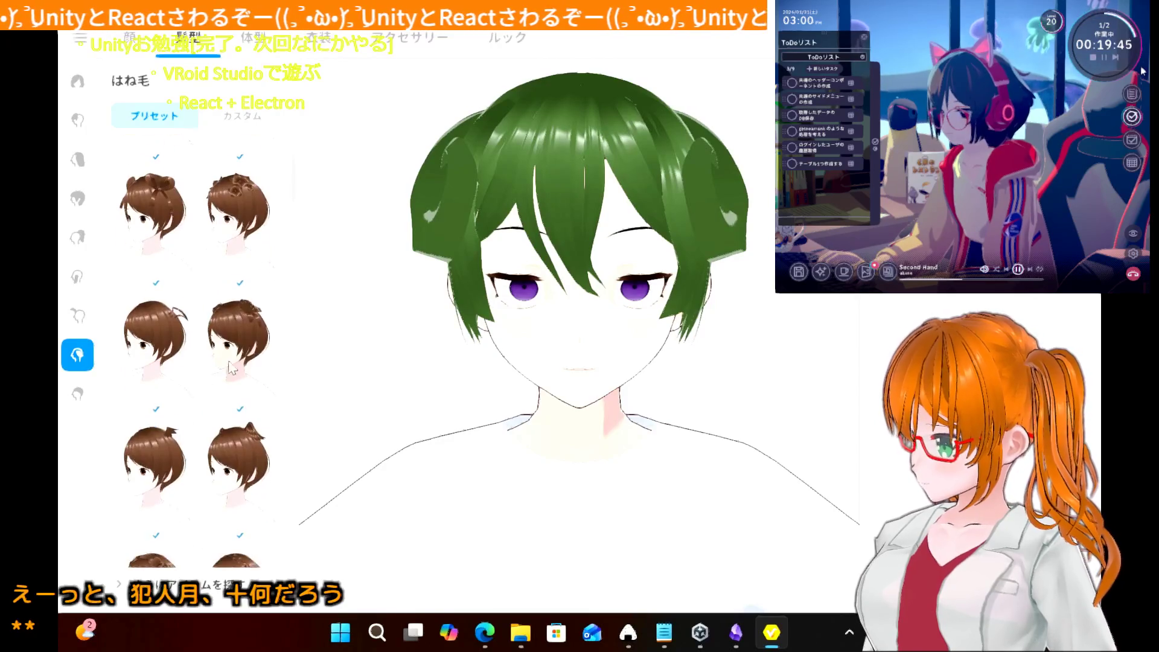
left_click(232, 367)
left_click(238, 474)
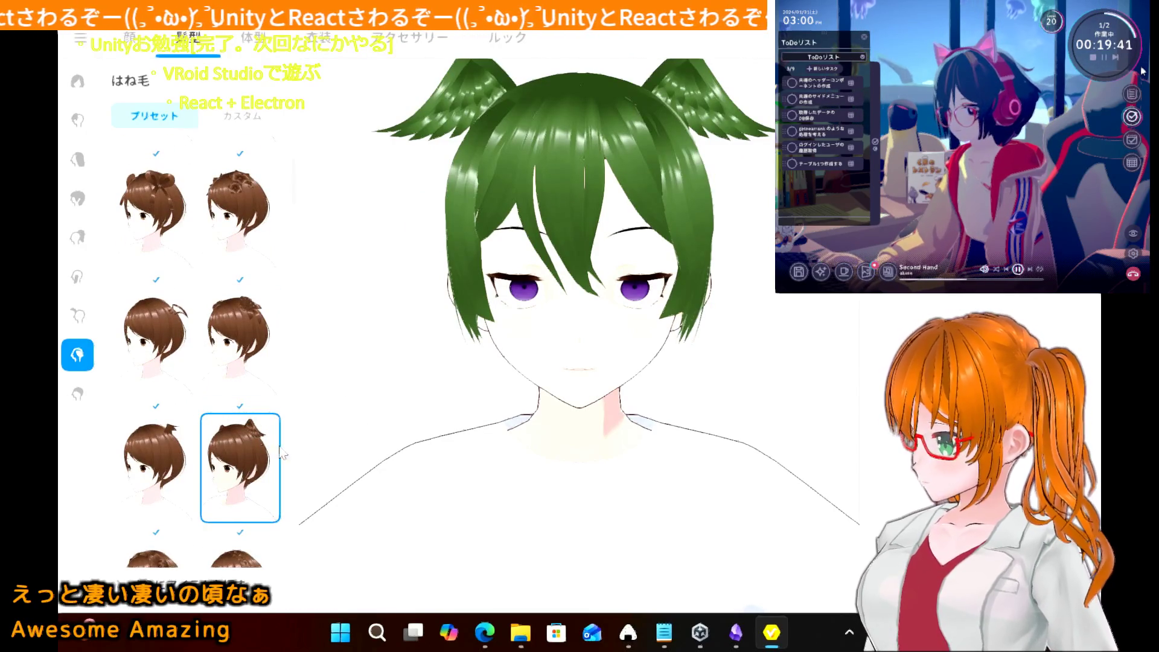
- Try two more flyaway-hair presets further down the list
scroll(192, 338, "down", 10)
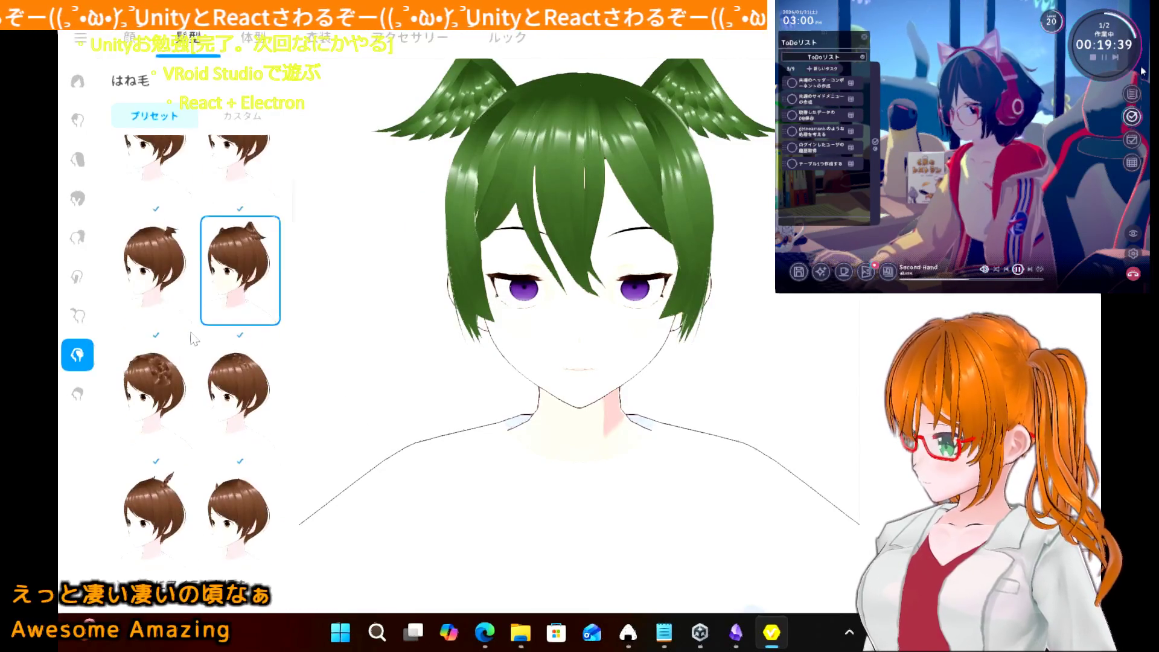
scroll(194, 339, "down", 5)
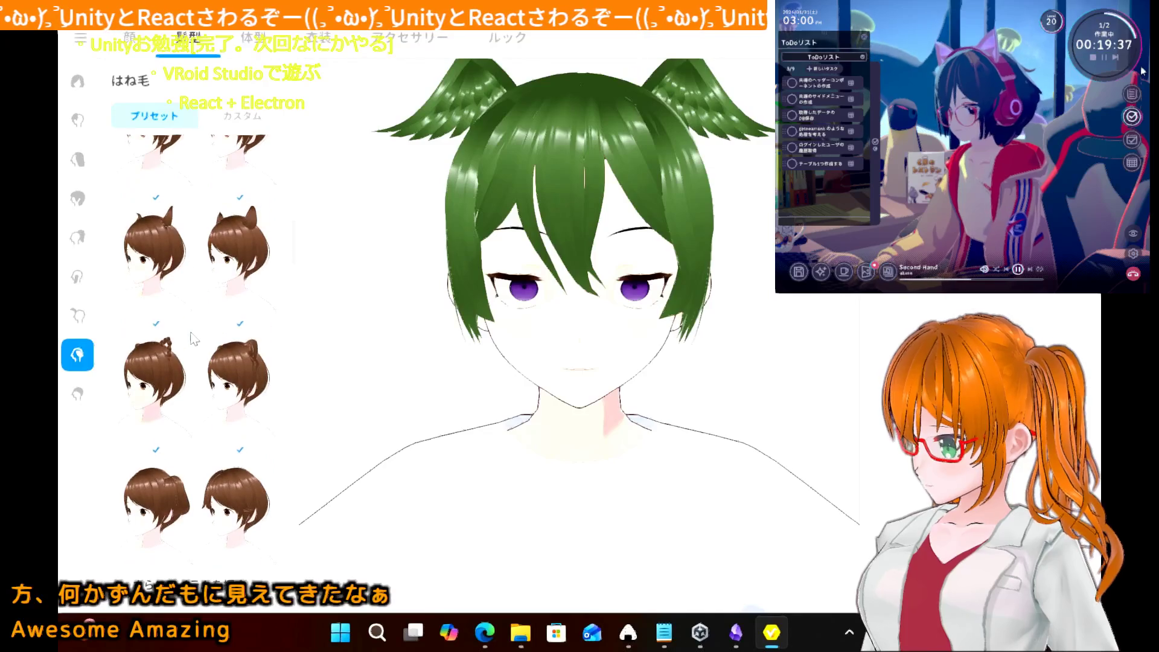
scroll(193, 339, "down", 10)
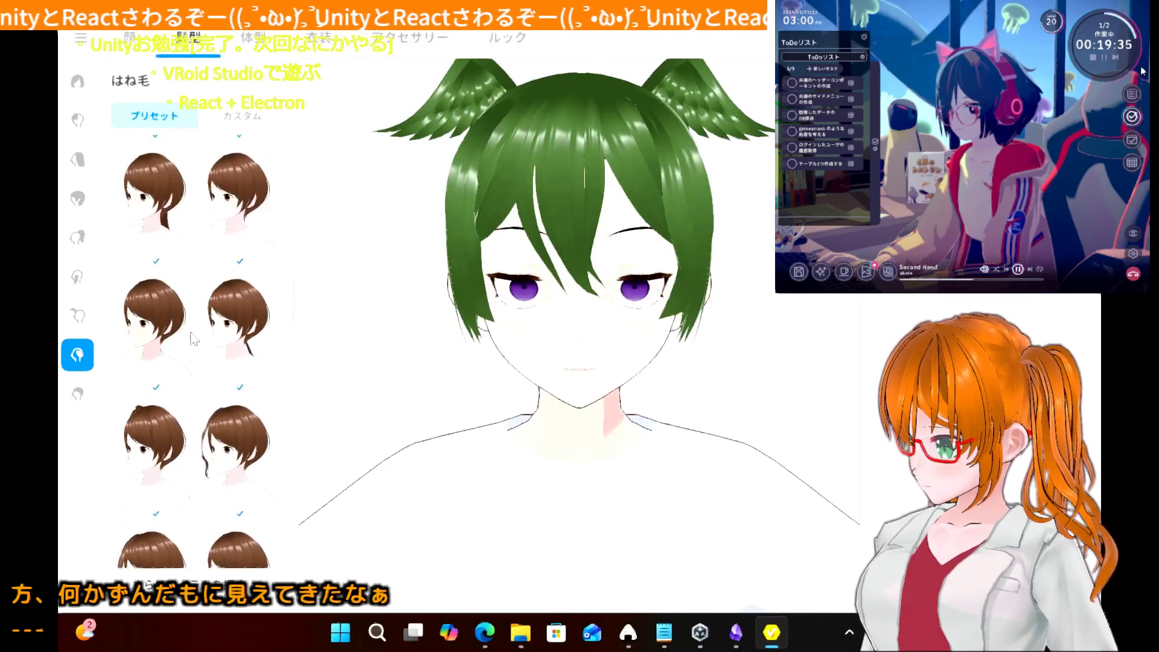
scroll(193, 340, "down", 5)
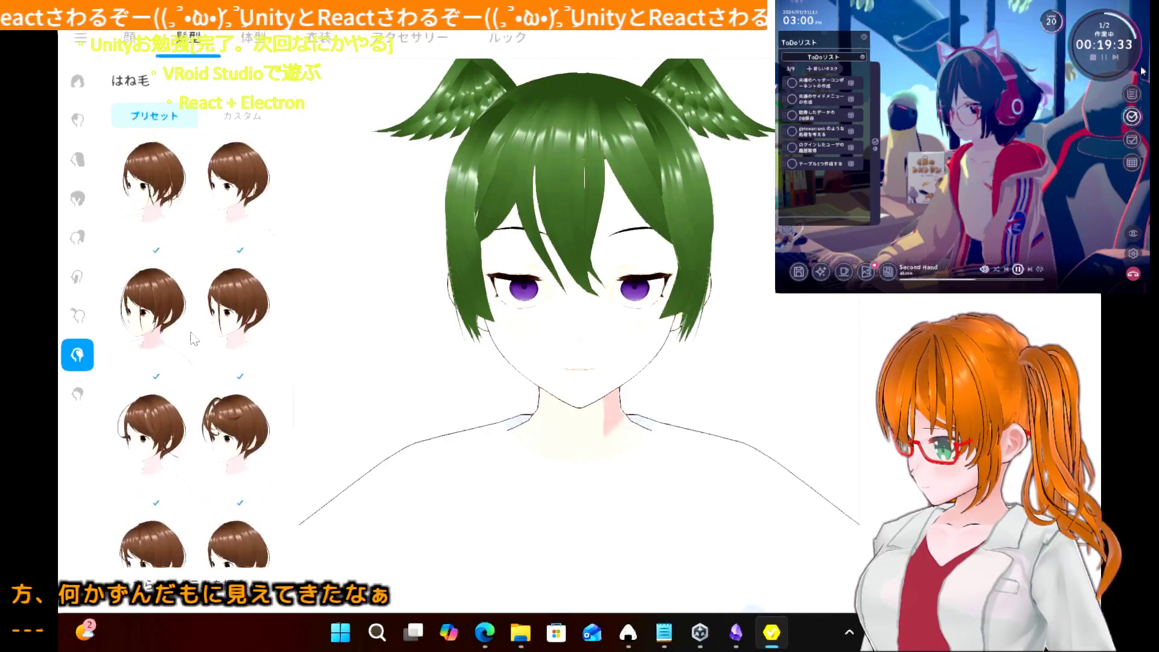
left_click(237, 251)
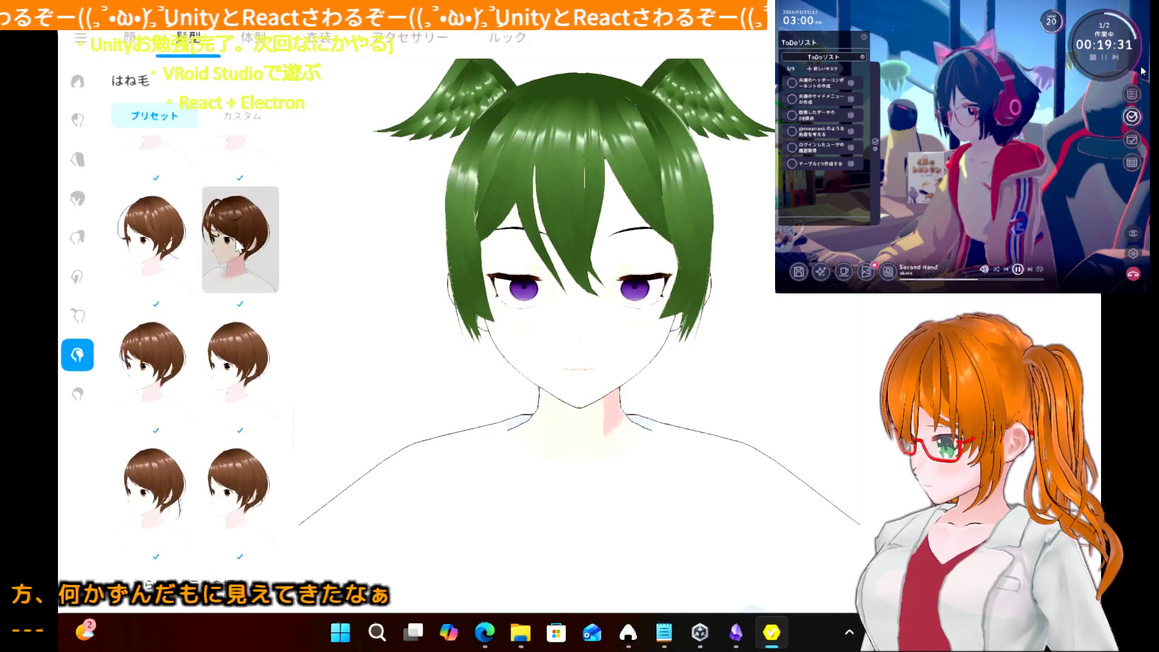
scroll(211, 323, "down", 1)
left_click(211, 323)
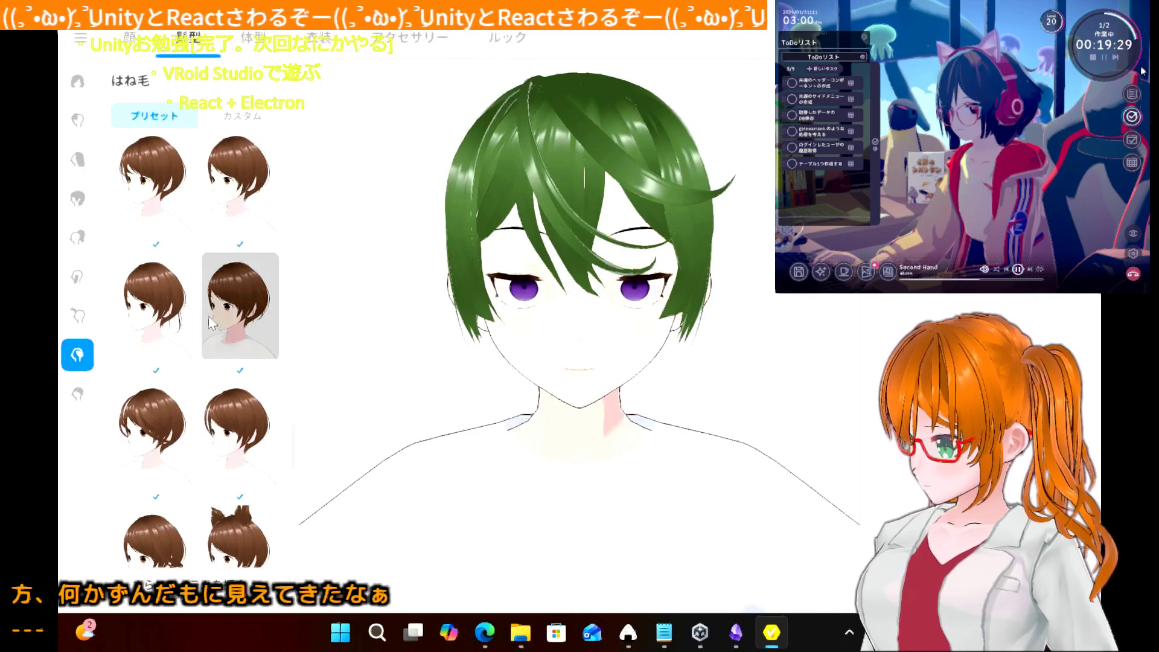
- Try a few shorter flyaway styles, then choose the empty preset to remove flyaway hair
scroll(211, 323, "down", 2)
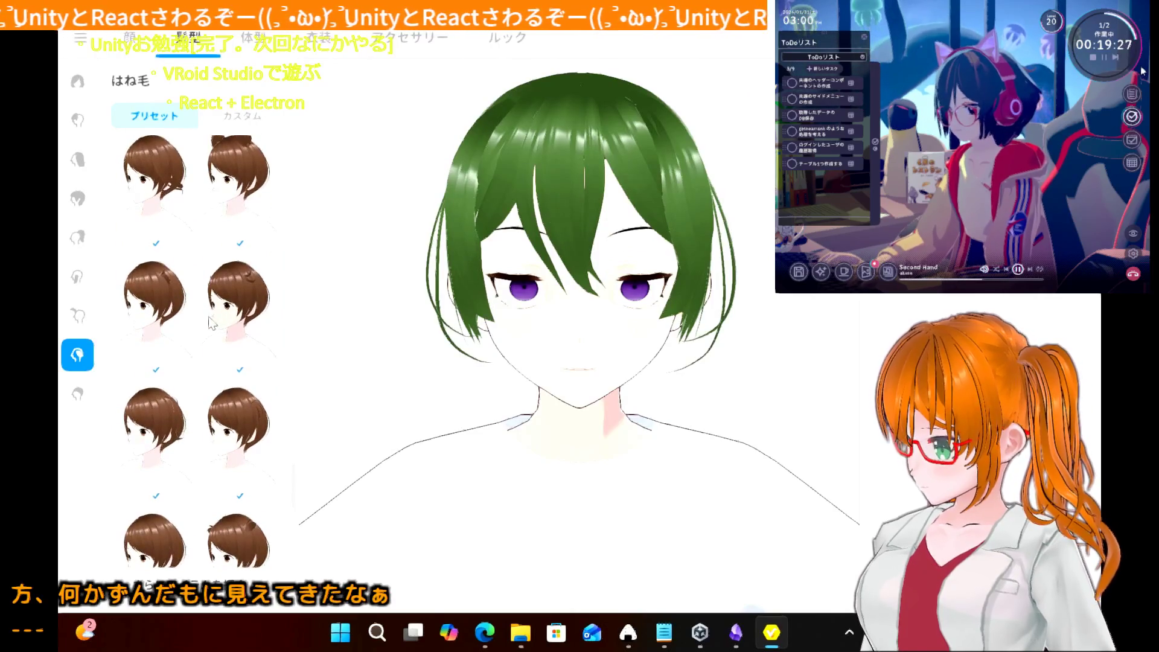
scroll(221, 478, "down", 2)
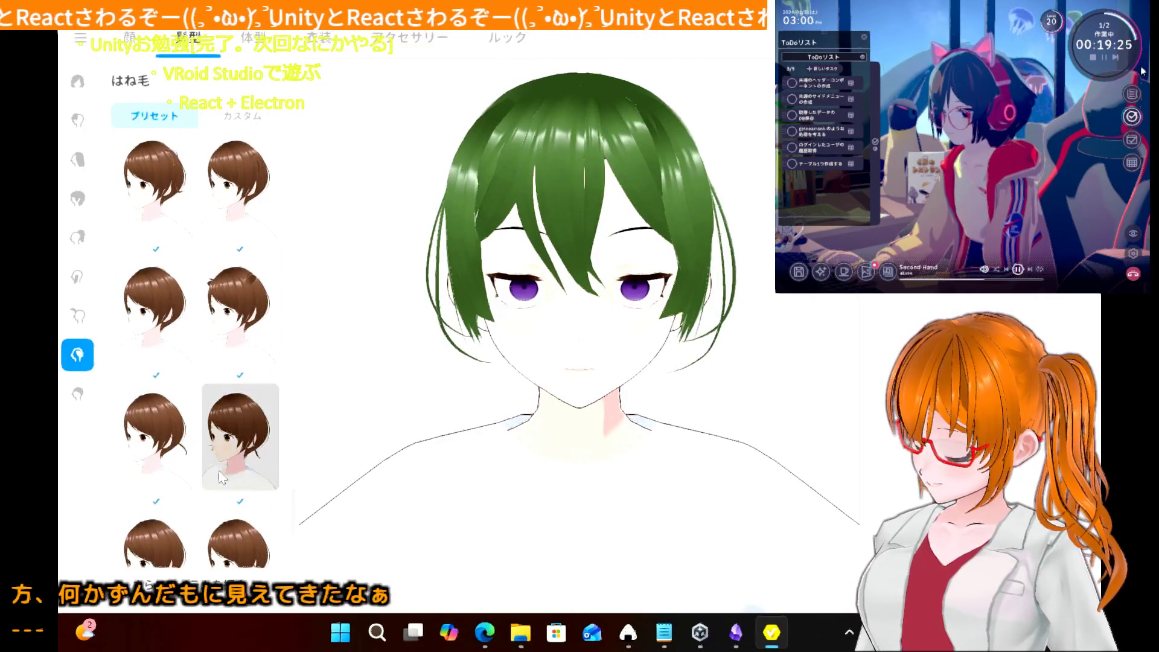
left_click(221, 478)
scroll(221, 478, "down", 5)
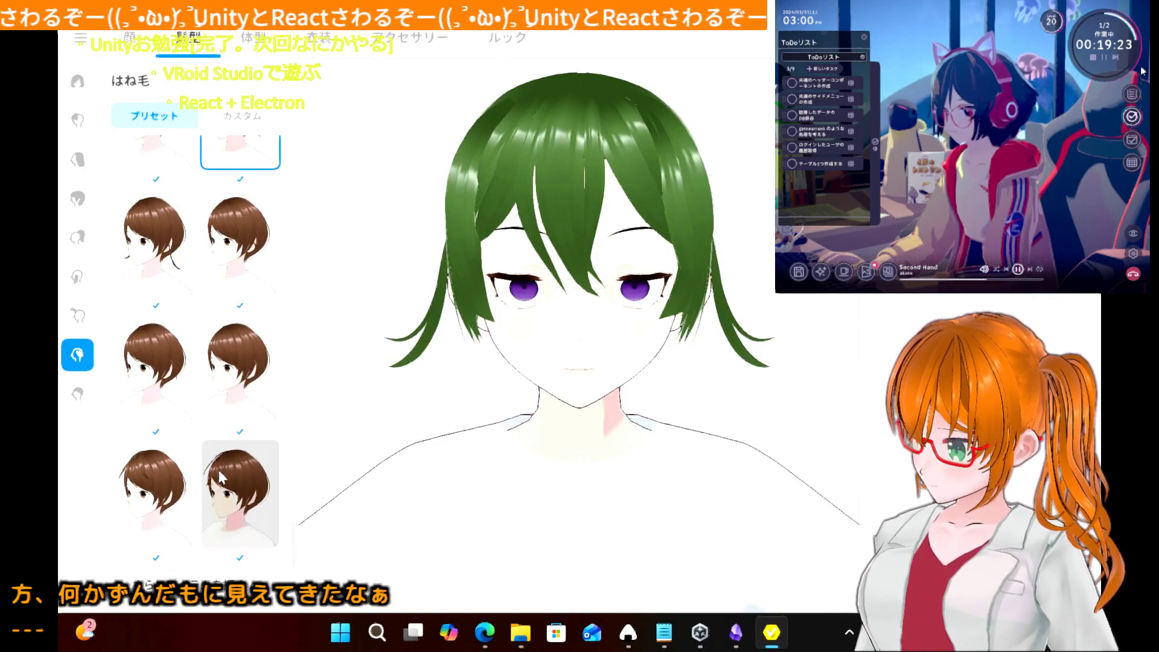
left_click(222, 483)
left_click(191, 486)
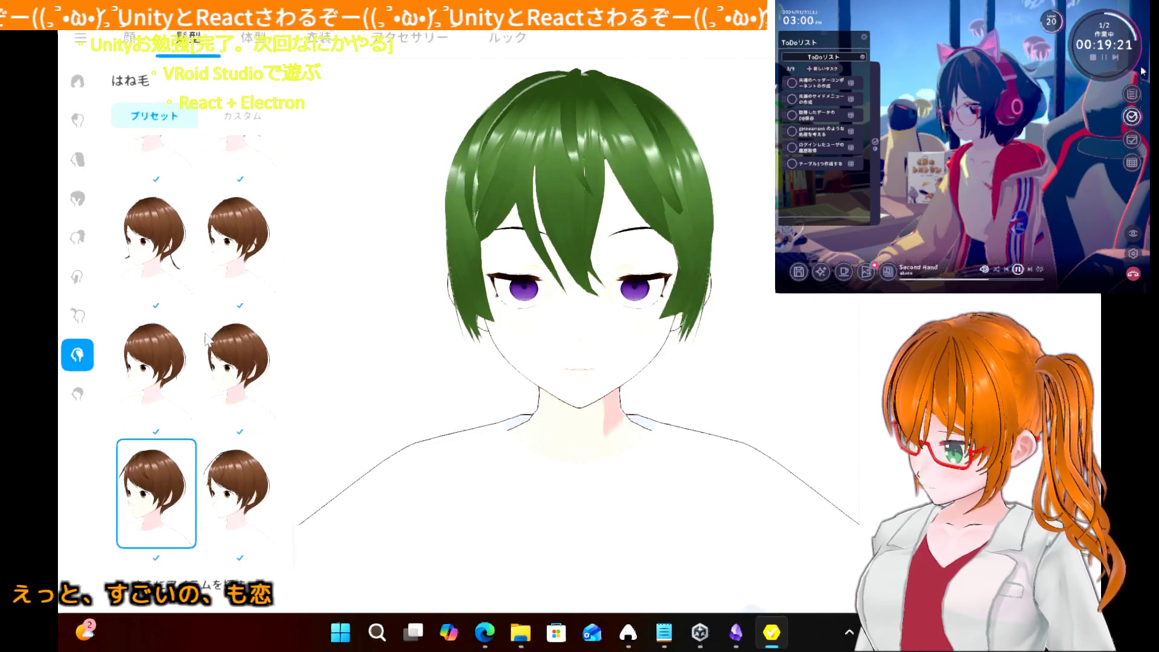
scroll(206, 340, "down", 5)
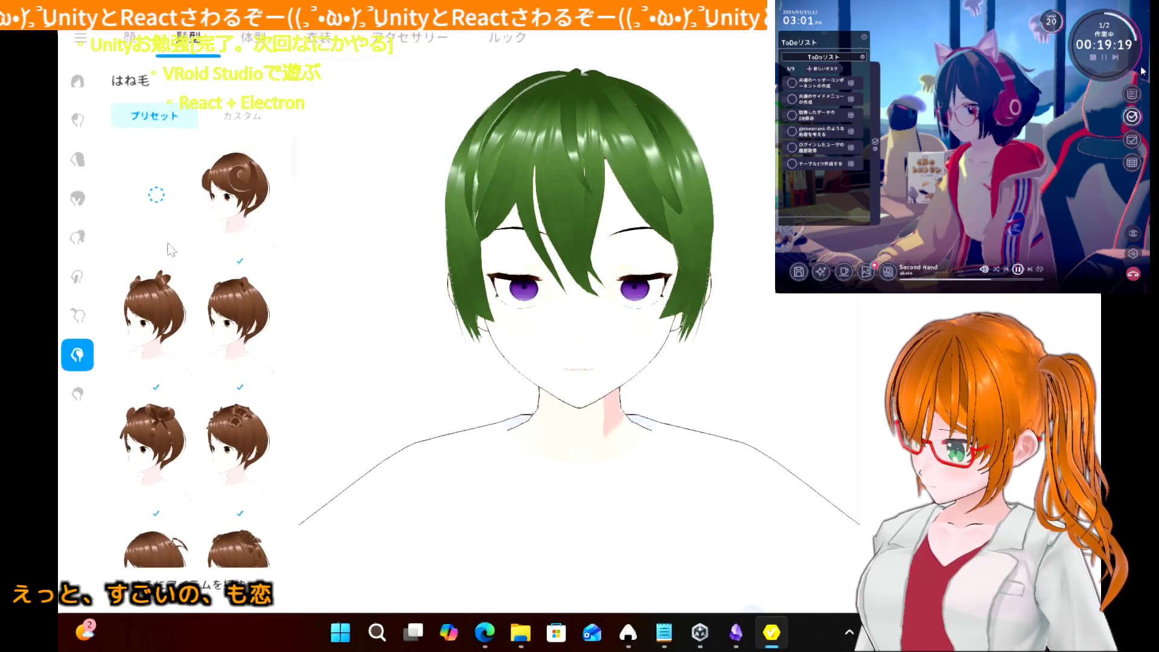
left_click(157, 221)
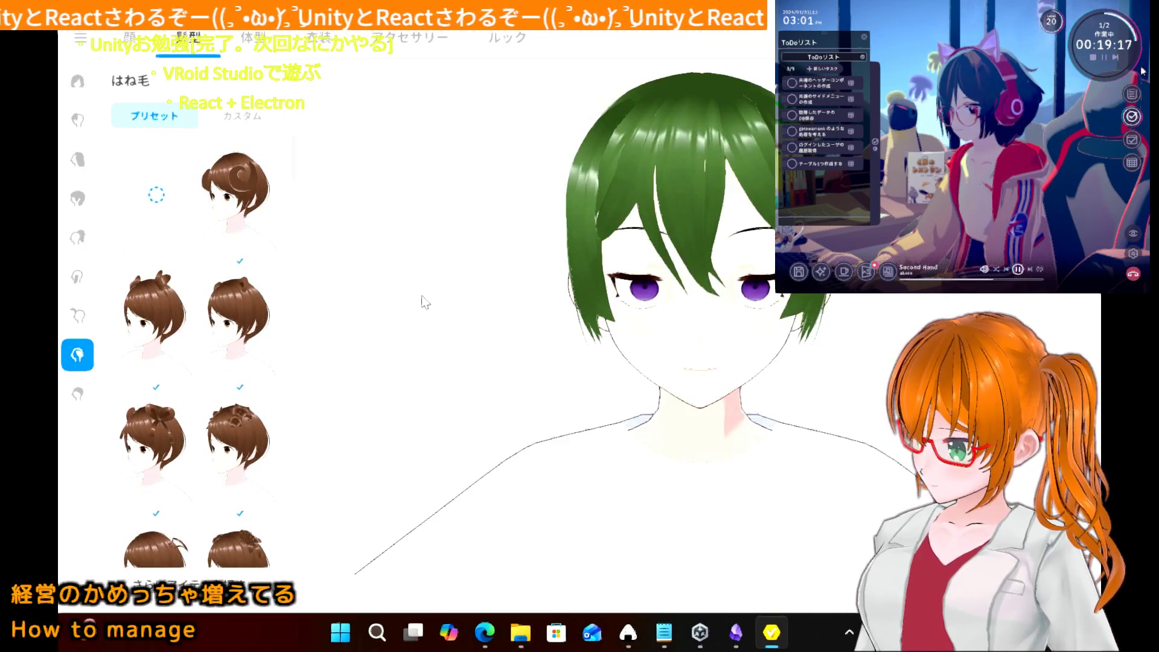
mouse_move(422, 300)
left_mouse_down()
mouse_move(473, 302)
mouse_move(436, 292)
mouse_move(375, 313)
mouse_move(440, 303)
mouse_move(430, 301)
left_mouse_up()
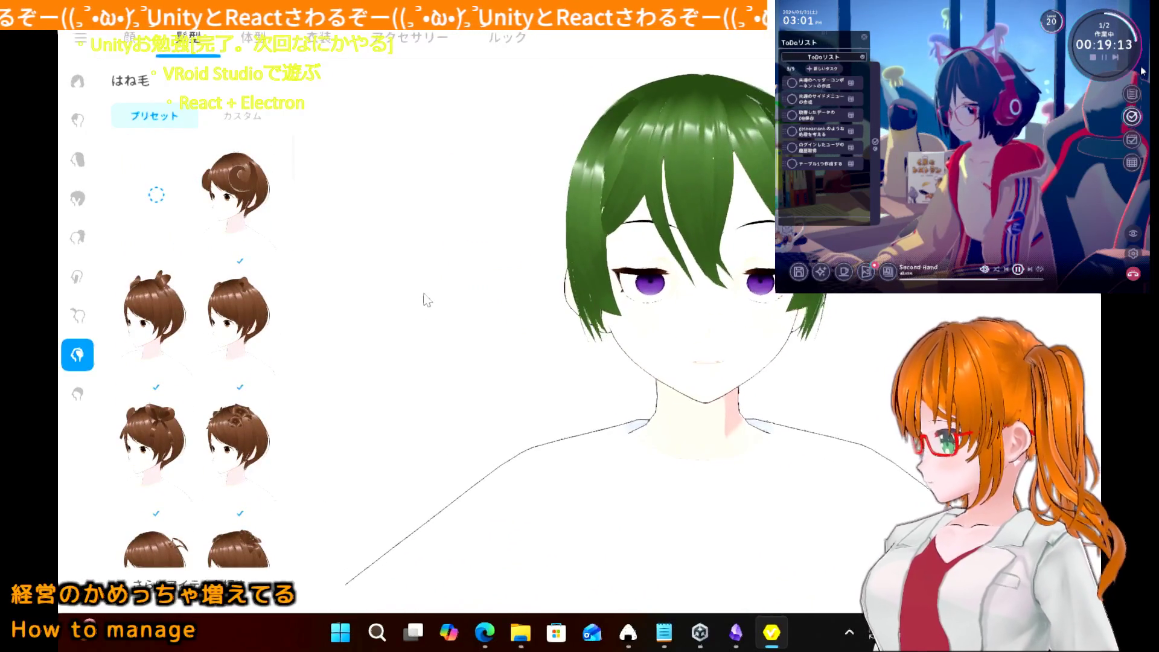
- Create a new custom 横髪 item and select its 手描きグループ1 guide
left_click(75, 280)
left_click(240, 121)
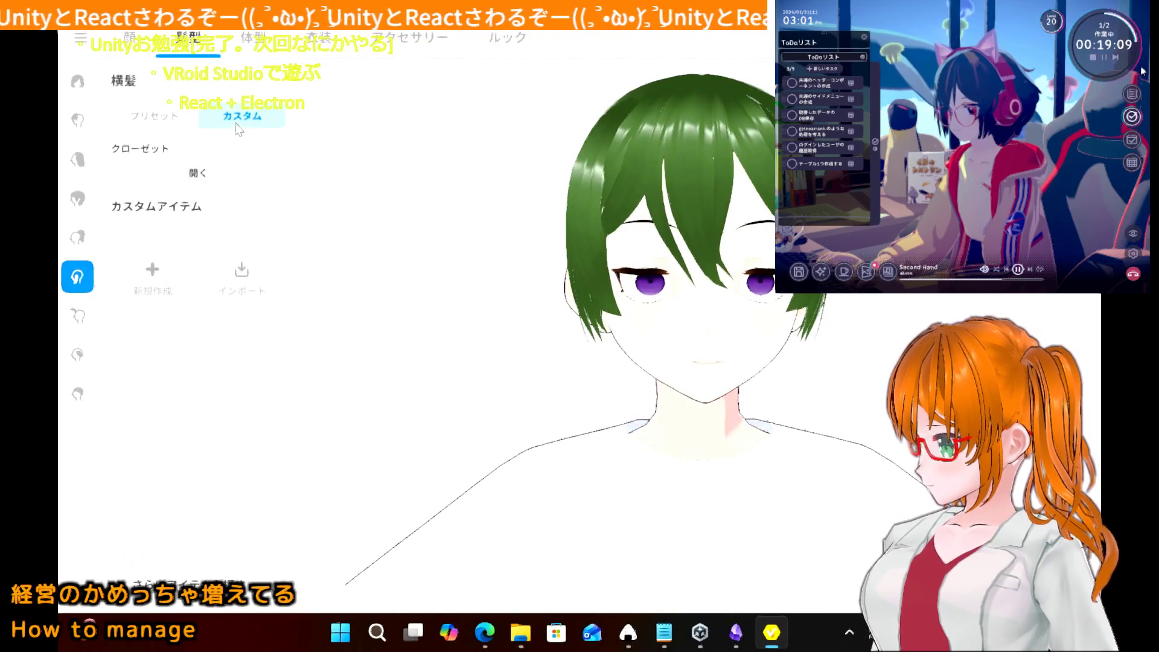
left_click(181, 279)
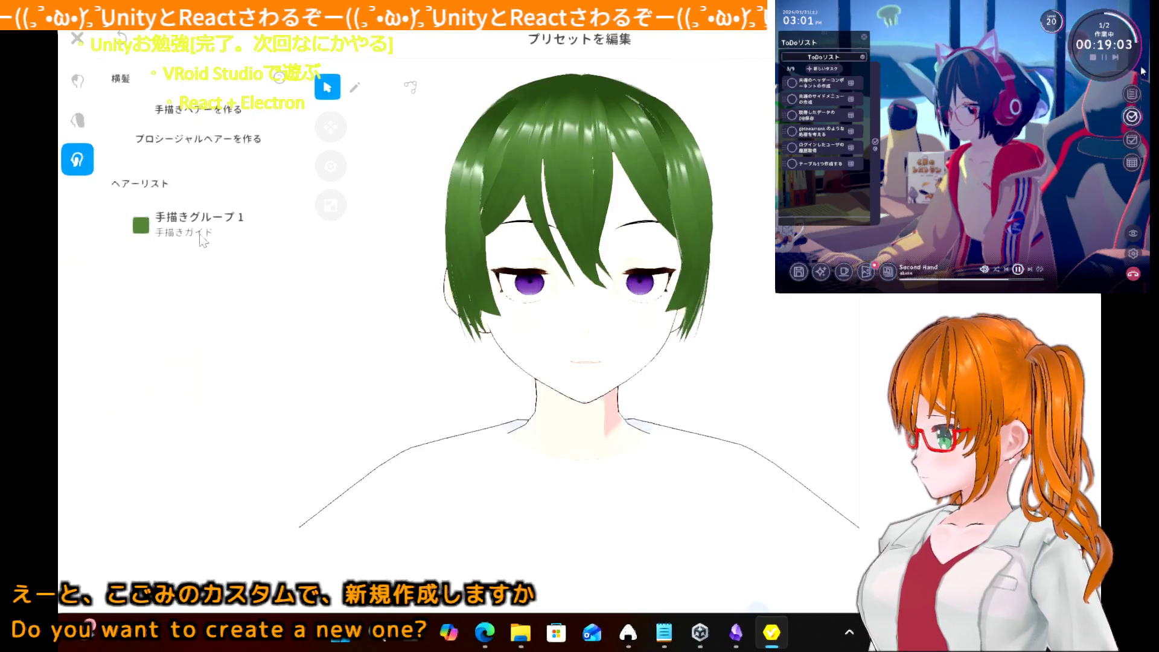
left_click(201, 235)
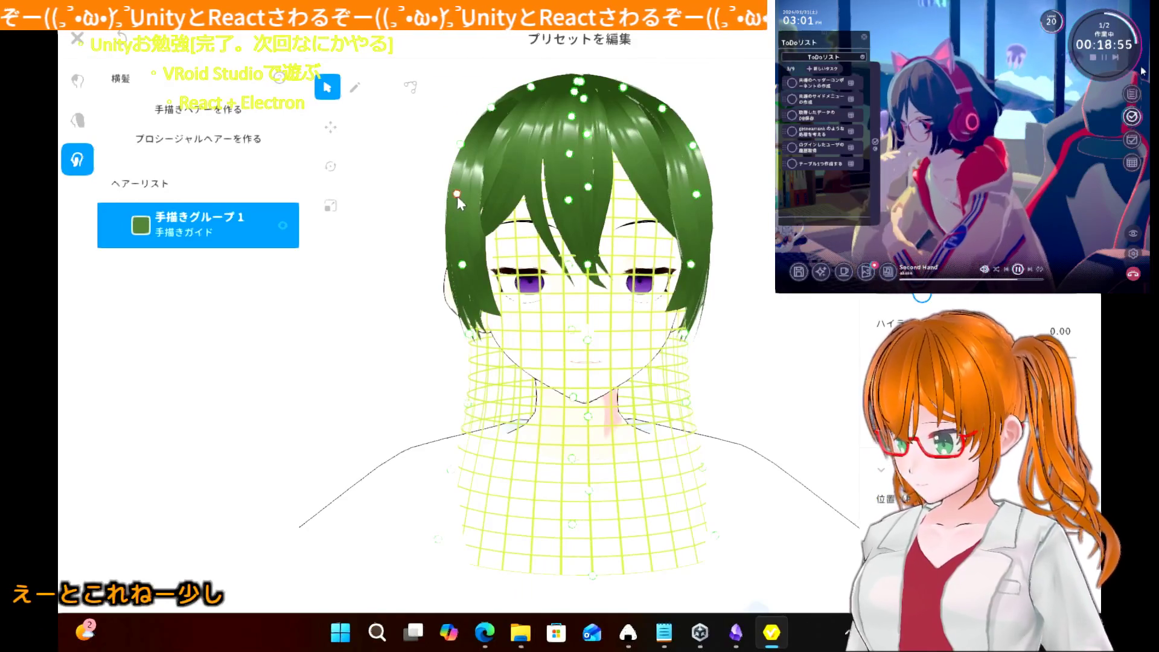
- Stretch the guide over the top of the head and pull its left side far outward
left_click(492, 109)
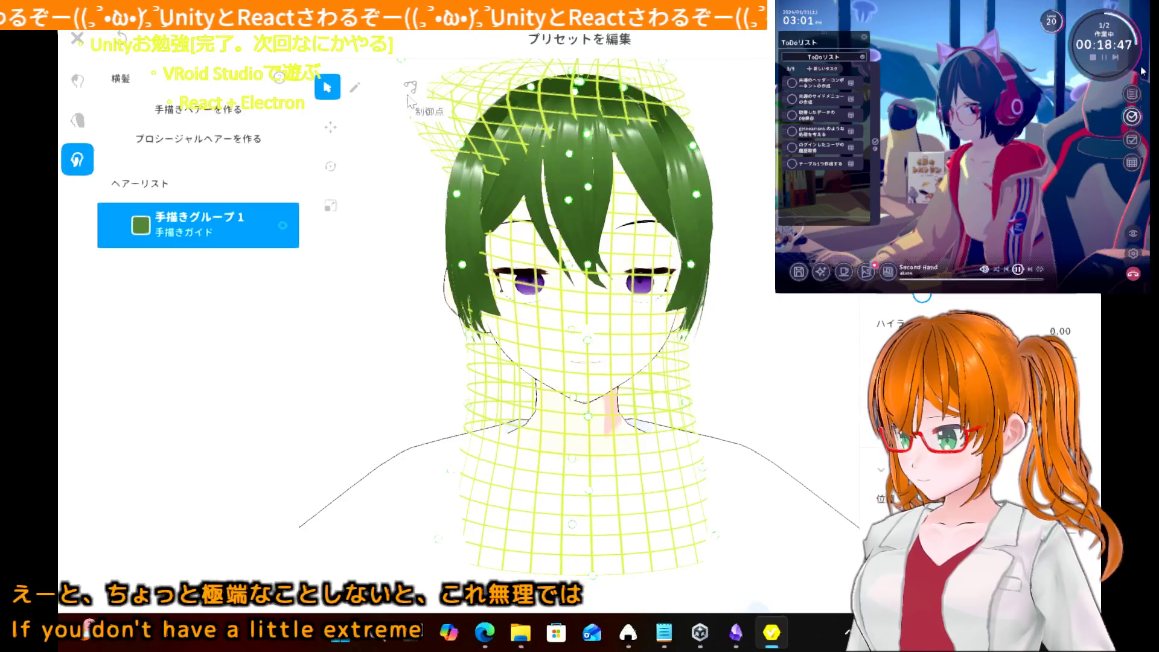
mouse_move(447, 146)
right_mouse_down()
mouse_move(450, 229)
mouse_move(454, 150)
right_mouse_up()
scroll(454, 151, "down", 3)
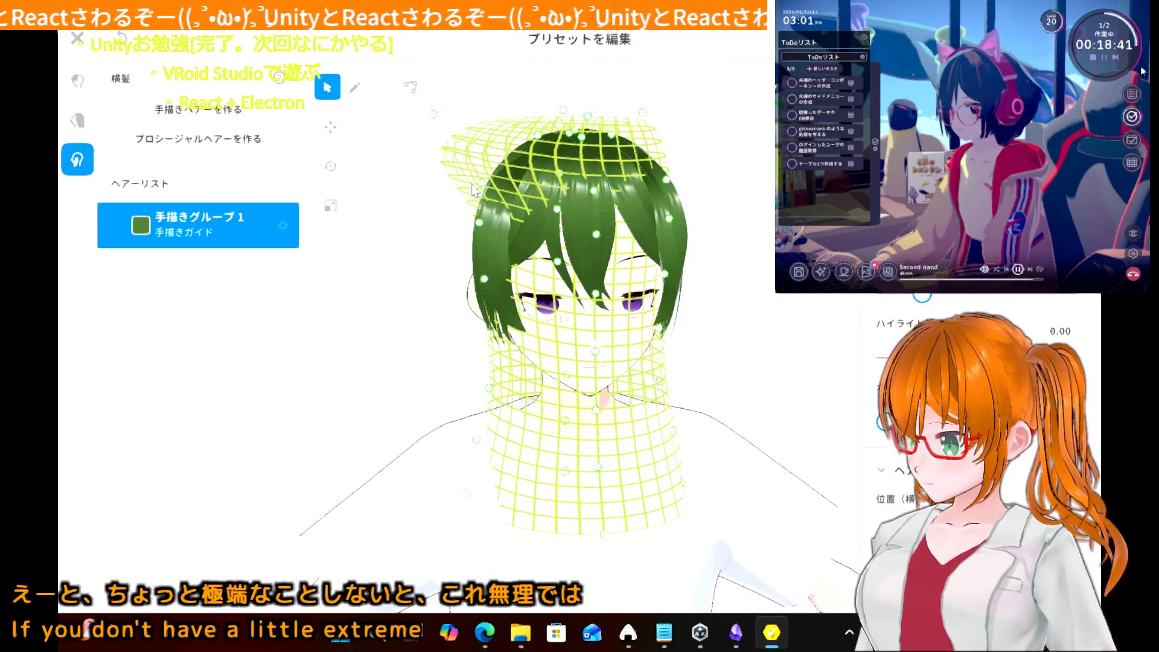
left_click_drag(480, 187, 406, 205)
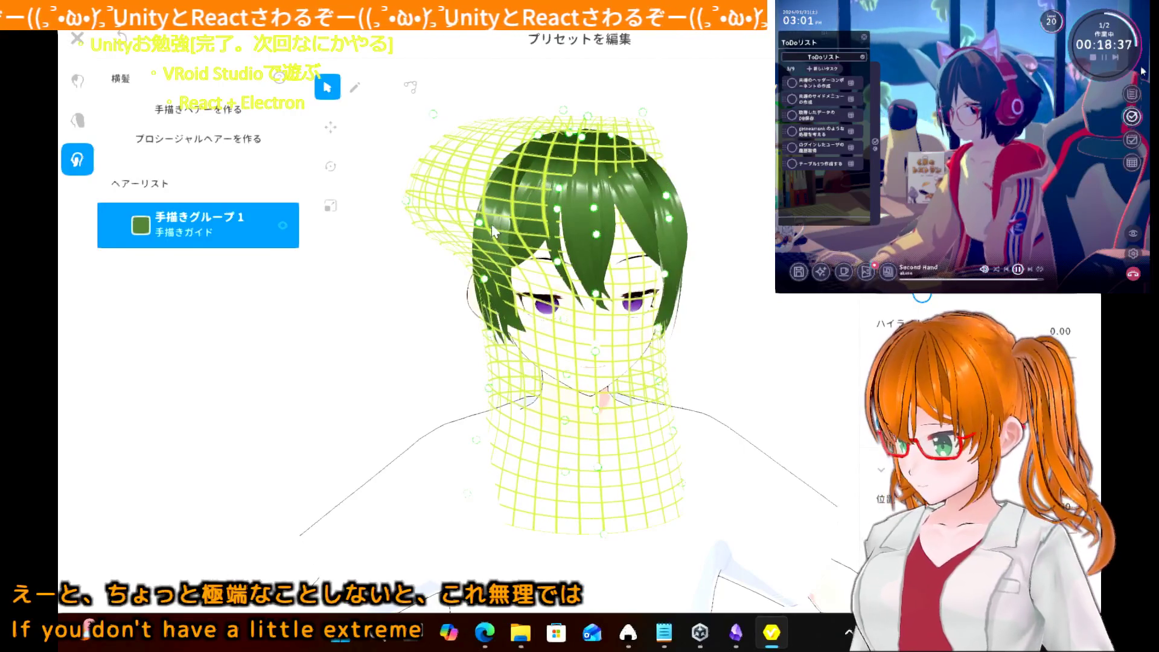
left_click_drag(489, 278, 419, 297)
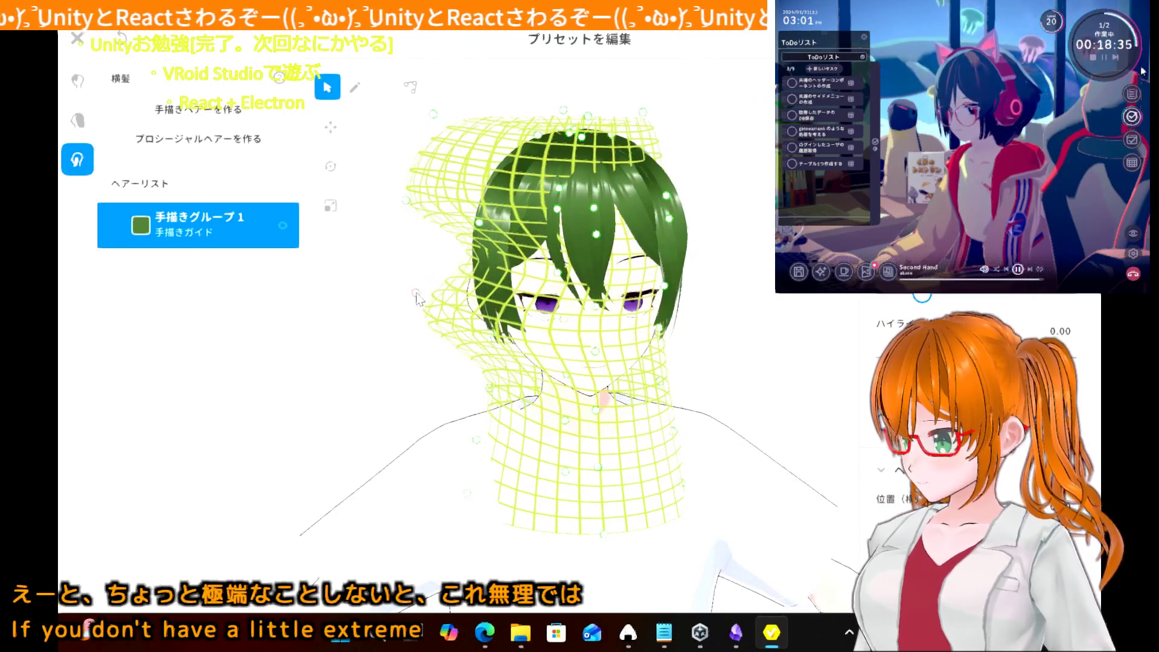
left_click_drag(482, 223, 385, 249)
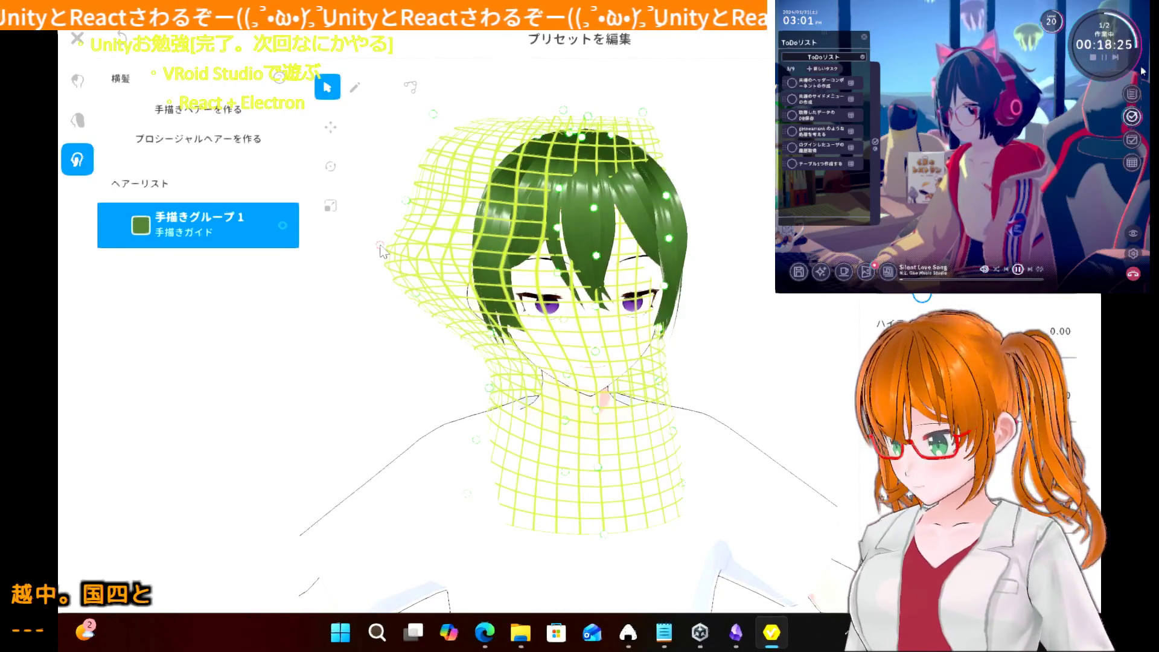
- Lower the left bulge, push the guide out around the jaw and neck, and check it from behind
left_click_drag(382, 250, 398, 314)
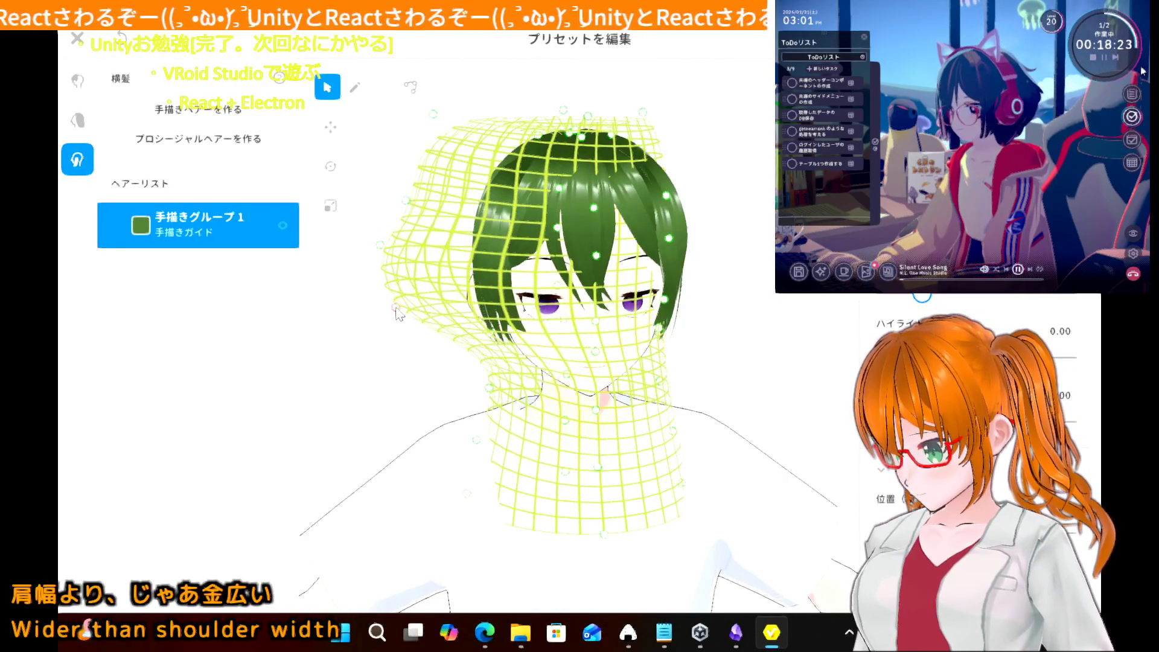
mouse_move(490, 390)
left_mouse_down()
mouse_move(468, 417)
mouse_move(447, 397)
left_mouse_up()
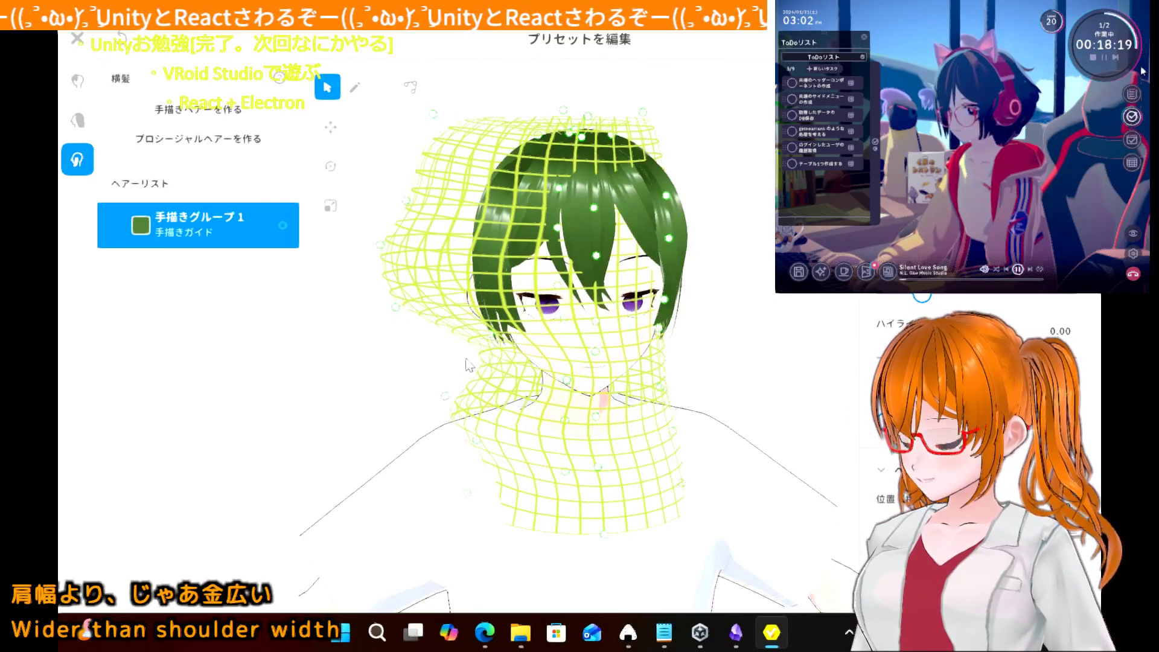
left_click_drag(490, 340, 460, 359)
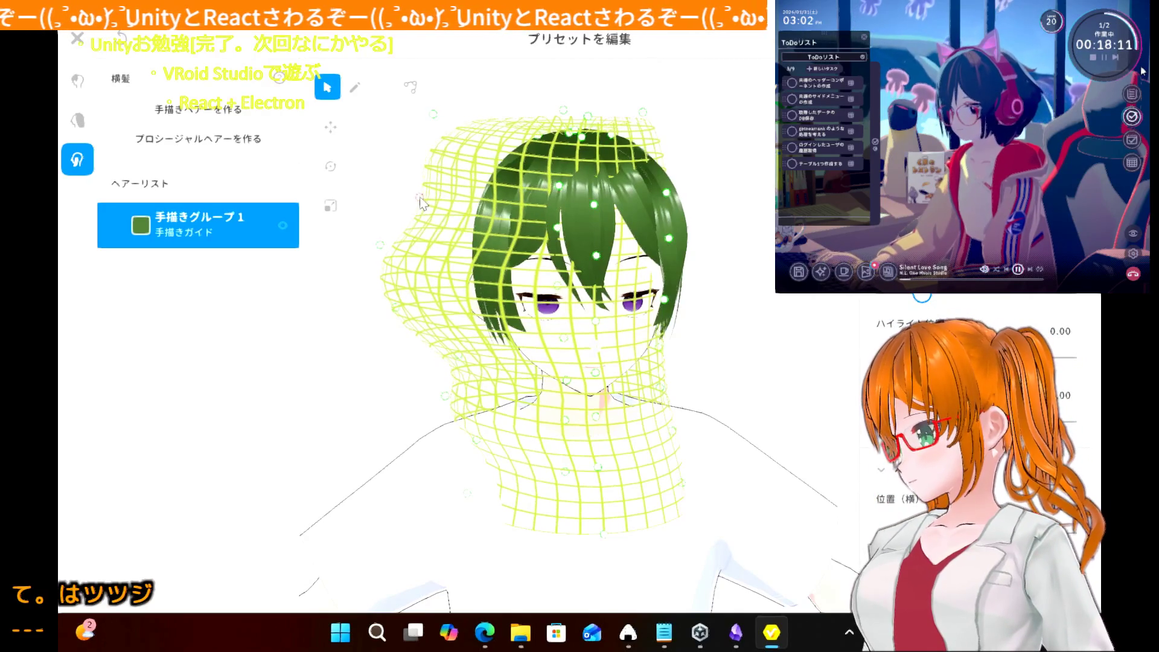
left_click_drag(434, 113, 445, 119)
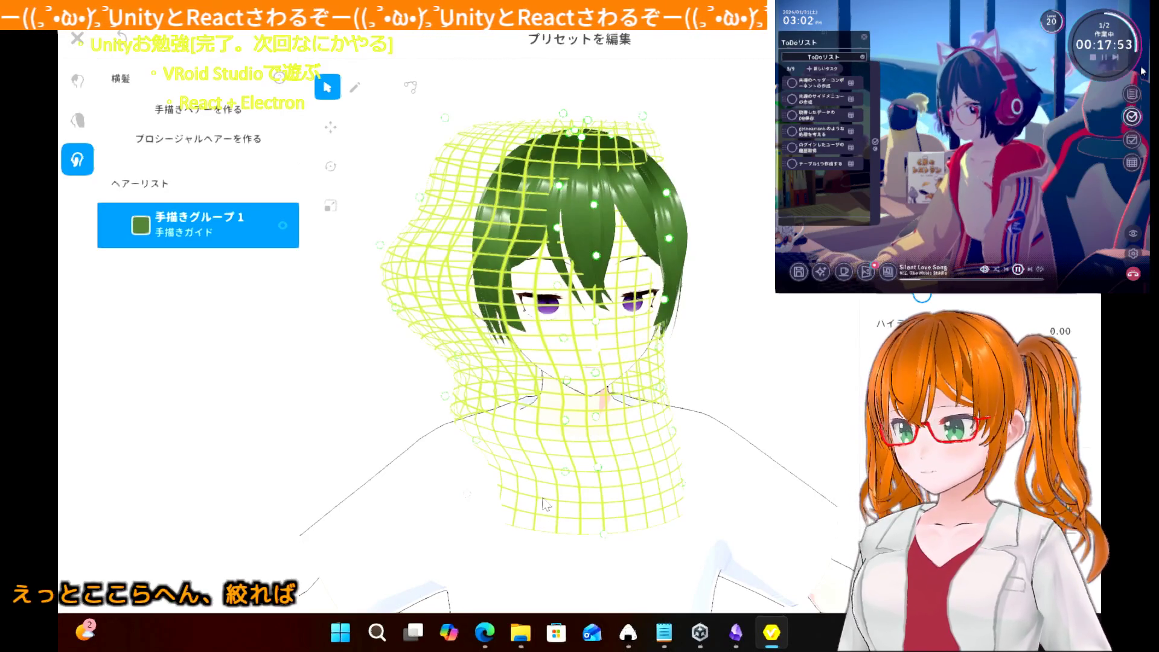
mouse_move(401, 369)
right_mouse_down()
mouse_move(493, 354)
mouse_move(441, 366)
mouse_move(433, 400)
mouse_move(440, 368)
right_mouse_up()
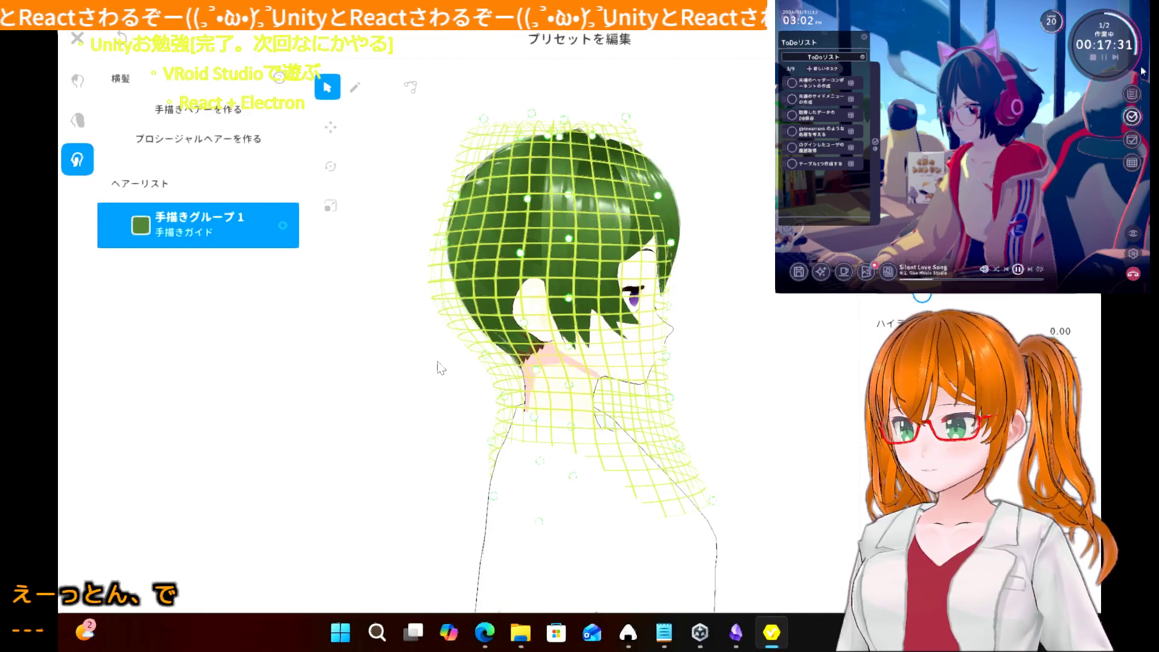
right_click_drag(440, 368, 403, 370)
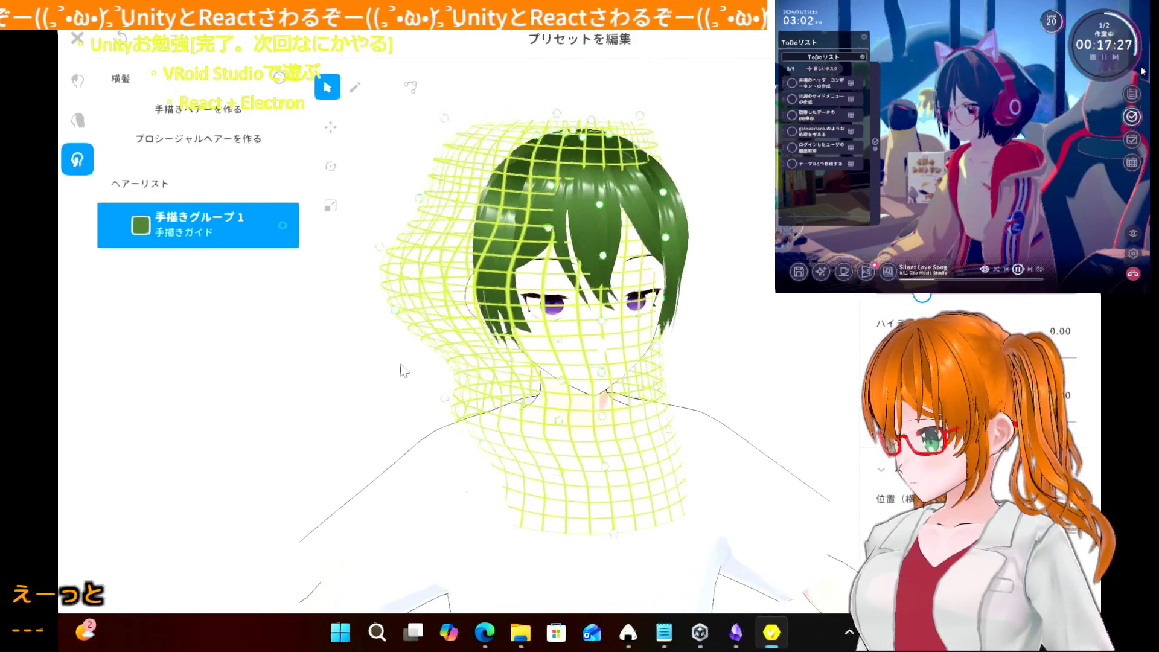
- Paint three strands down the left side of the head after undoing the first attempts
left_click(351, 94)
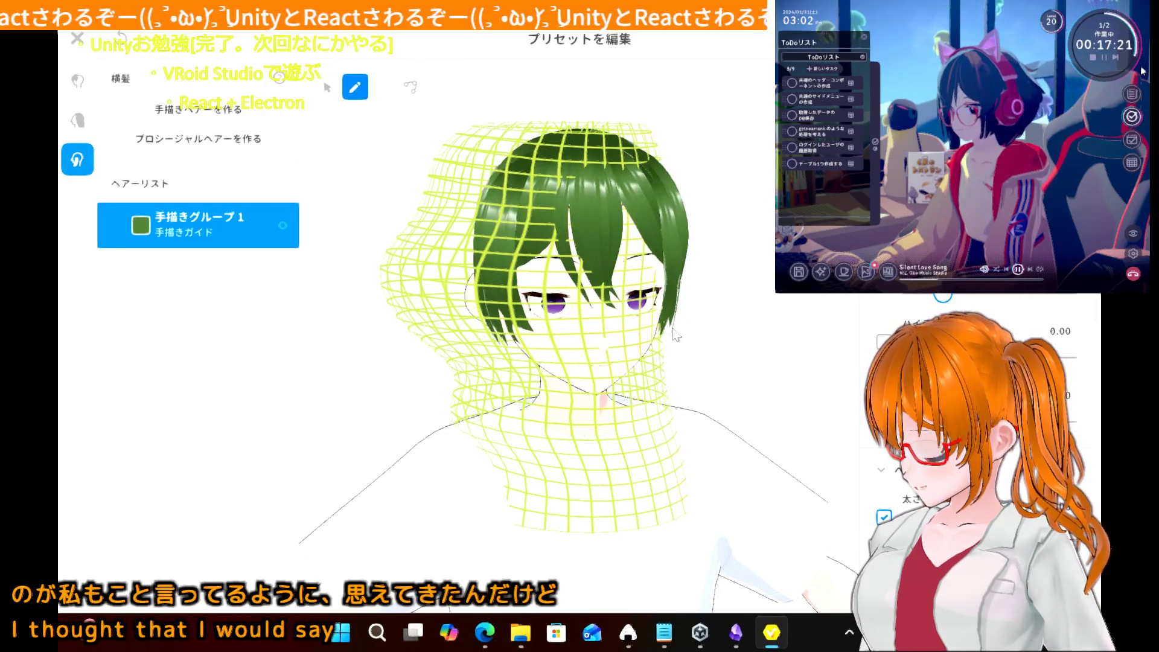
mouse_move(504, 142)
left_mouse_down()
mouse_move(464, 266)
mouse_move(463, 399)
left_mouse_up()
left_click_drag(504, 523, 574, 518)
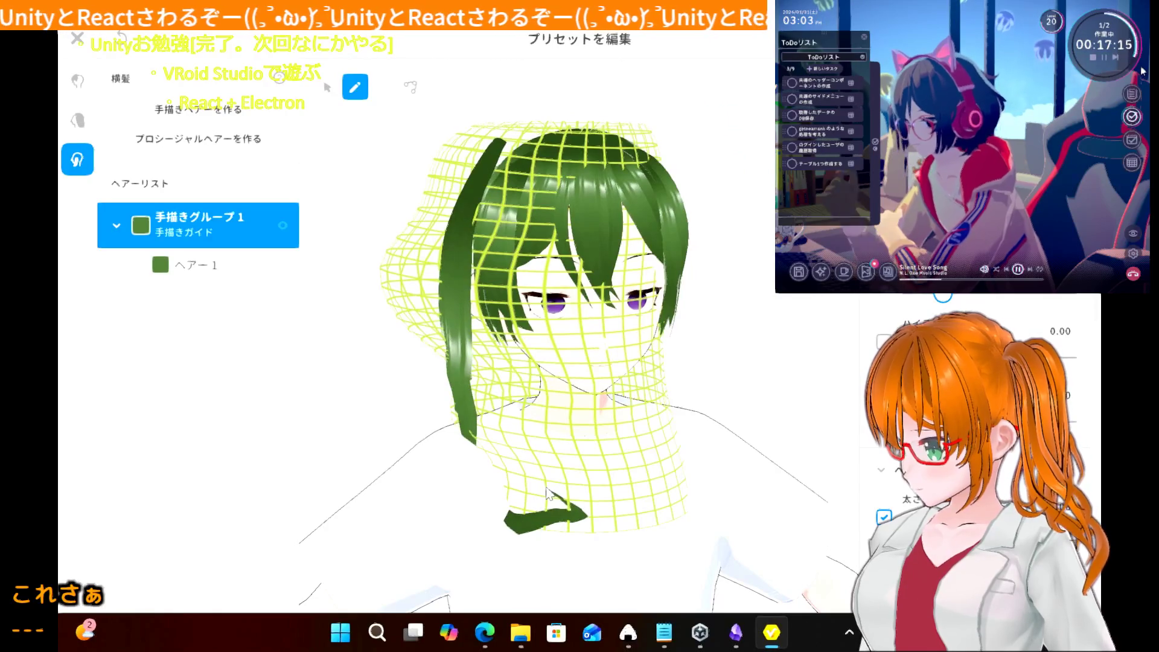
key("ctrl+z")
key("ctrl+z")
mouse_move(501, 134)
left_mouse_down()
mouse_move(442, 317)
mouse_move(516, 470)
left_mouse_up()
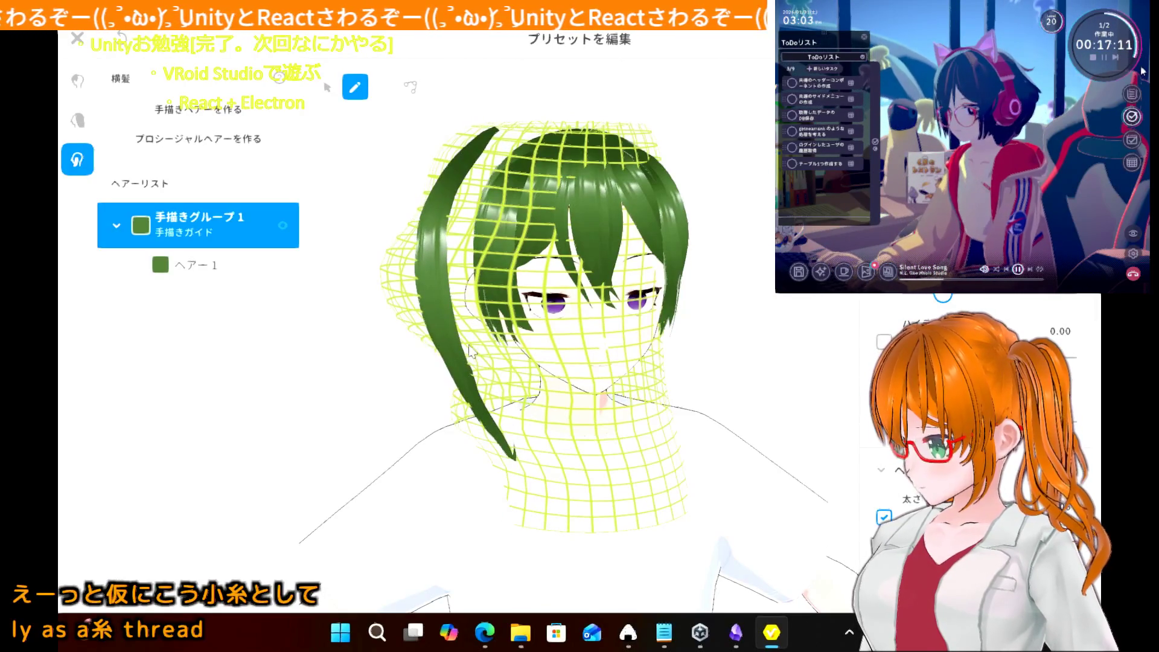
left_click_drag(487, 141, 471, 343)
left_click_drag(473, 134, 462, 393)
- Add three more left-side strands, redrawing the over-long far-left one, for six in total
mouse_move(455, 151)
left_mouse_down()
mouse_move(422, 278)
mouse_move(492, 516)
mouse_move(524, 498)
left_mouse_up()
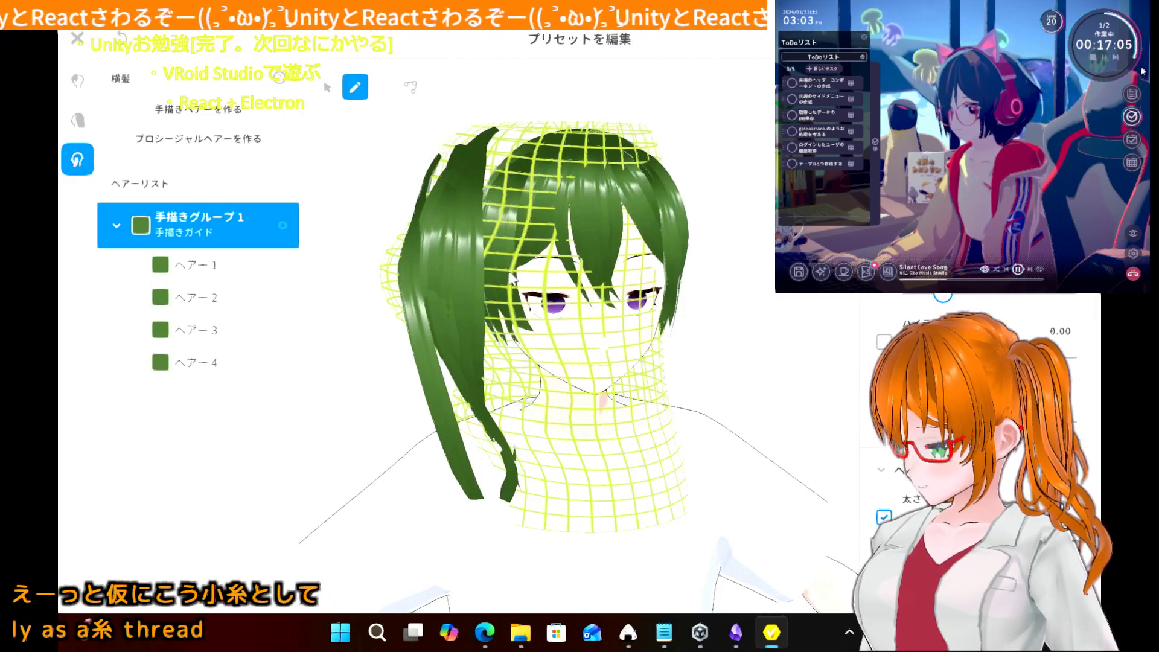
key("ctrl+z")
left_click_drag(459, 155, 486, 435)
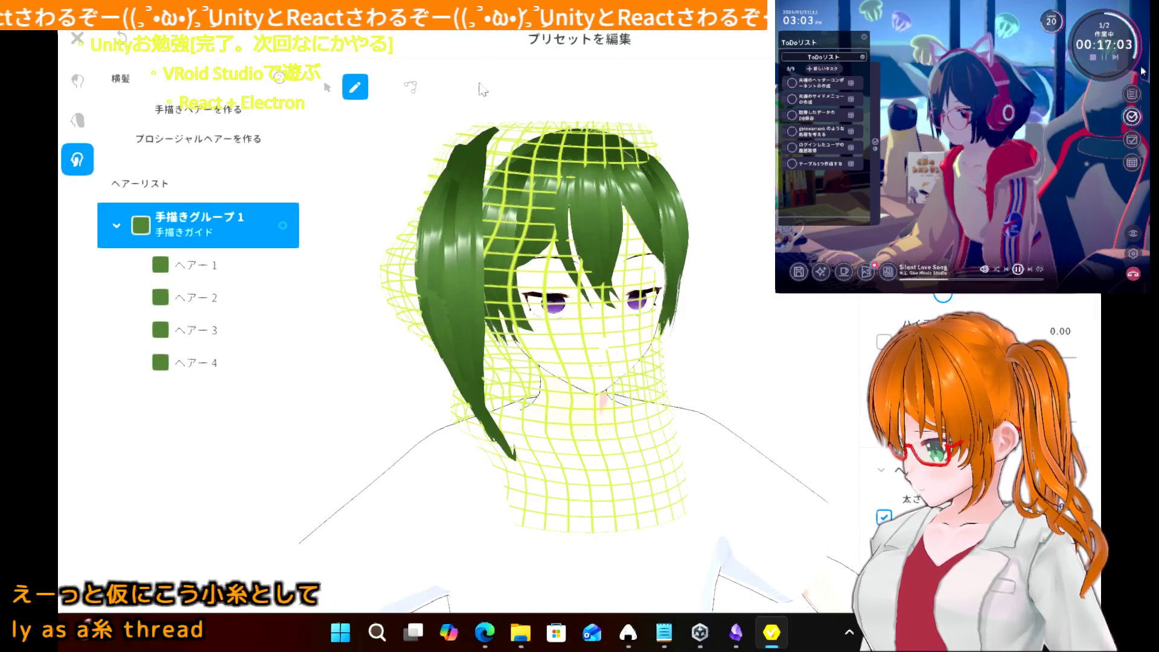
left_click_drag(459, 155, 458, 301)
left_click_drag(462, 182, 489, 453)
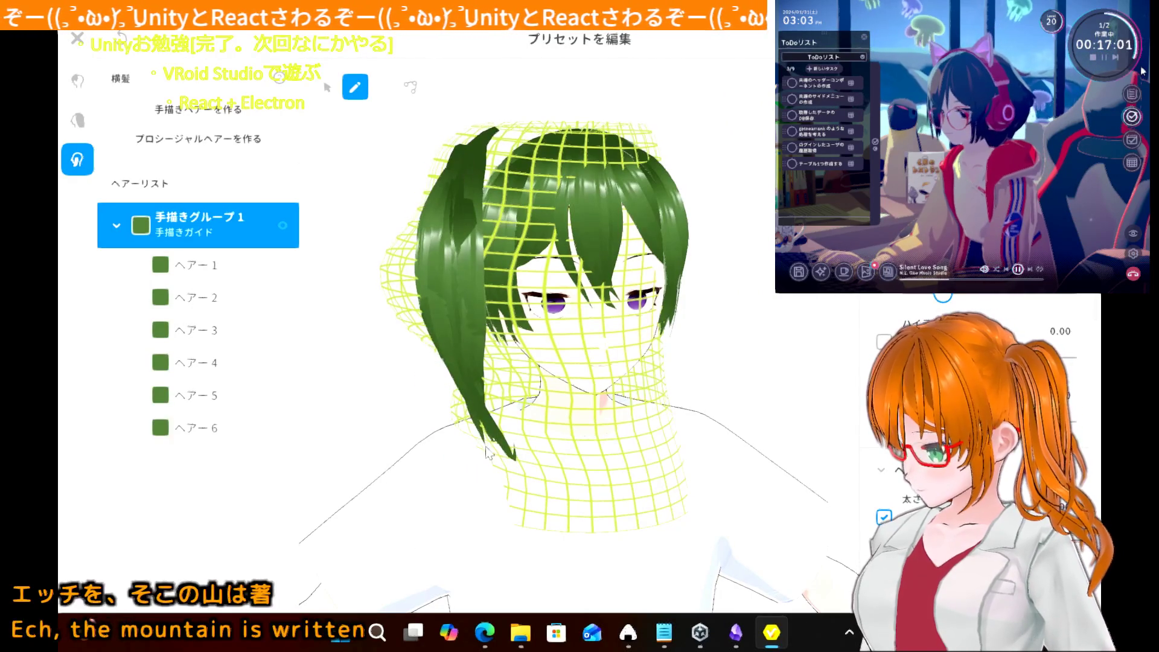
mouse_move(414, 375)
right_mouse_down()
mouse_move(382, 362)
mouse_move(409, 380)
mouse_move(370, 414)
mouse_move(459, 393)
mouse_move(388, 398)
mouse_move(413, 389)
mouse_move(452, 416)
mouse_move(414, 382)
mouse_move(392, 391)
mouse_move(411, 388)
right_mouse_up()
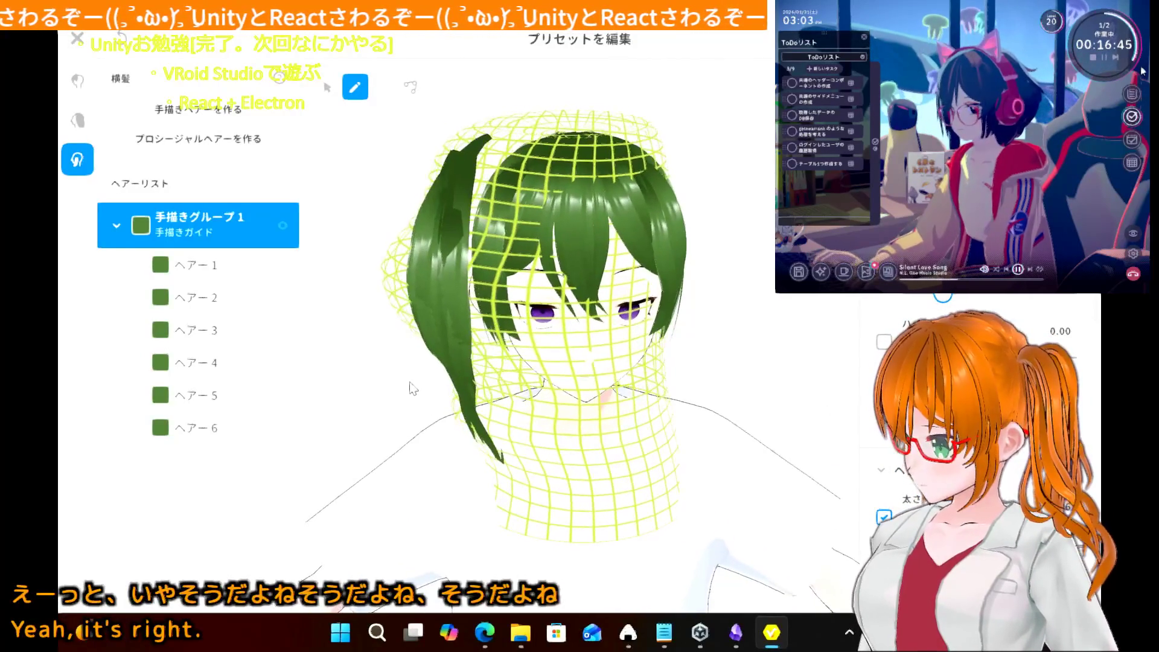
- Remove all strands from 手描きグループ 1, test and undo one new strand, then reselect the group
key("ctrl+z")
key("ctrl+z")
key("ctrl+z")
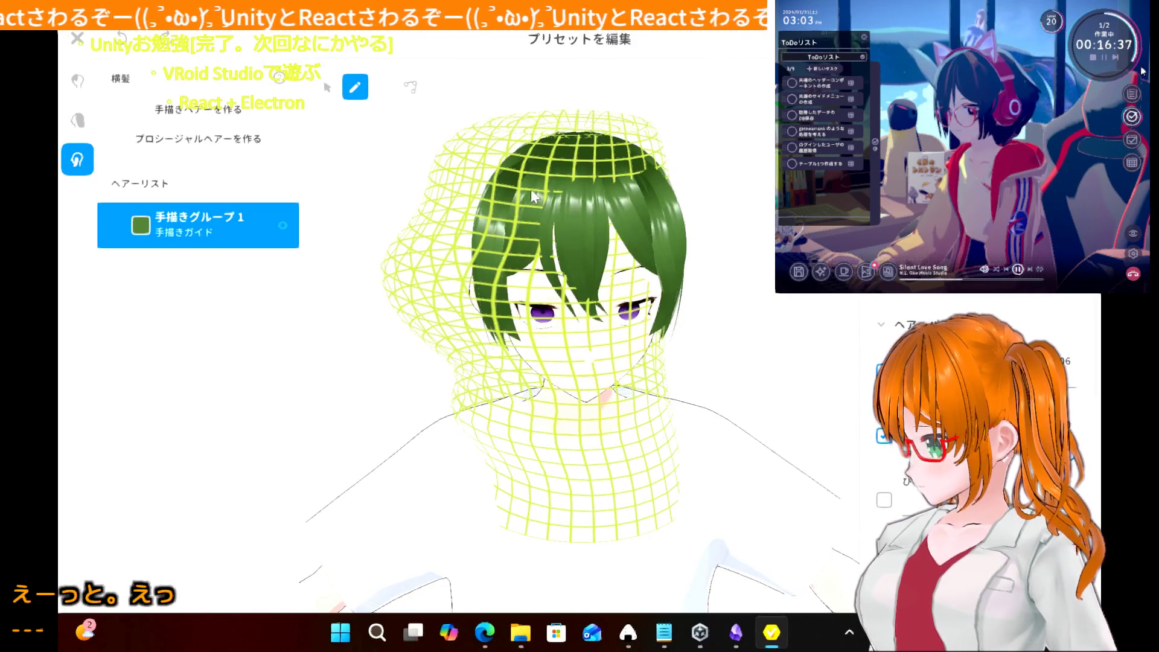
mouse_move(494, 152)
left_mouse_down()
mouse_move(443, 302)
mouse_move(500, 480)
left_mouse_up()
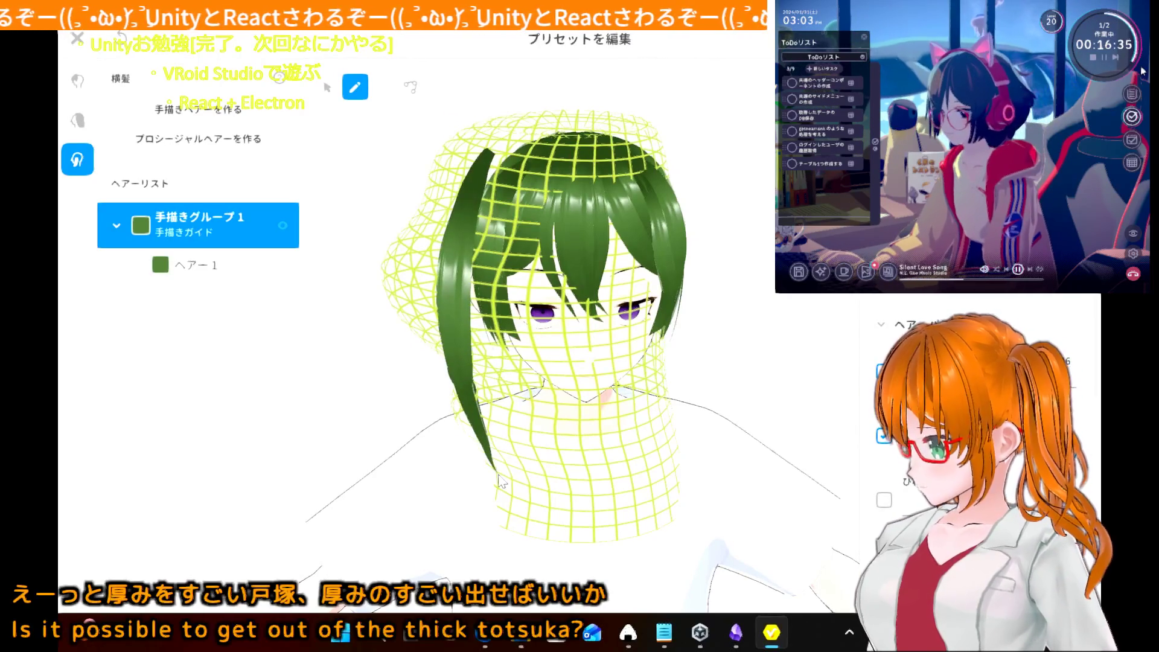
left_click(387, 392)
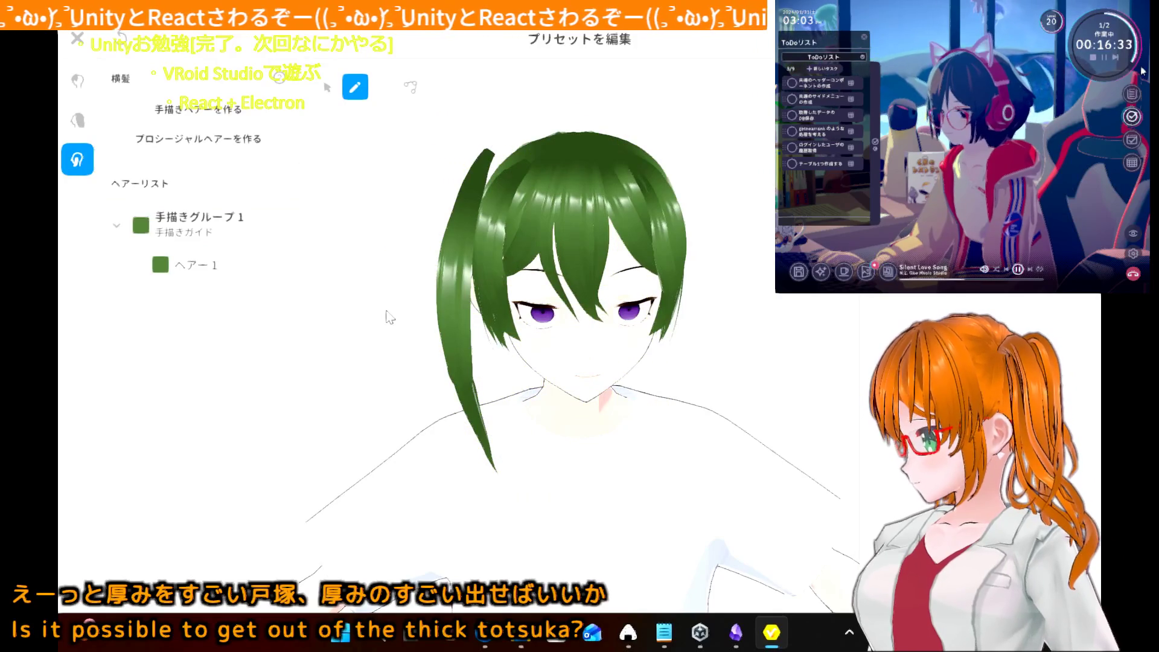
mouse_move(386, 314)
right_mouse_down()
mouse_move(368, 312)
mouse_move(388, 259)
mouse_move(394, 320)
right_mouse_up()
key("ctrl+z")
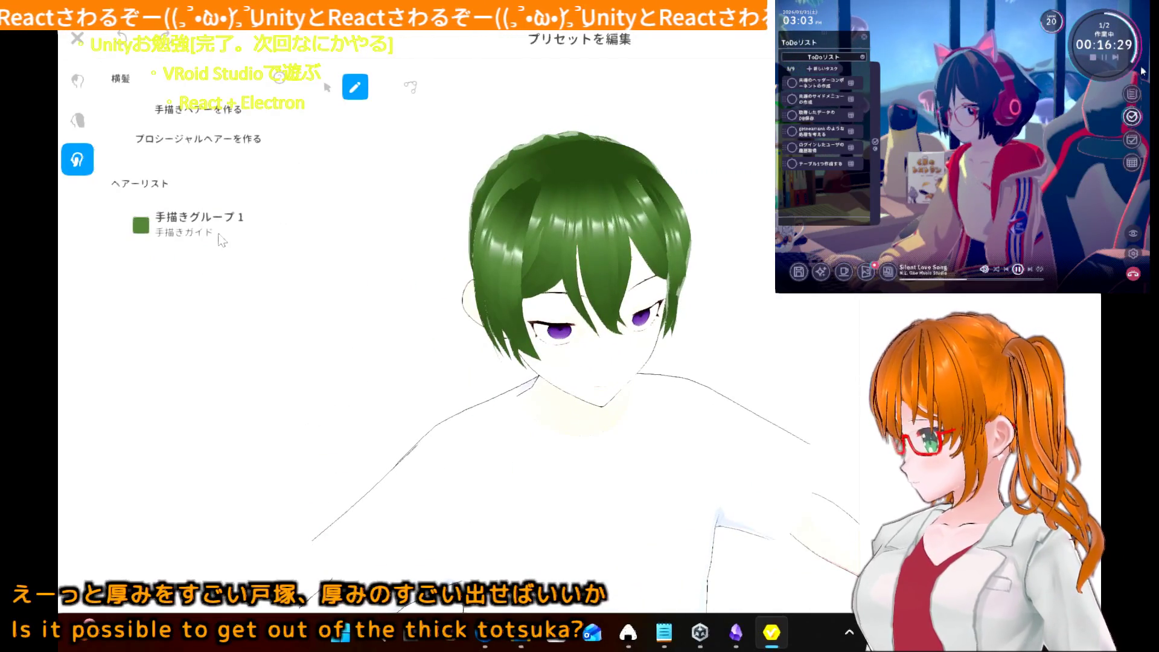
left_click(220, 239)
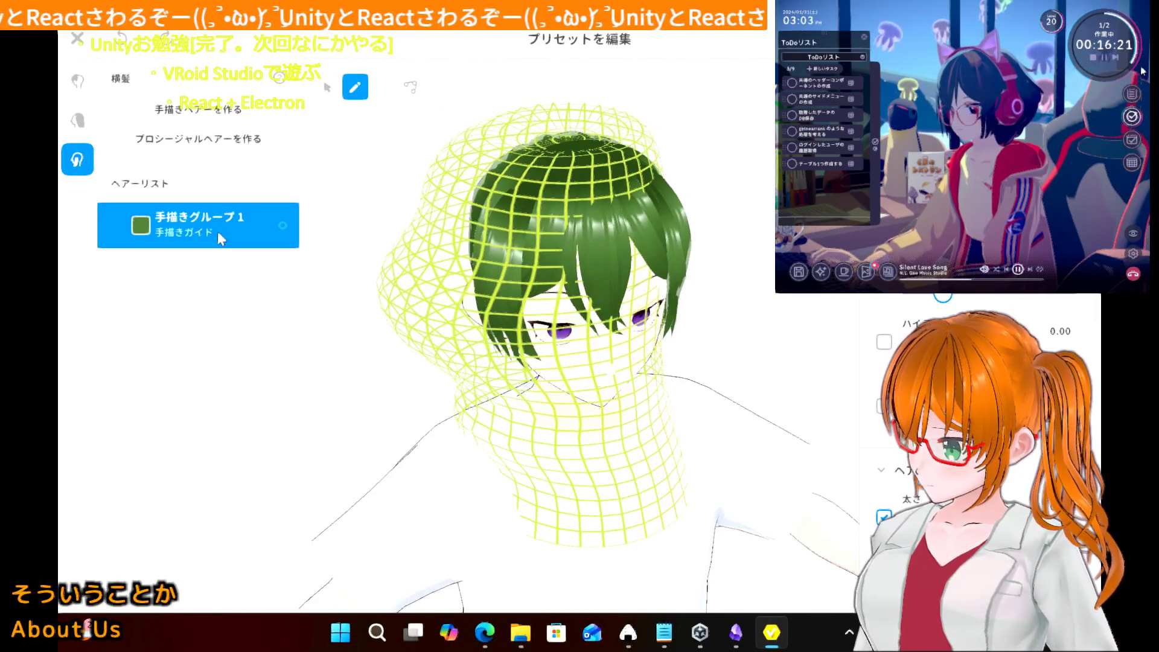
- Create 手描きグループ 2 and 3 with 手描きヘアーを作る, then select group 2
left_click(203, 114)
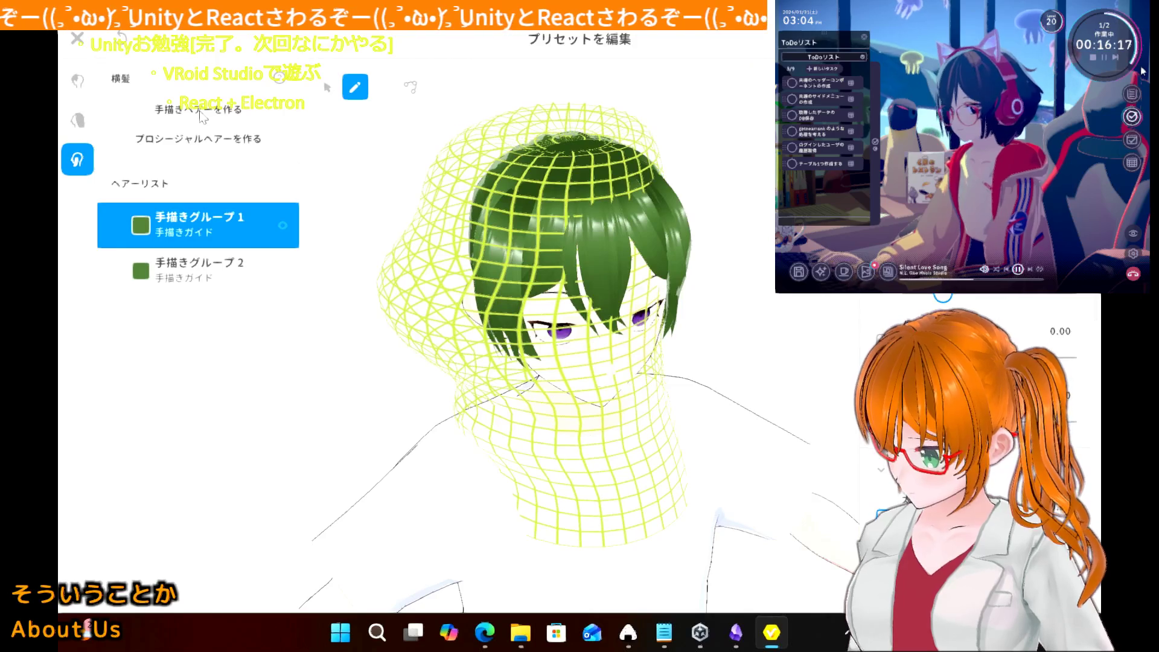
left_click(200, 111)
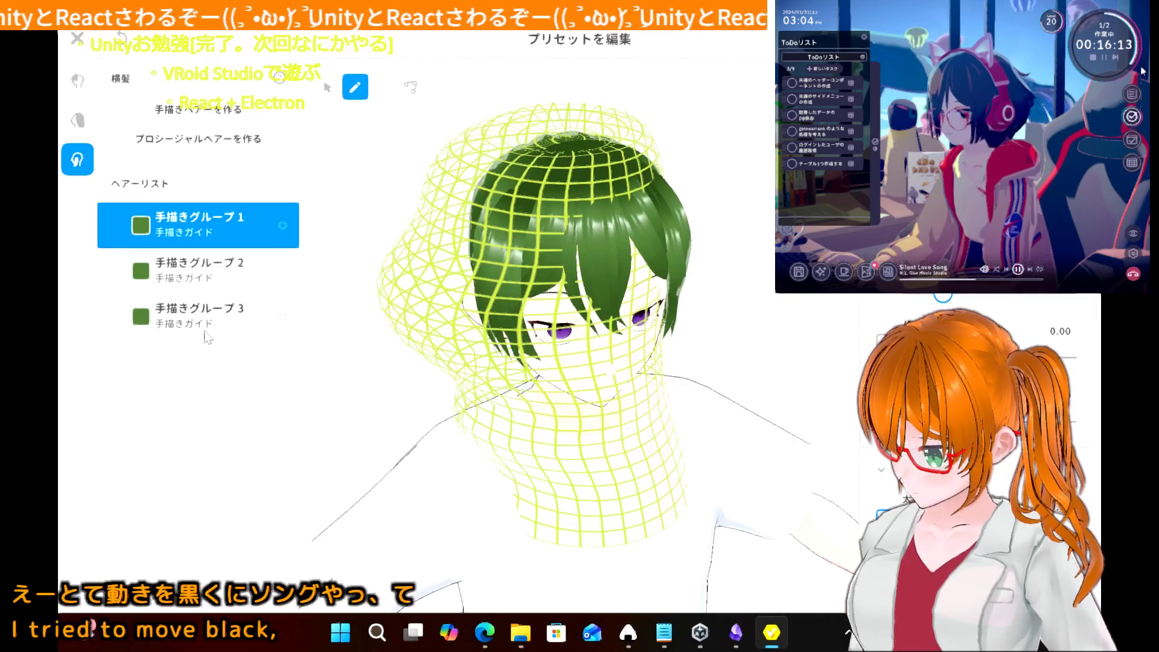
left_click(211, 286)
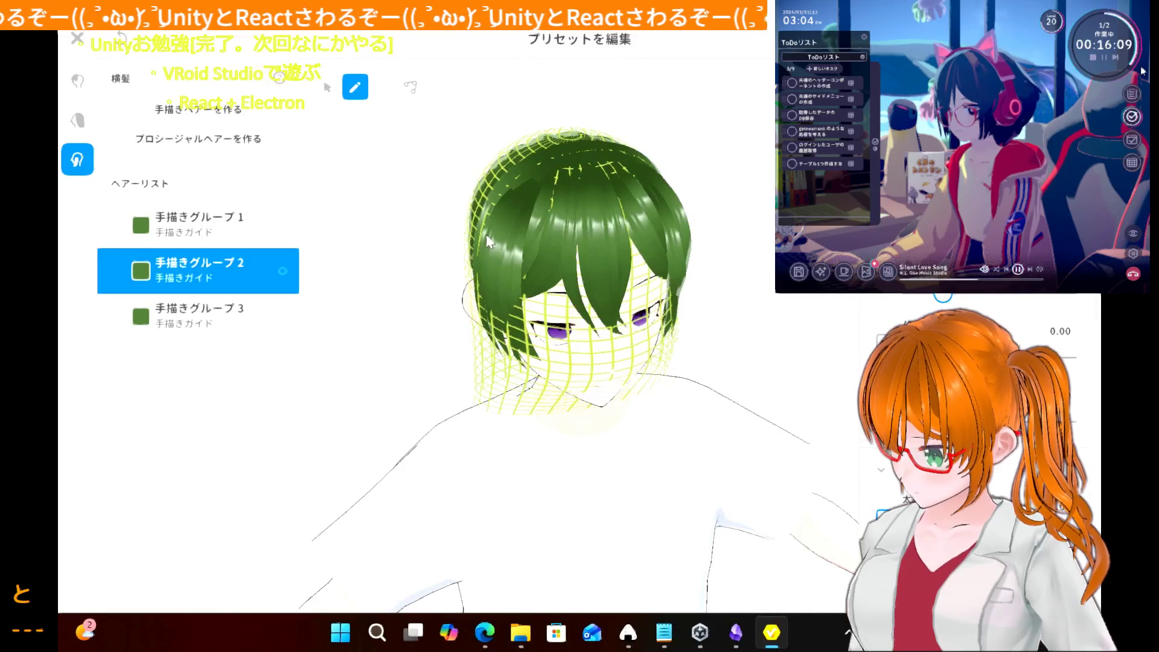
- From a front view, push the left side of group 2's guide outward
mouse_move(458, 286)
right_mouse_down()
mouse_move(439, 258)
mouse_move(454, 279)
right_mouse_up()
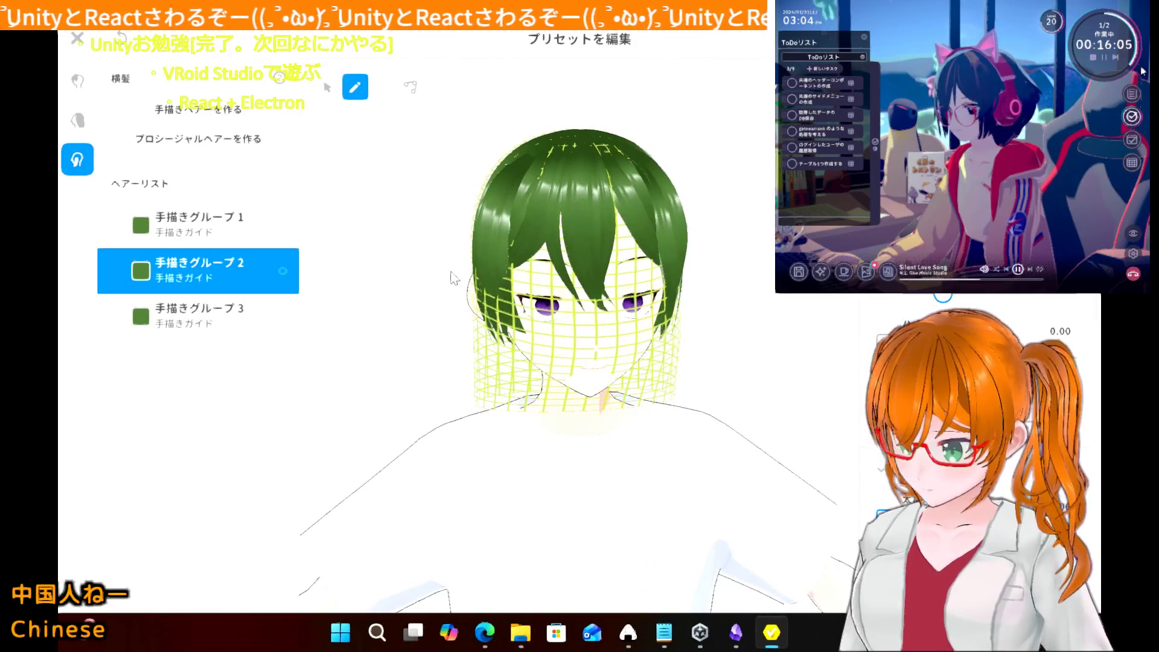
left_click(328, 89)
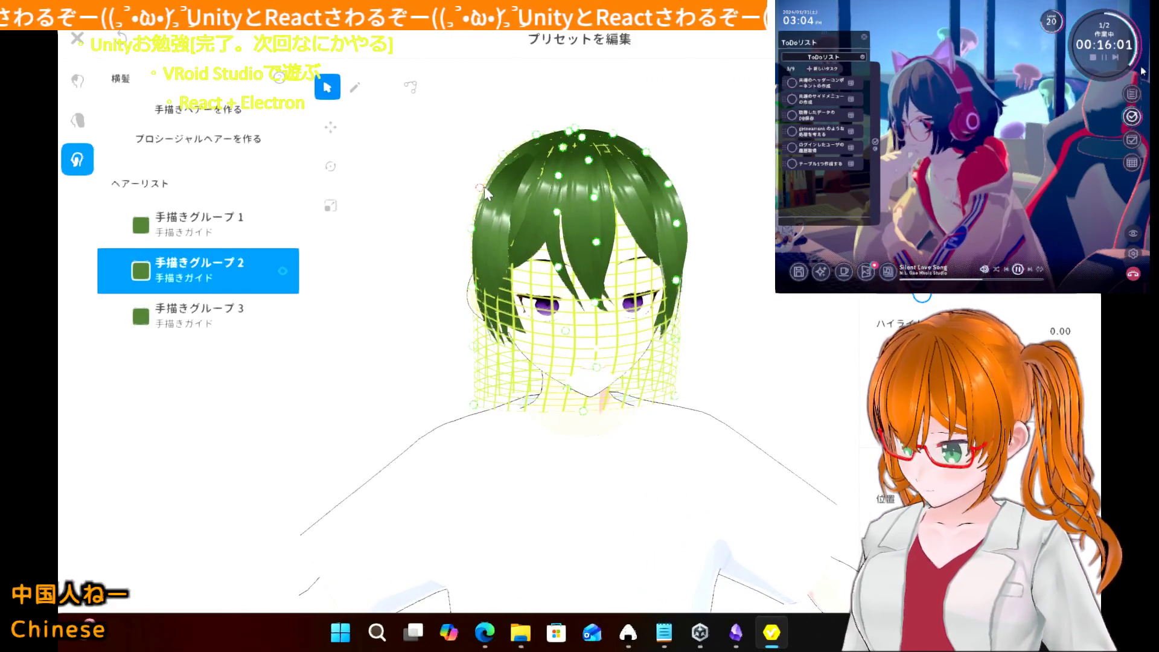
left_click_drag(484, 187, 472, 186)
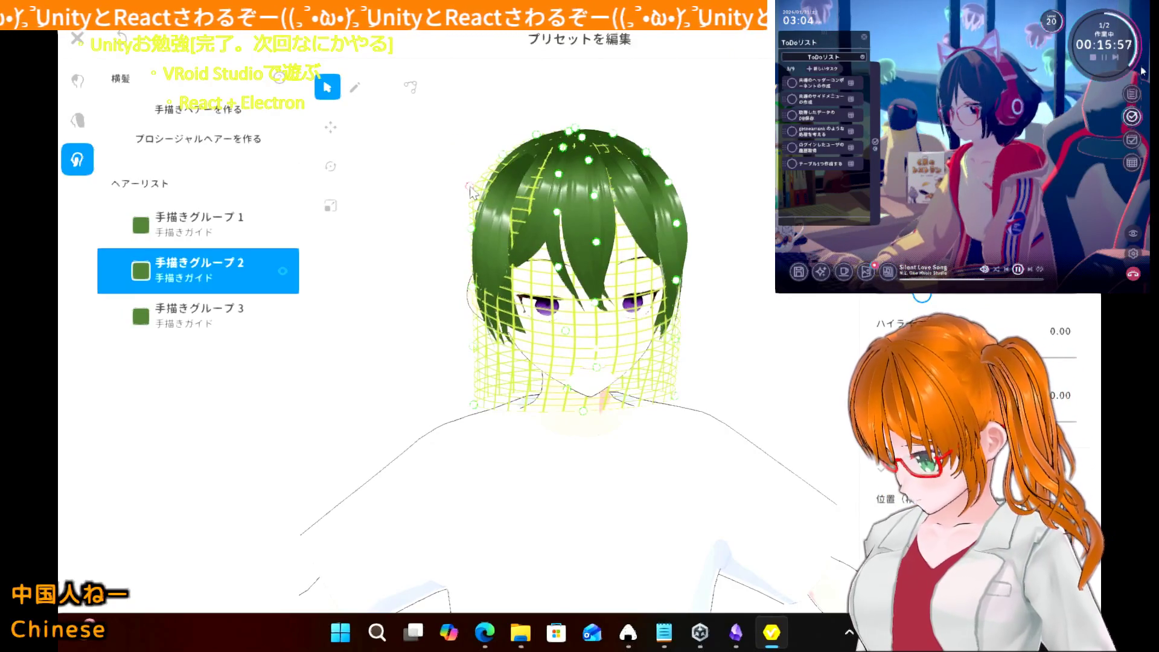
left_click_drag(466, 231, 459, 232)
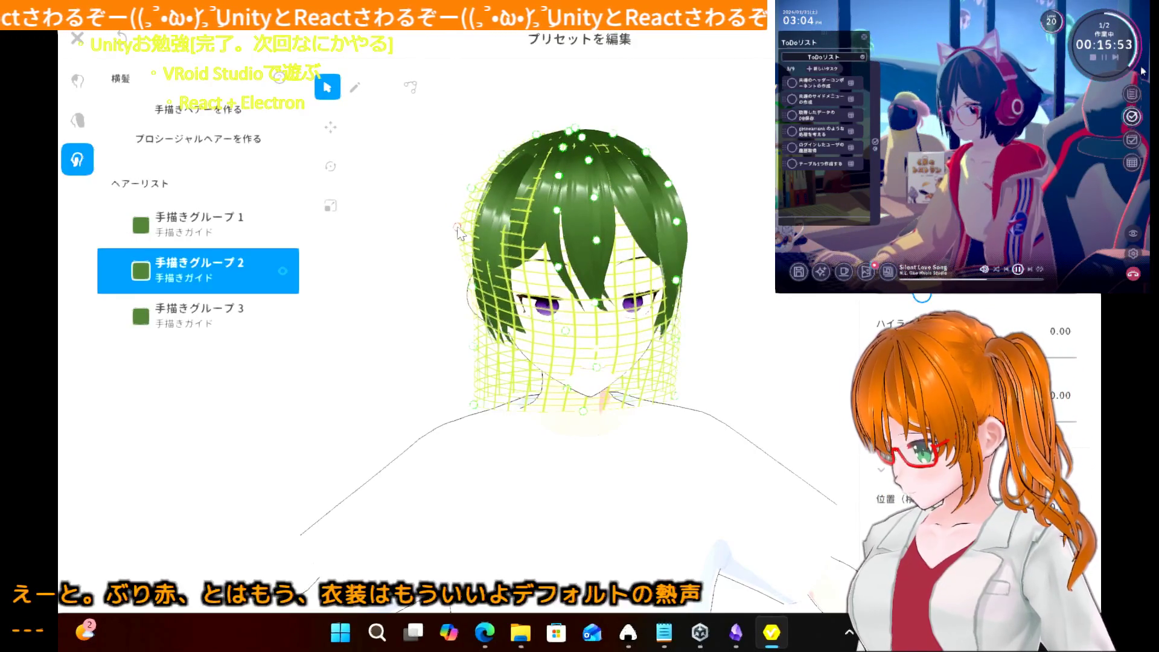
left_click(476, 181)
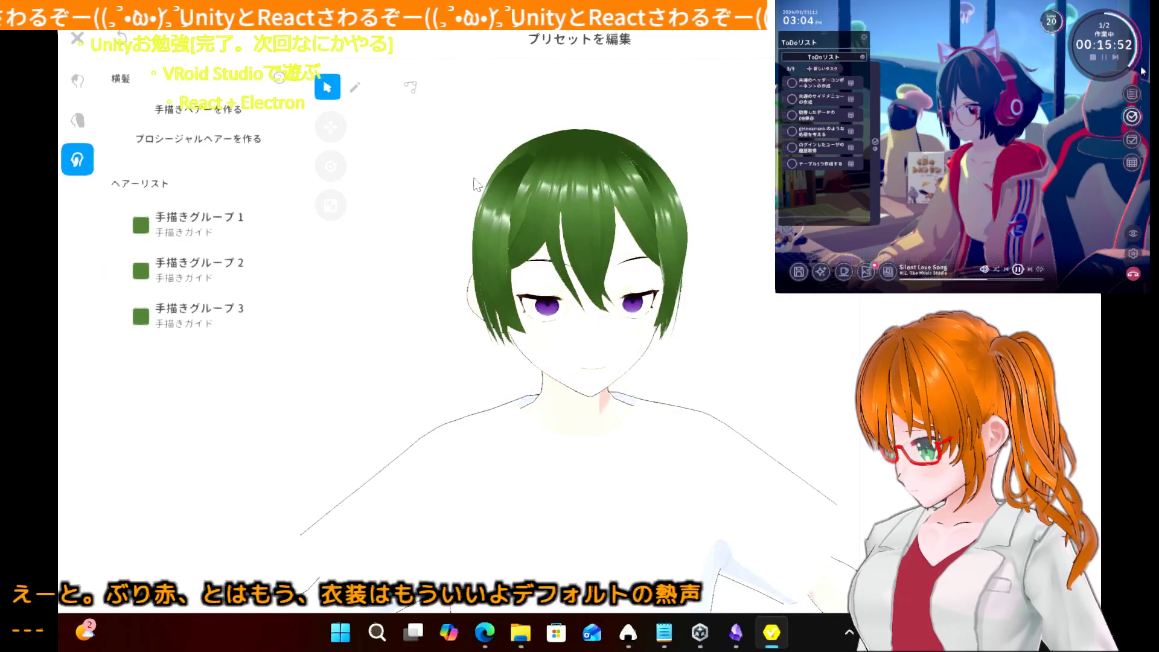
left_click(210, 281)
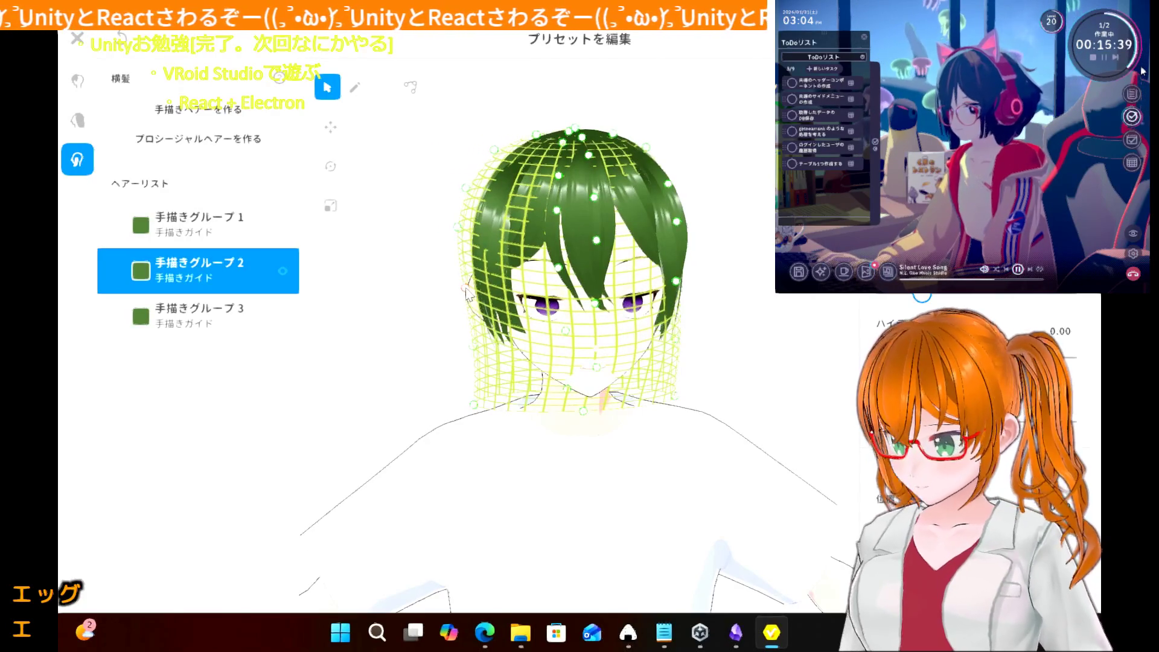
- Stretch the guide's lower part down past the chin and straighten its lower-left side
left_click_drag(588, 413, 592, 504)
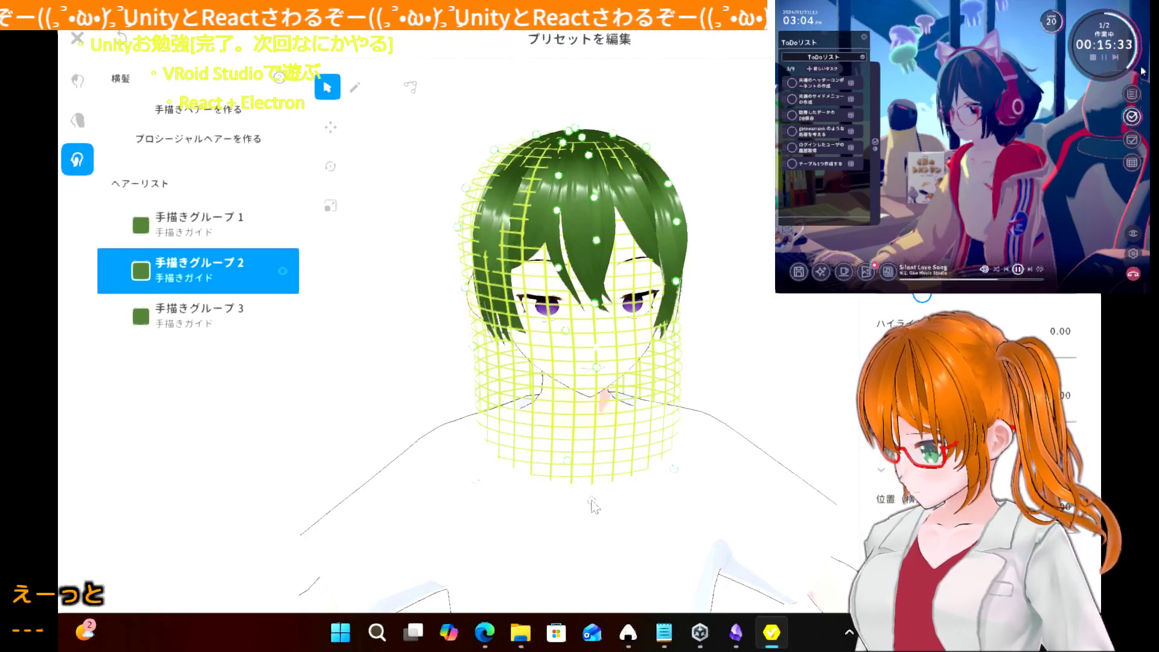
left_click_drag(476, 486, 449, 431)
mouse_move(476, 349)
left_mouse_down()
mouse_move(450, 344)
mouse_move(467, 346)
left_mouse_up()
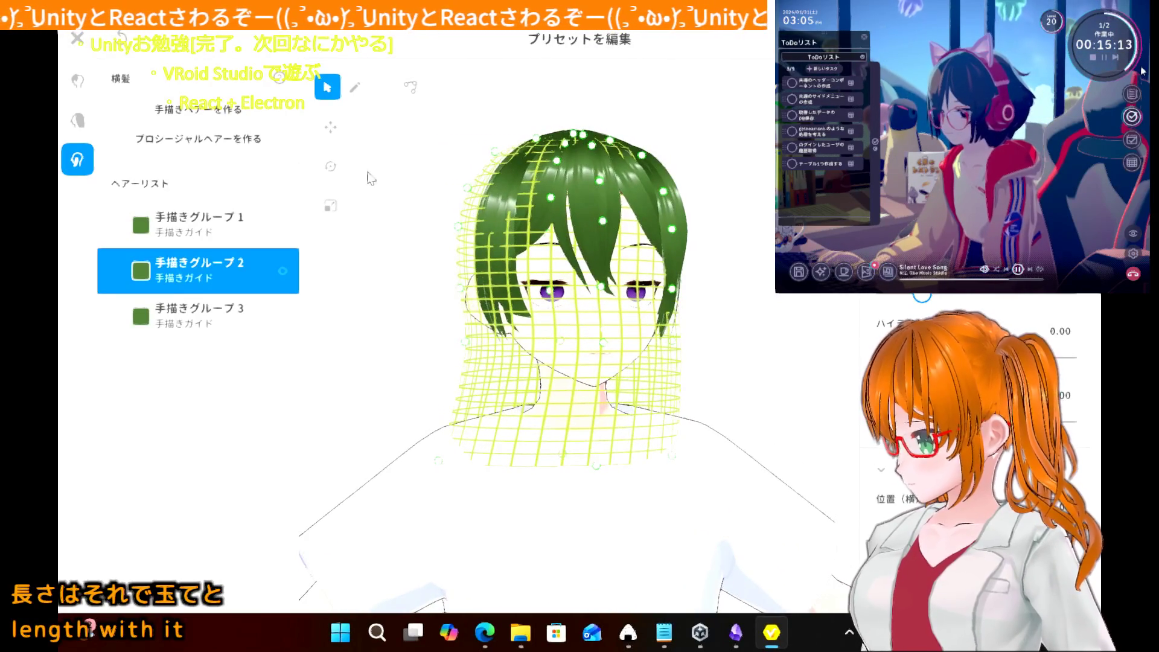
left_click(355, 87)
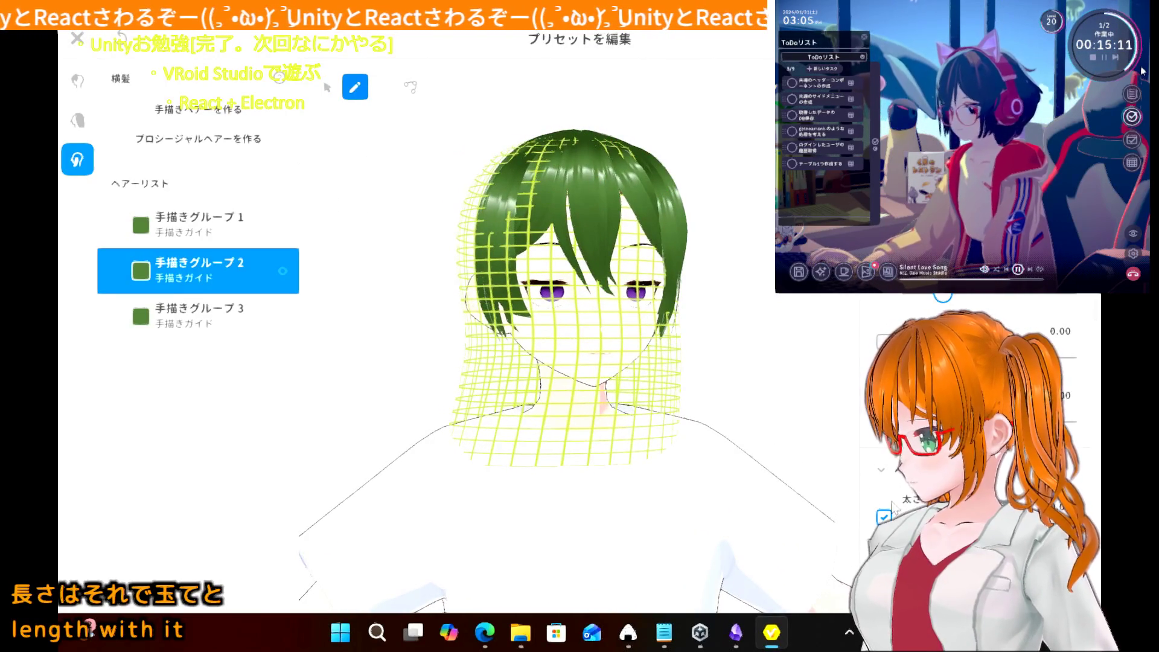
- Draw ヘアー 1 down the left of the face and bend its upper and middle points inward
mouse_move(543, 392)
right_mouse_down()
mouse_move(427, 407)
mouse_move(508, 389)
mouse_move(425, 393)
mouse_move(421, 407)
mouse_move(415, 361)
right_mouse_up()
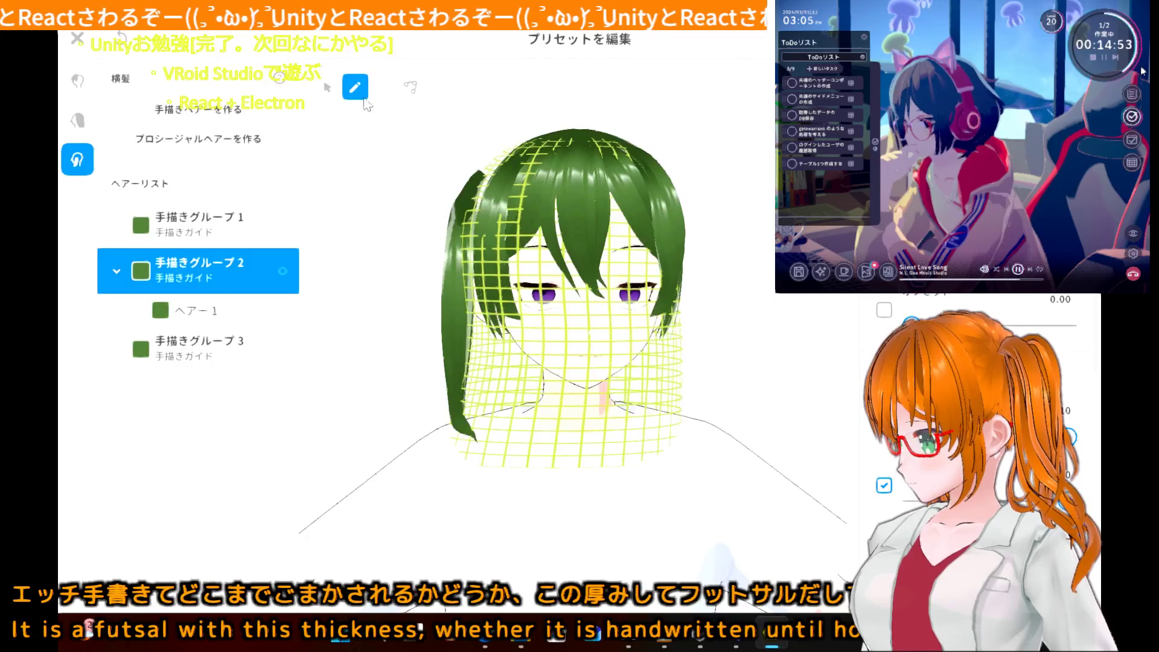
left_click(327, 87)
left_click(462, 229)
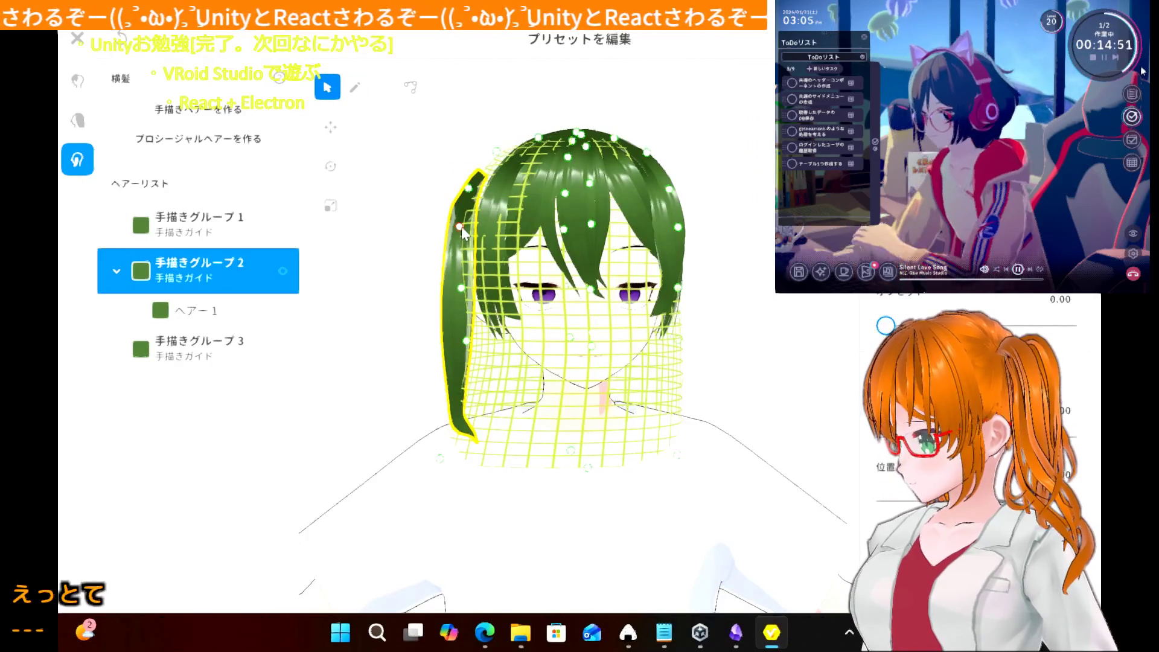
left_click_drag(461, 228, 468, 228)
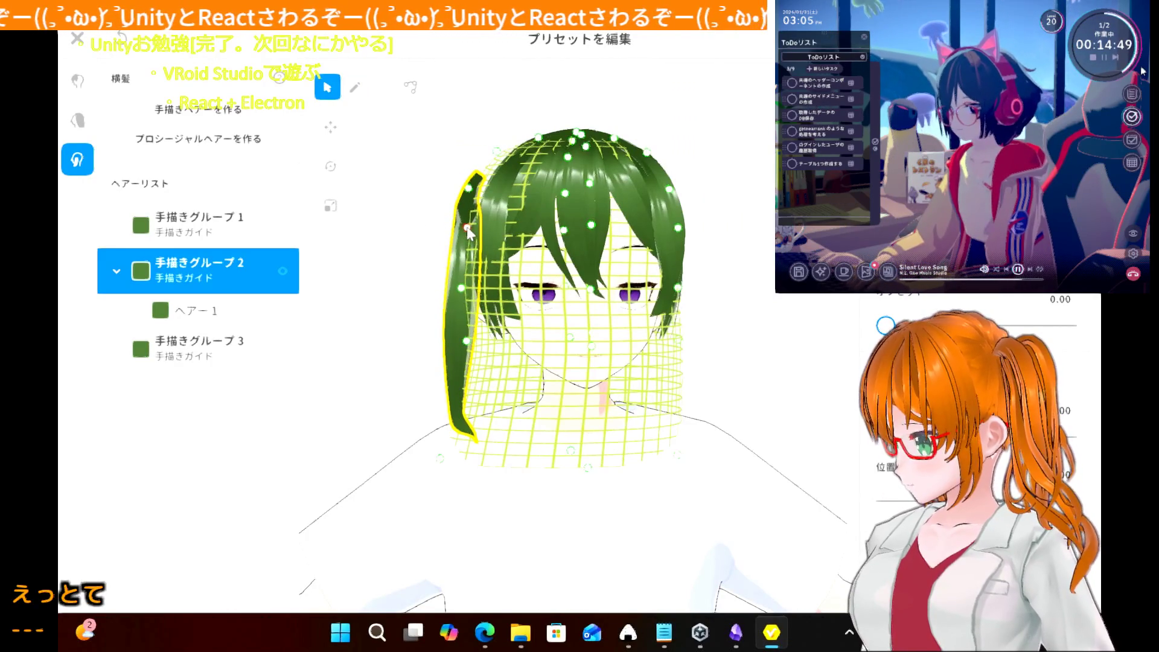
left_click(469, 190)
left_click_drag(469, 190, 474, 195)
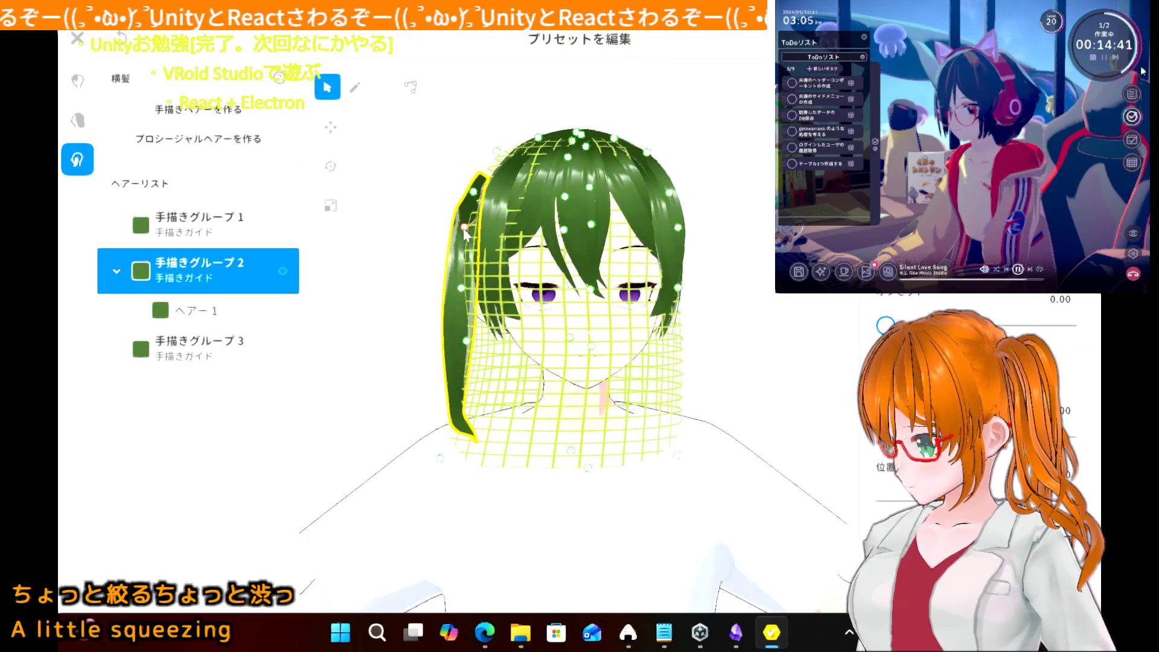
left_click_drag(465, 229, 465, 231)
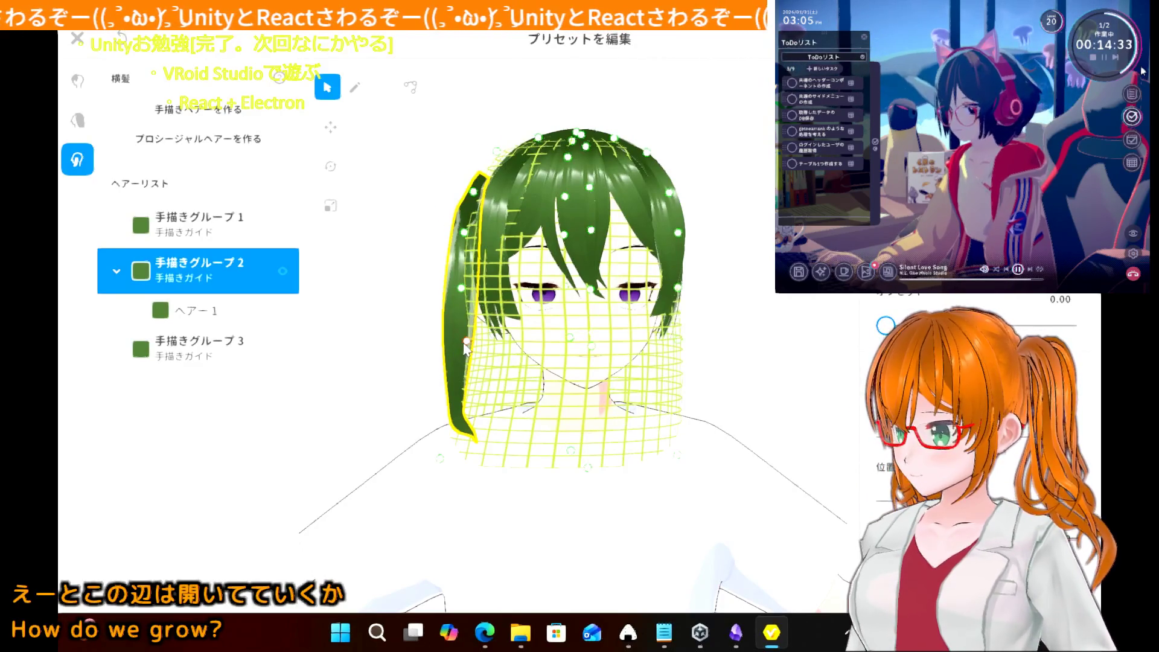
mouse_move(466, 348)
left_mouse_down()
mouse_move(515, 350)
mouse_move(462, 352)
mouse_move(481, 358)
mouse_move(466, 427)
mouse_move(439, 469)
mouse_move(463, 464)
mouse_move(450, 468)
left_mouse_up()
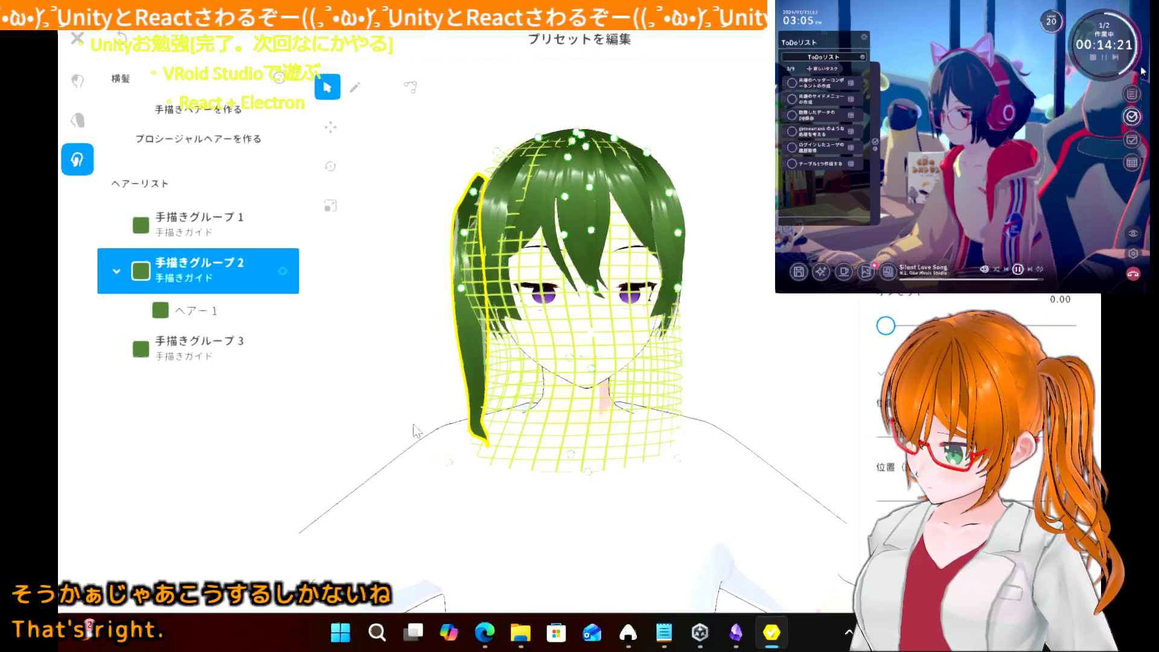
mouse_move(396, 340)
right_mouse_down()
mouse_move(464, 346)
mouse_move(427, 355)
mouse_move(438, 364)
right_mouse_up()
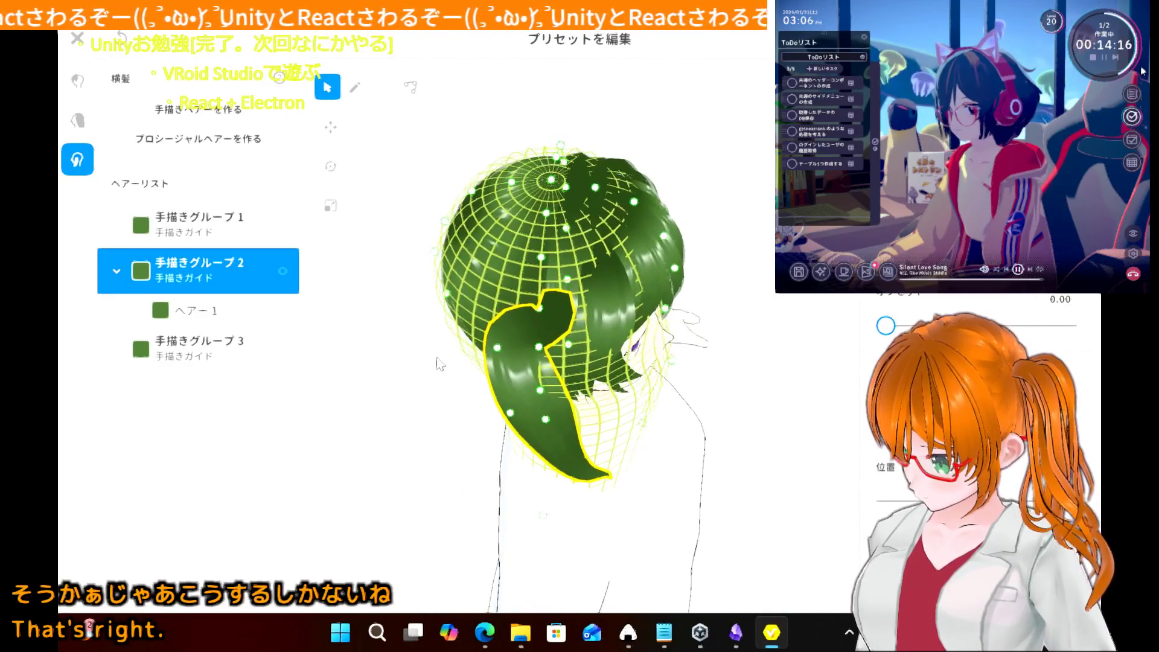
- Select ヘアー 1, move its top end up-left and straighten its zigzag middle
left_click(355, 87)
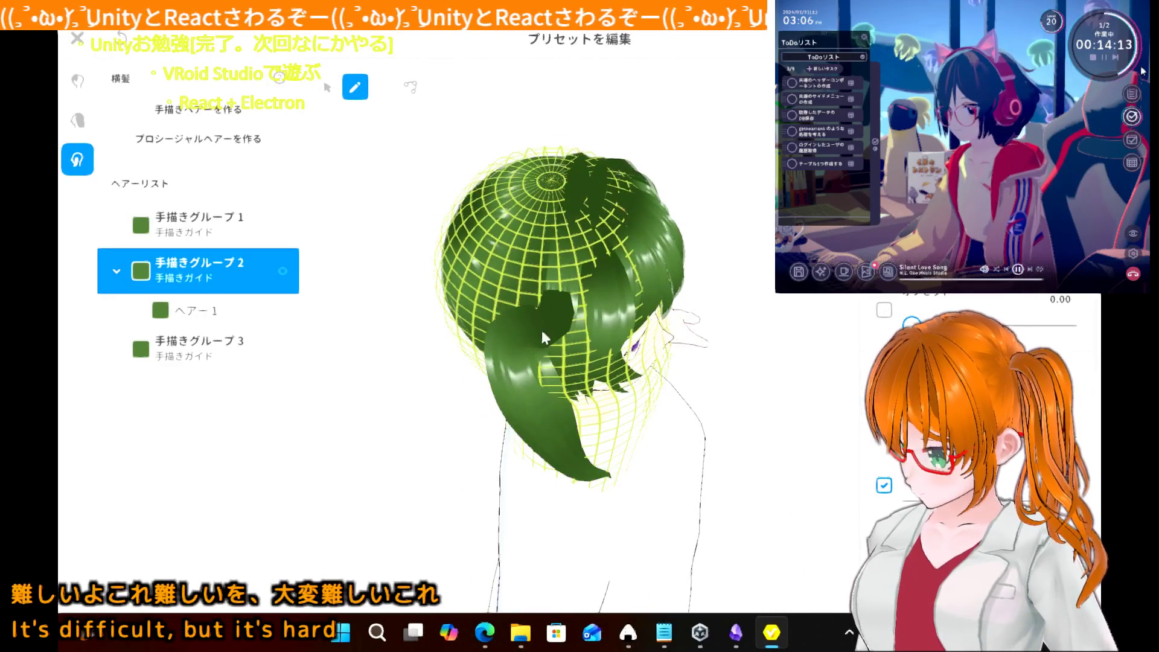
left_click(205, 320)
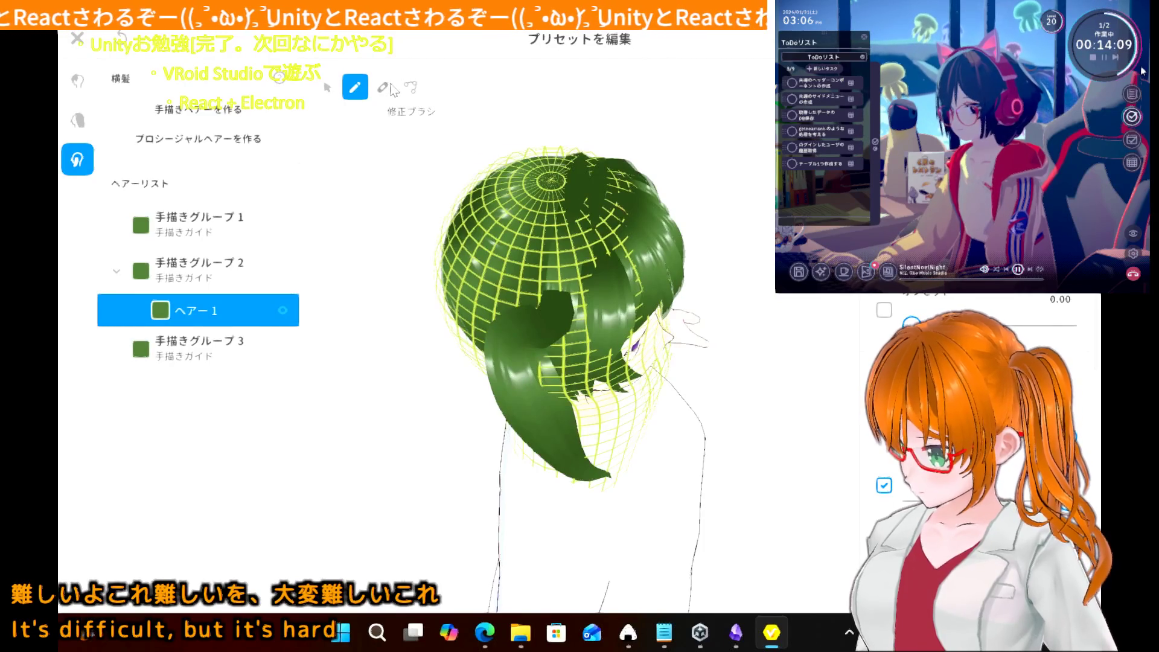
left_click(411, 89)
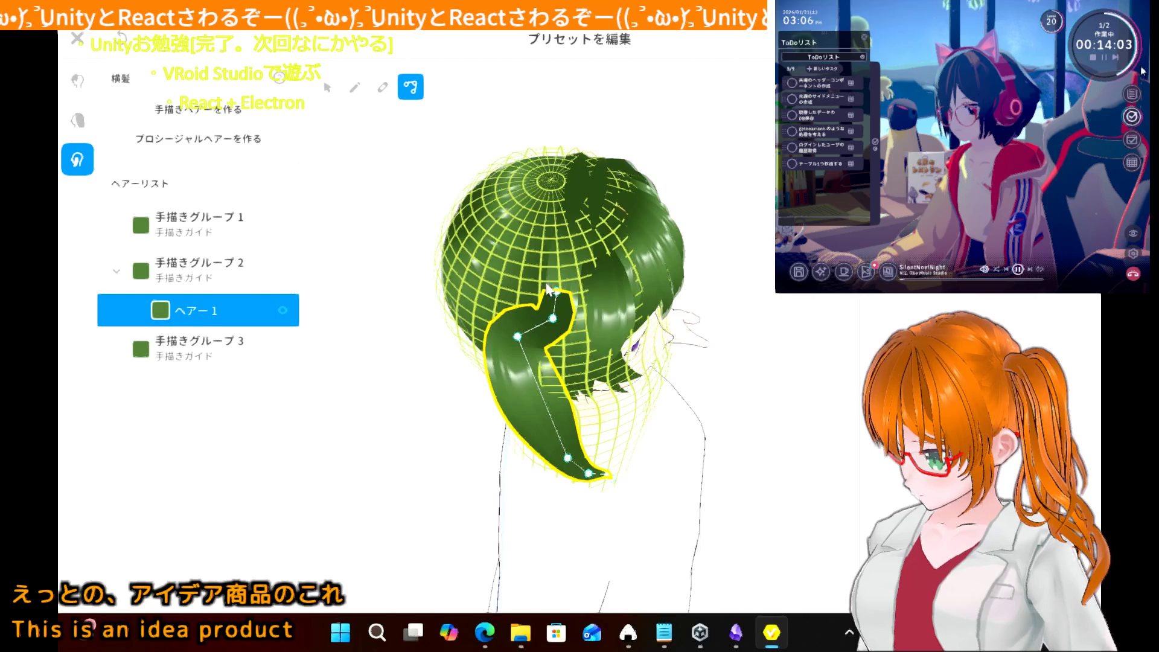
left_click_drag(550, 291, 514, 259)
left_click_drag(553, 316, 507, 329)
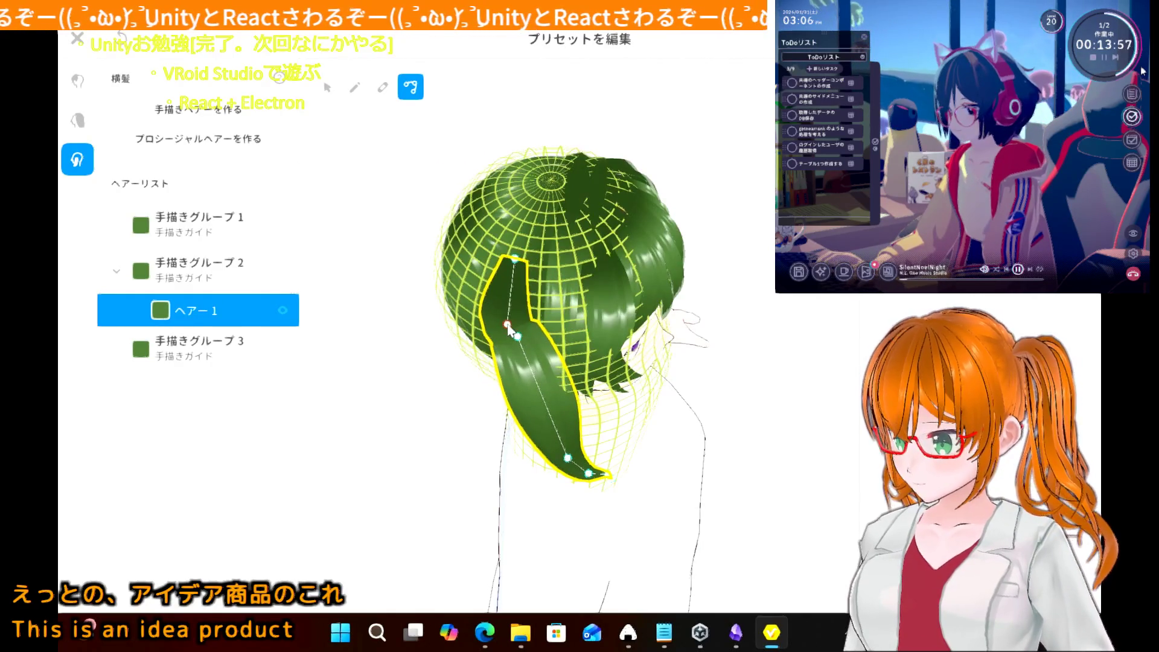
mouse_move(431, 358)
right_mouse_down()
mouse_move(430, 336)
mouse_move(445, 352)
right_mouse_up()
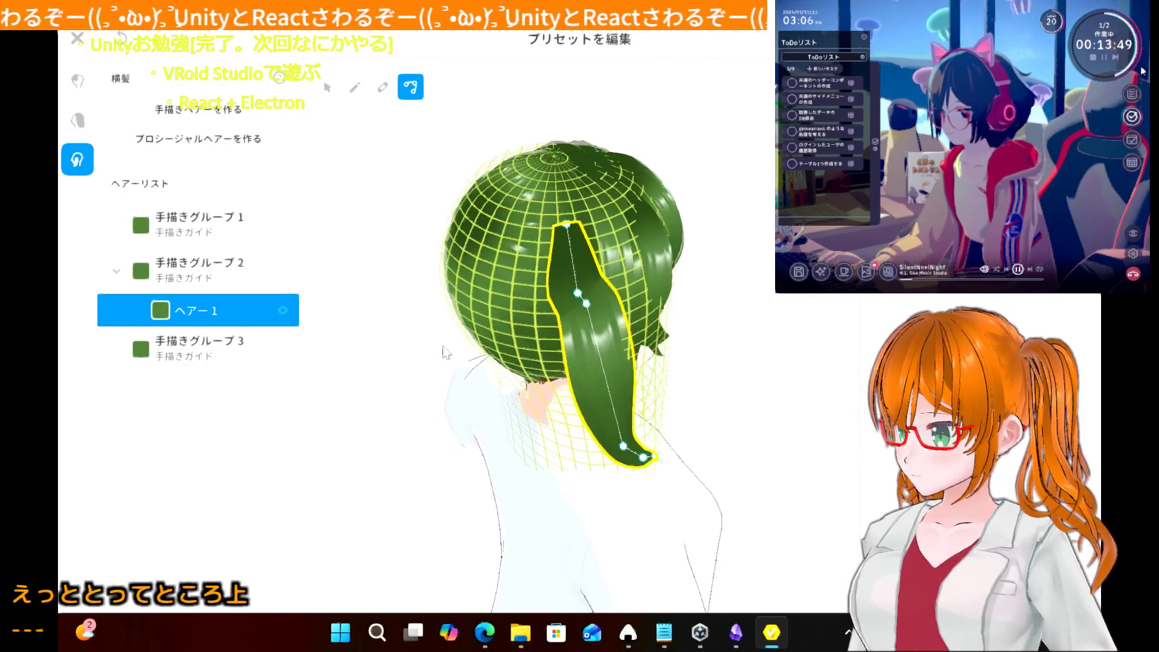
- Raise the strand's top toward the crown, add a control point and tuck its lower part inward
left_click_drag(566, 230, 554, 219)
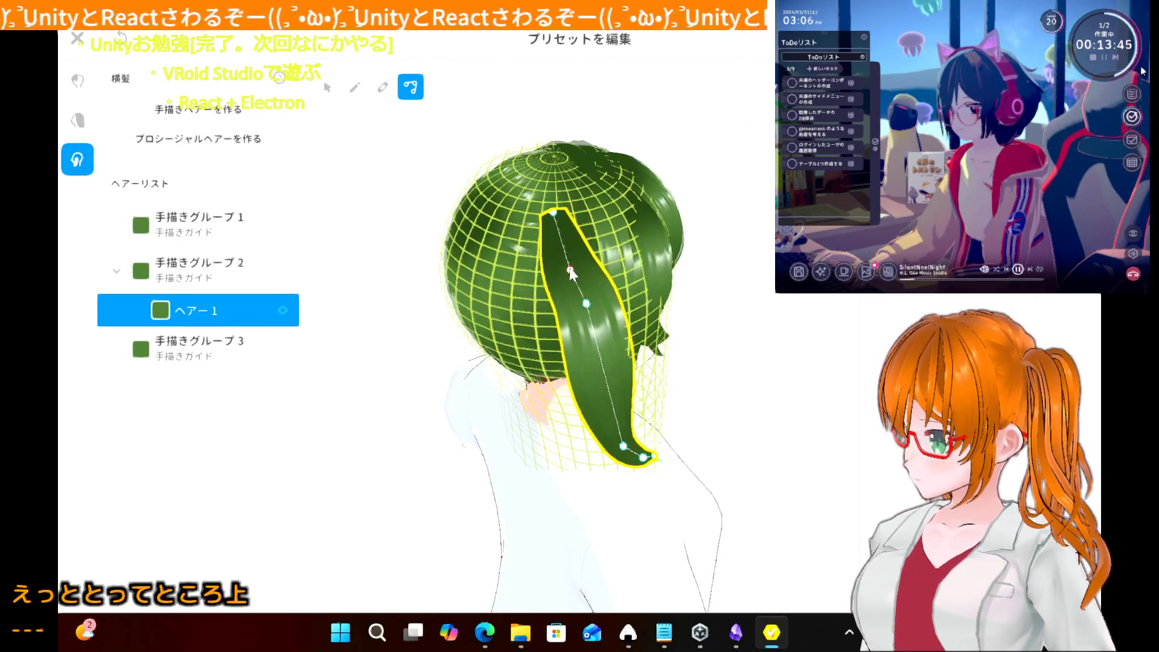
left_click(570, 263)
left_click_drag(586, 304, 579, 305)
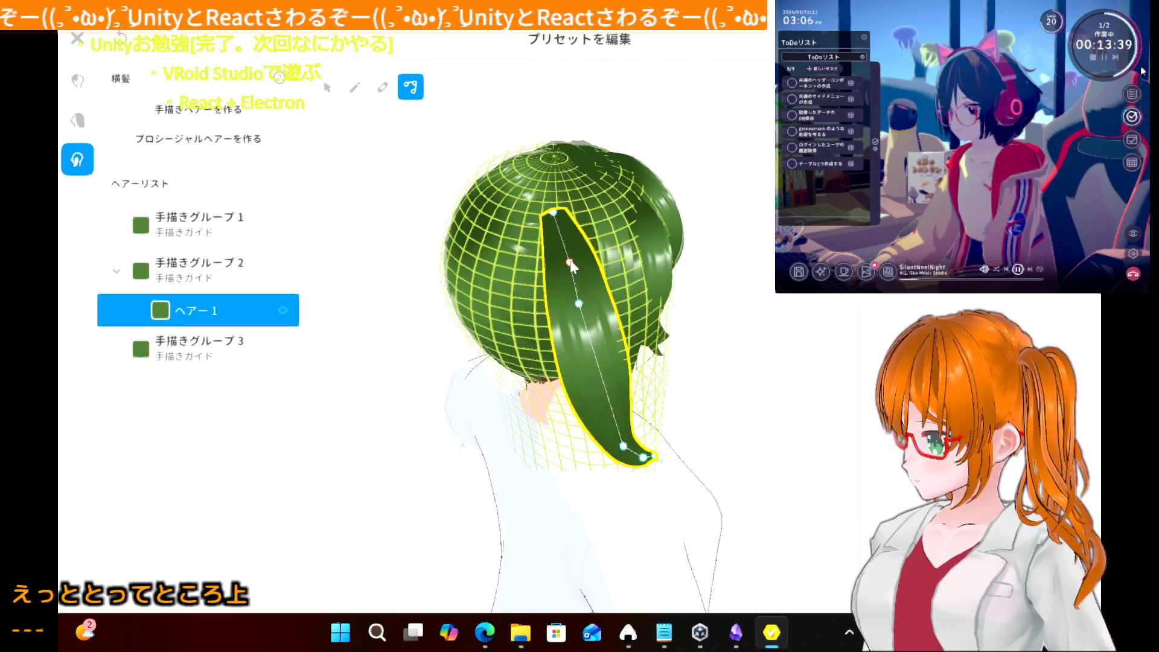
mouse_move(446, 349)
right_mouse_down()
mouse_move(414, 344)
mouse_move(437, 335)
right_mouse_up()
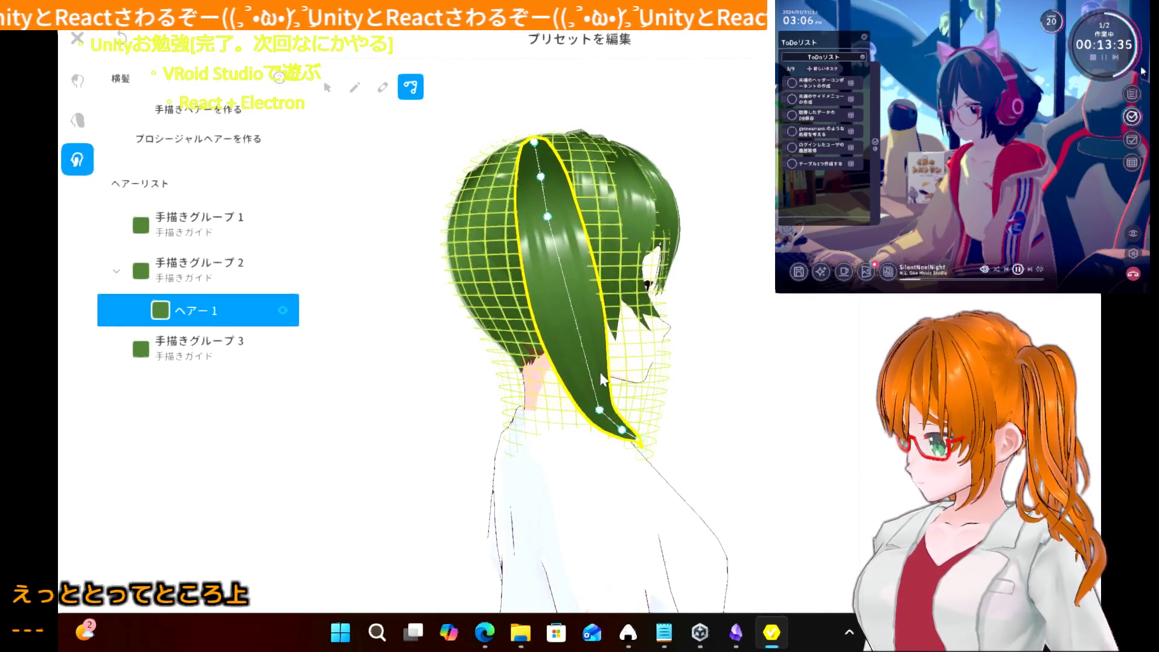
left_click_drag(603, 415, 589, 371)
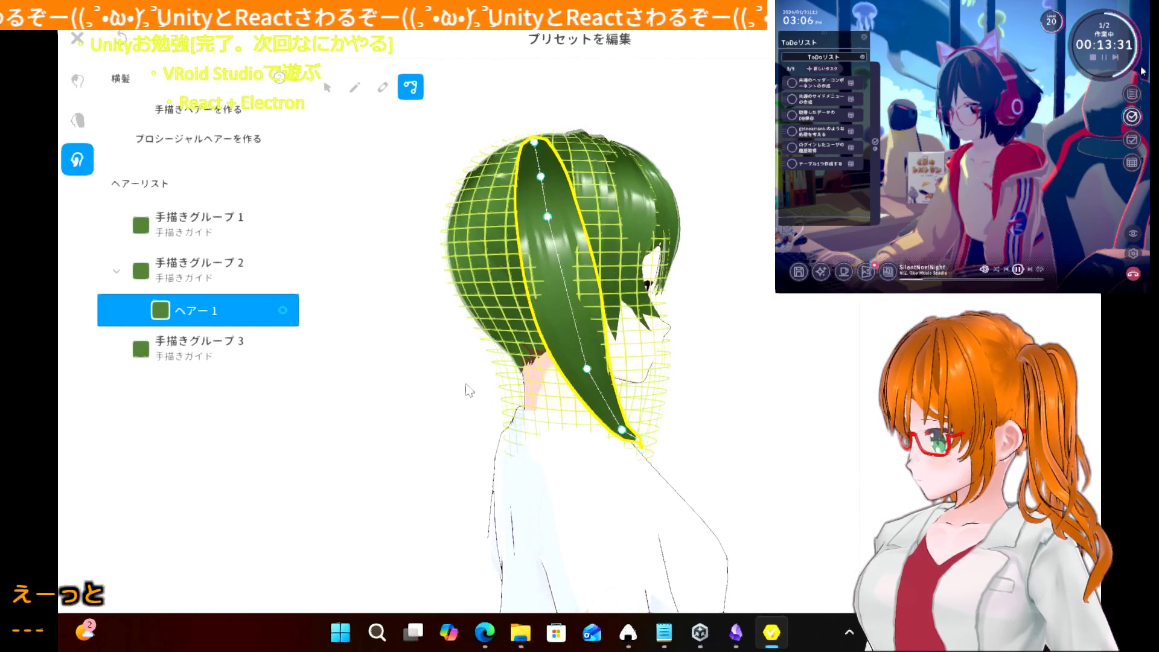
left_click(441, 392)
mouse_move(408, 402)
right_mouse_down()
mouse_move(350, 399)
mouse_move(396, 408)
right_mouse_up()
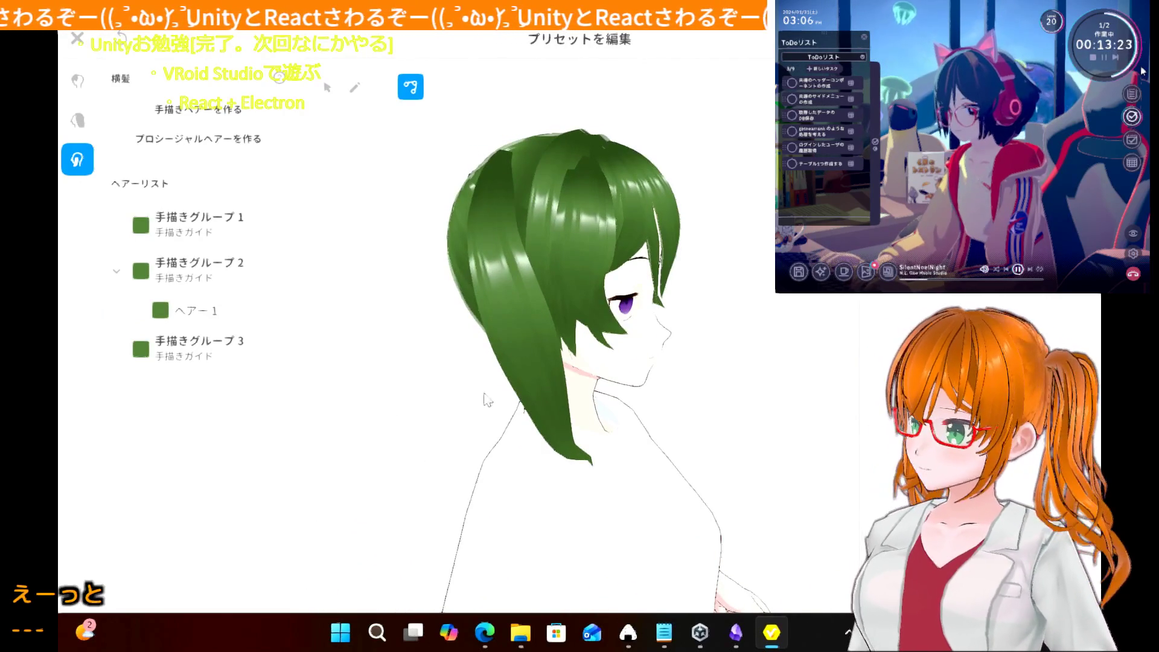
- Refine ヘアー 1's lower points and lift its tip, ending on a front view
left_click(524, 364)
mouse_move(494, 237)
left_mouse_down()
mouse_move(505, 337)
mouse_move(506, 322)
left_mouse_up()
left_click_drag(540, 384, 525, 385)
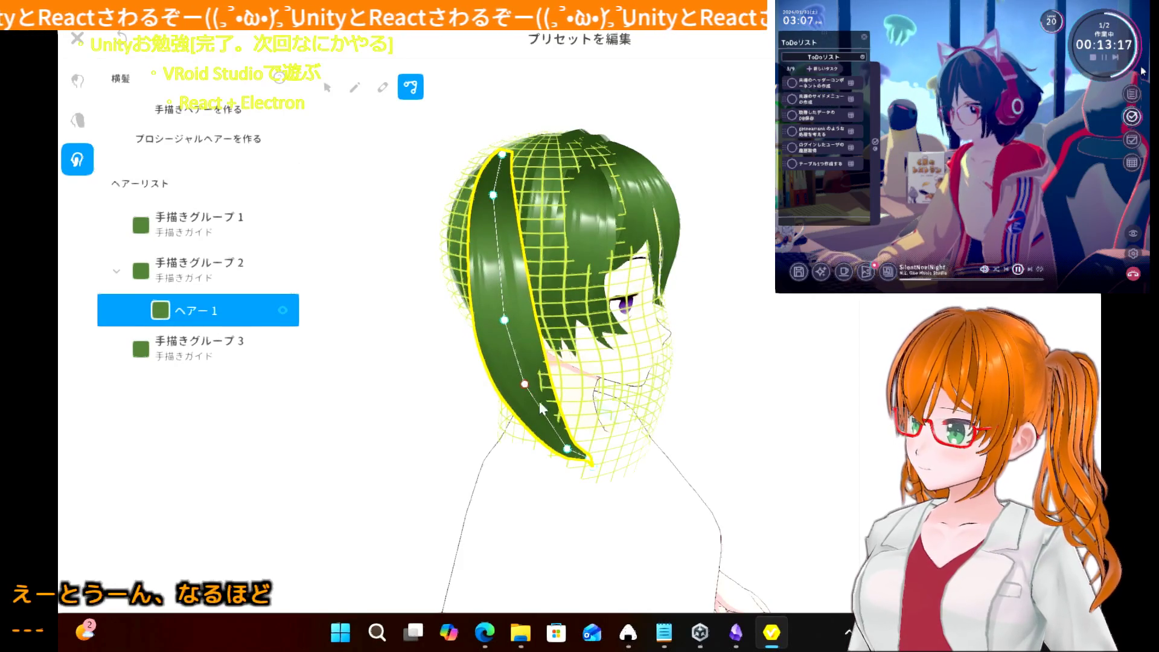
left_click_drag(570, 449, 571, 445)
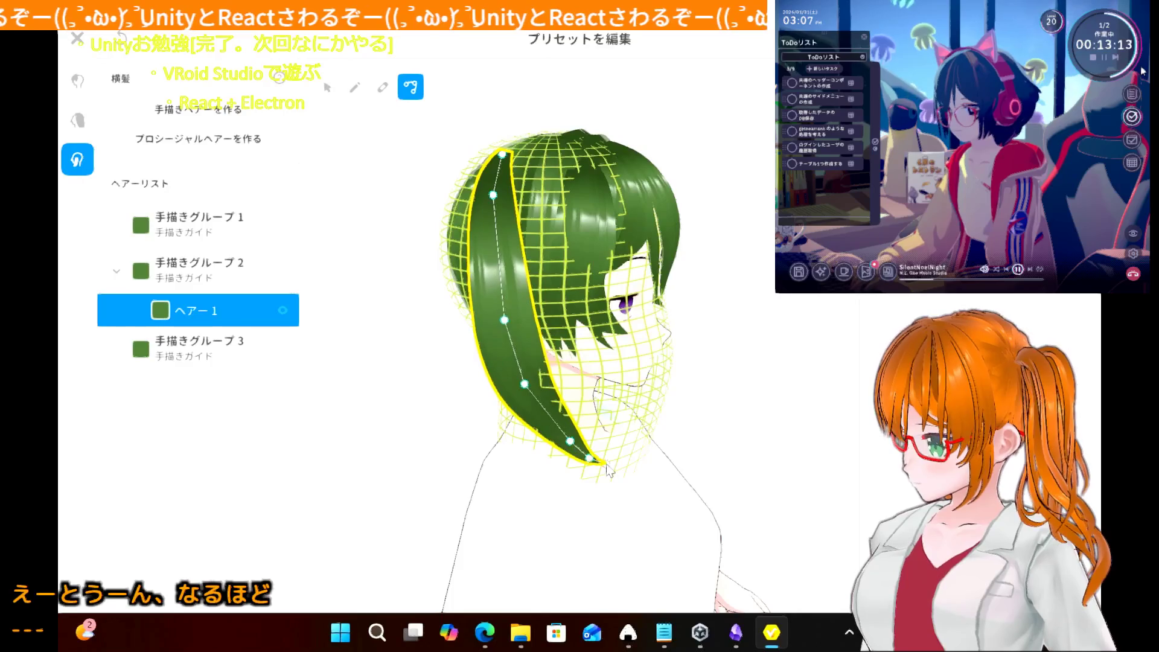
left_click(394, 411)
mouse_move(386, 406)
left_mouse_down()
mouse_move(339, 417)
mouse_move(401, 406)
mouse_move(349, 426)
mouse_move(358, 420)
left_mouse_up()
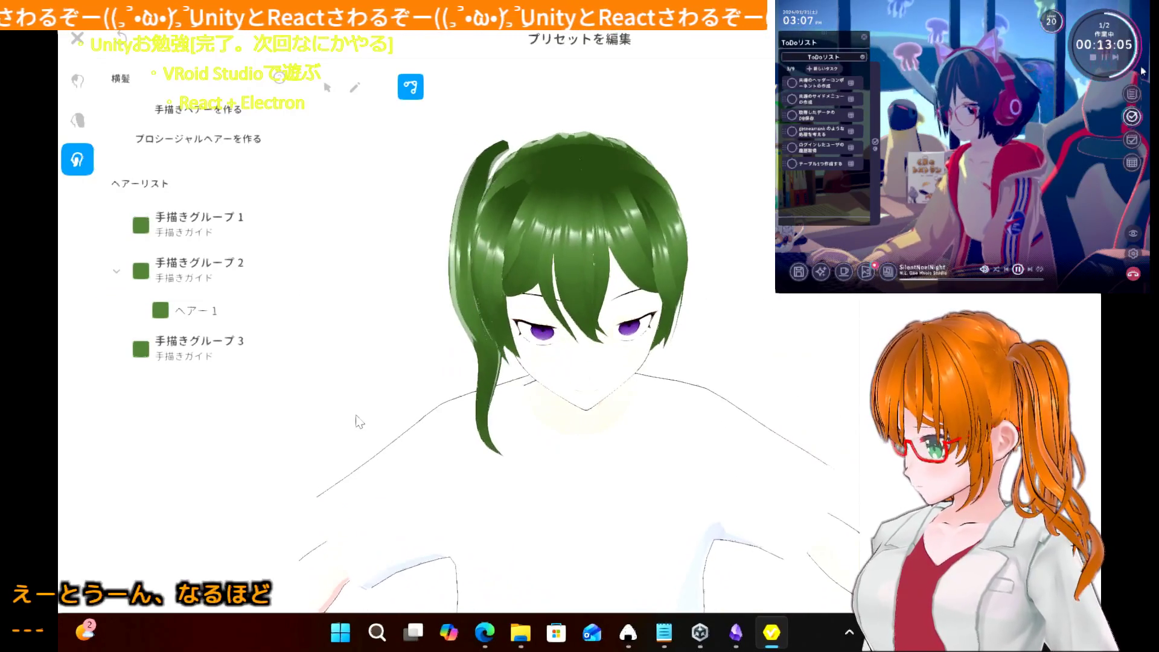
- Drag group 2's top guide point up and right, then view ヘアー 1 from behind
left_click(181, 268)
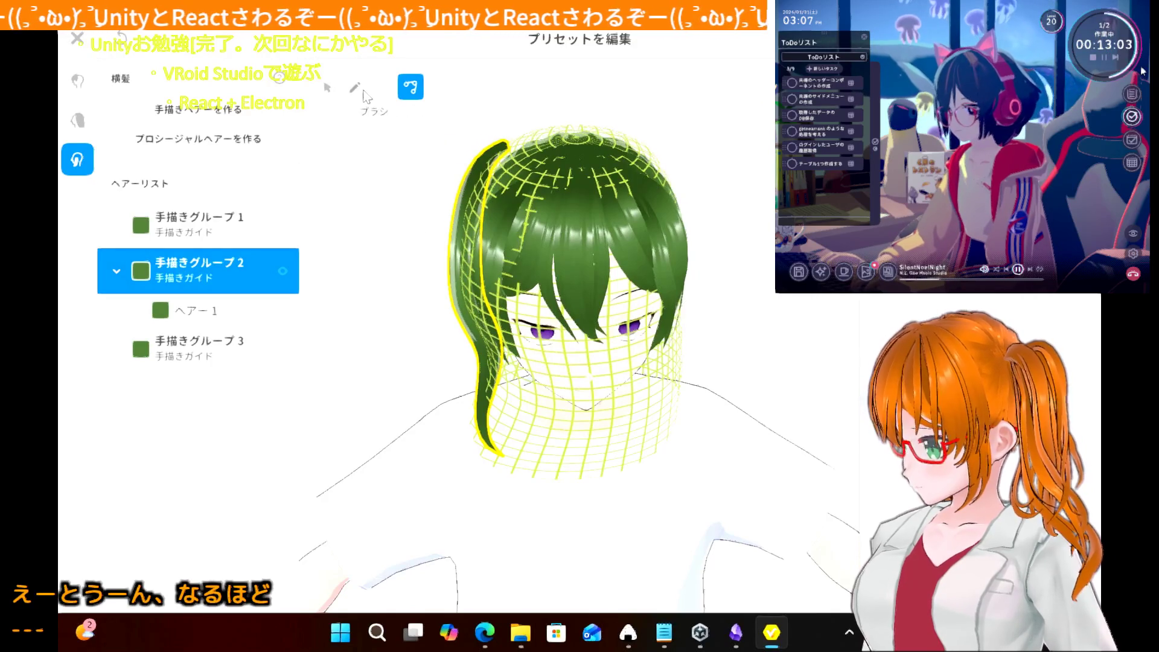
left_click(327, 89)
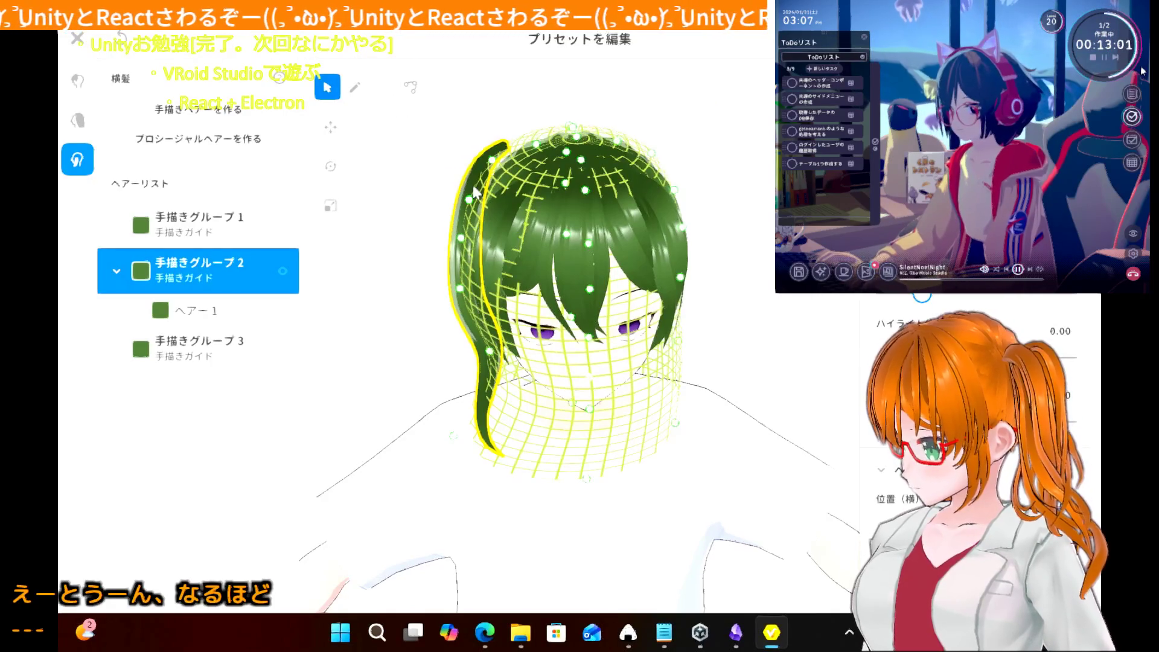
left_click_drag(474, 193, 504, 168)
left_click(469, 200)
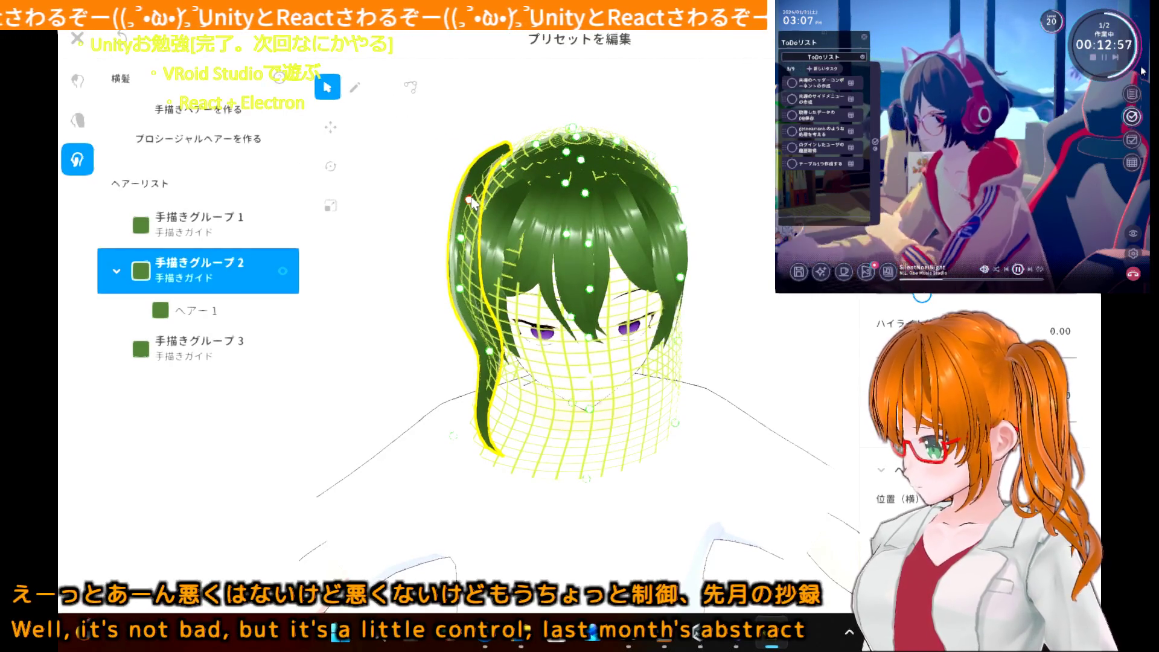
left_click(424, 228)
mouse_move(409, 220)
right_mouse_down()
mouse_move(514, 216)
mouse_move(491, 219)
mouse_move(502, 217)
right_mouse_up()
left_click(658, 243)
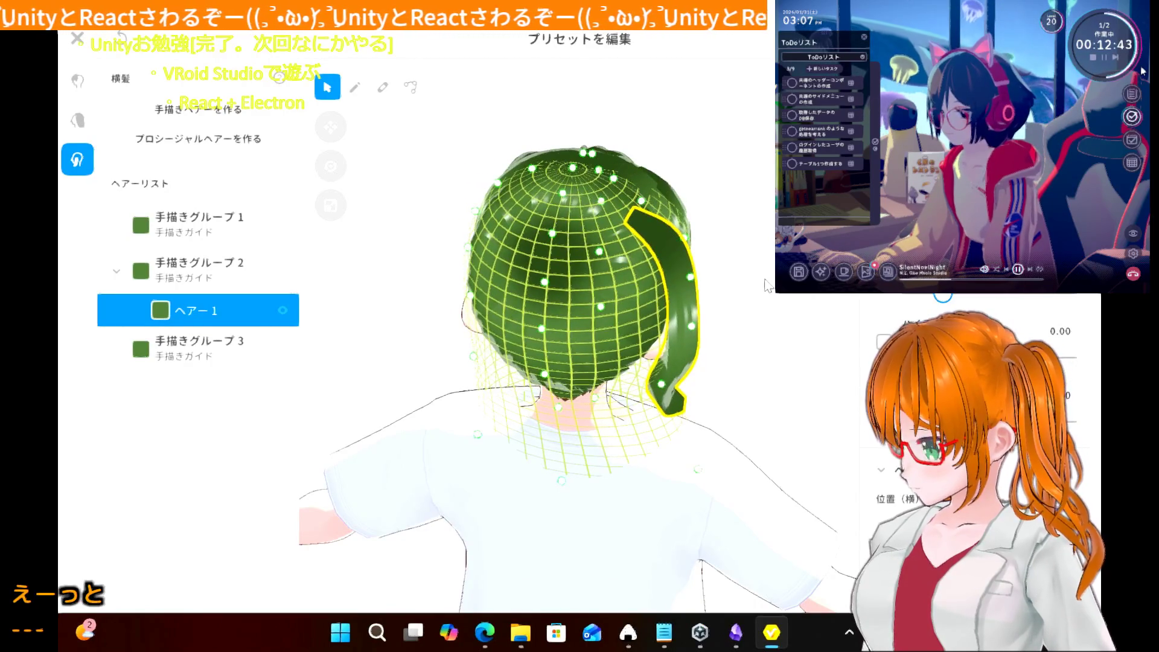
- From the front, nudge the side strand's top-left point inward
key("Escape")
right_click_drag(338, 302, 409, 300)
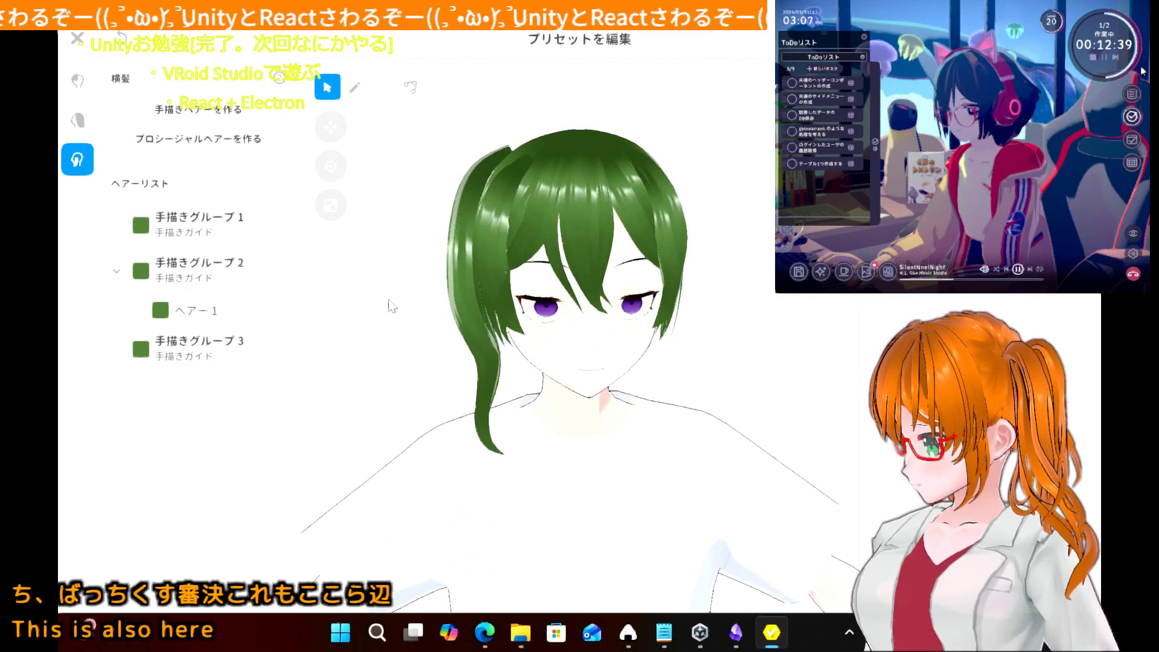
left_click(464, 223)
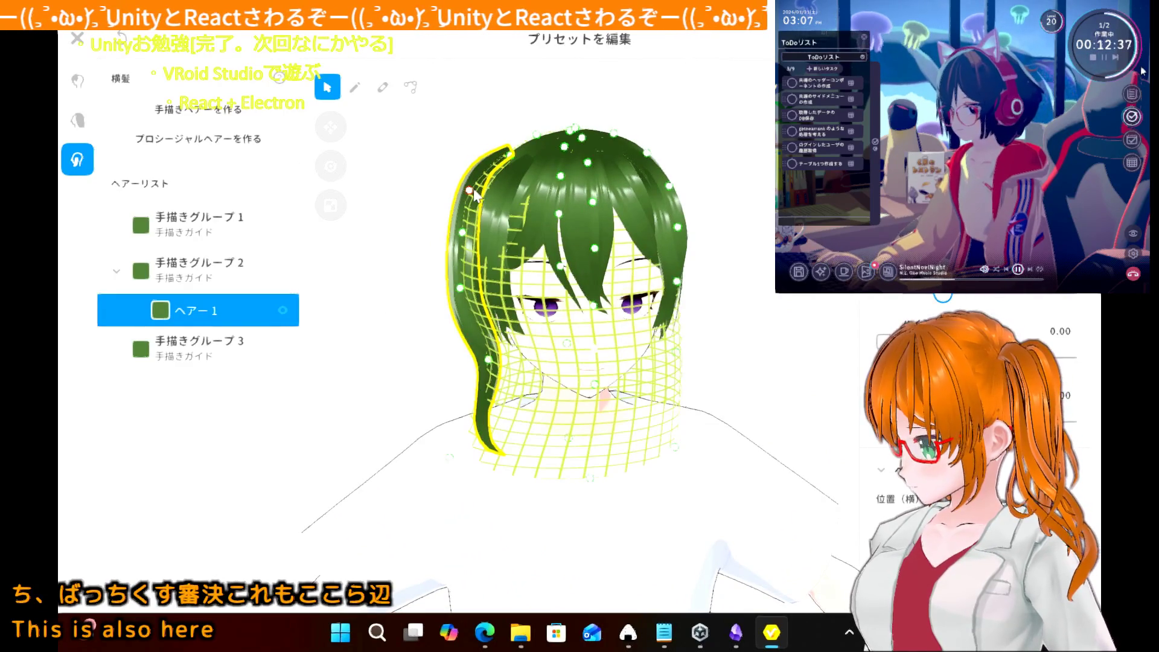
left_click_drag(474, 192, 481, 191)
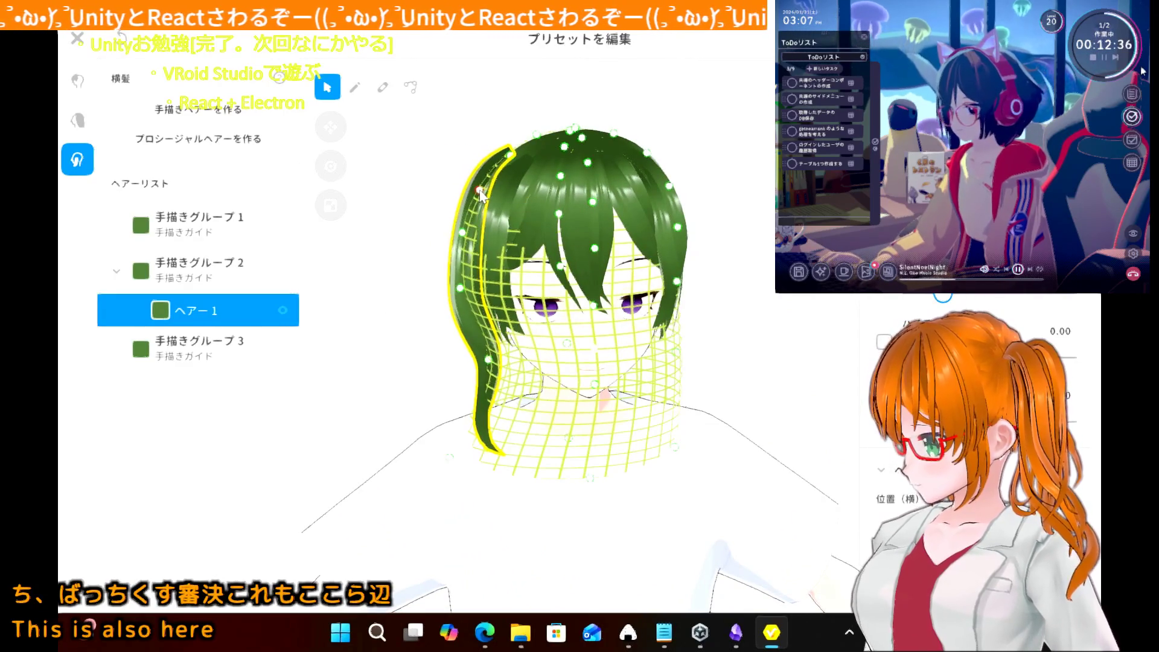
left_click(407, 257)
mouse_move(391, 256)
right_mouse_down()
mouse_move(383, 247)
mouse_move(492, 243)
mouse_move(393, 270)
mouse_move(388, 249)
mouse_move(428, 254)
right_mouse_up()
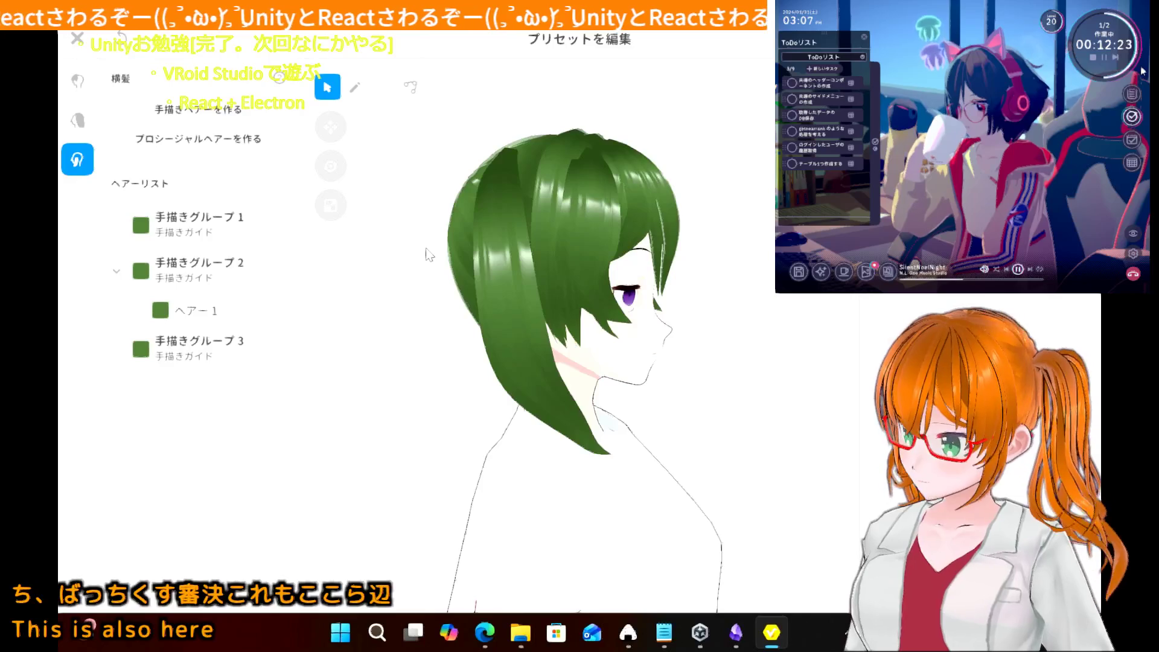
- Edit ヘアー1's curve, shifting middle points left and higher and drawing the lower point up and inward
left_click(498, 310)
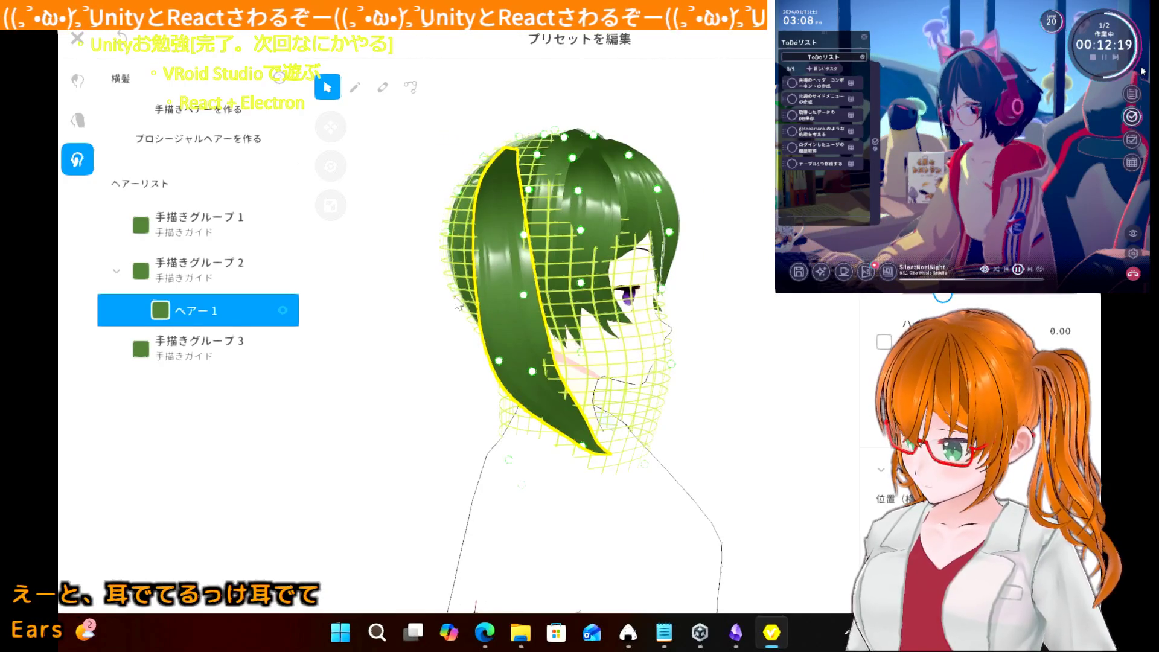
left_click(411, 87)
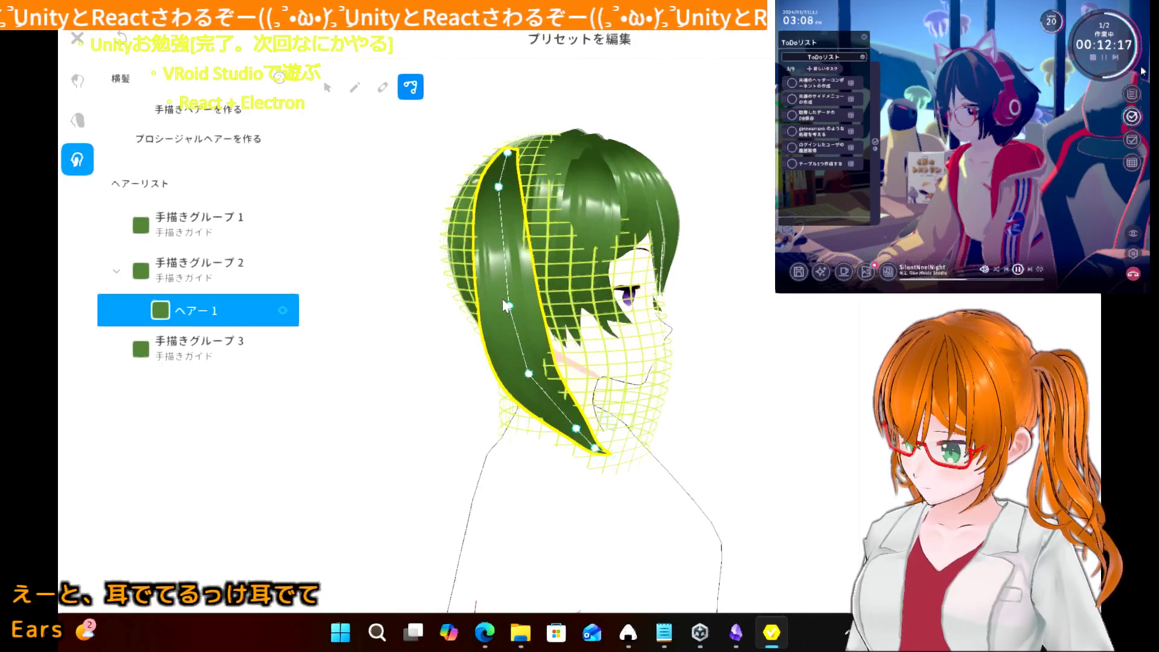
mouse_move(509, 306)
left_mouse_down()
mouse_move(484, 299)
mouse_move(499, 305)
left_mouse_up()
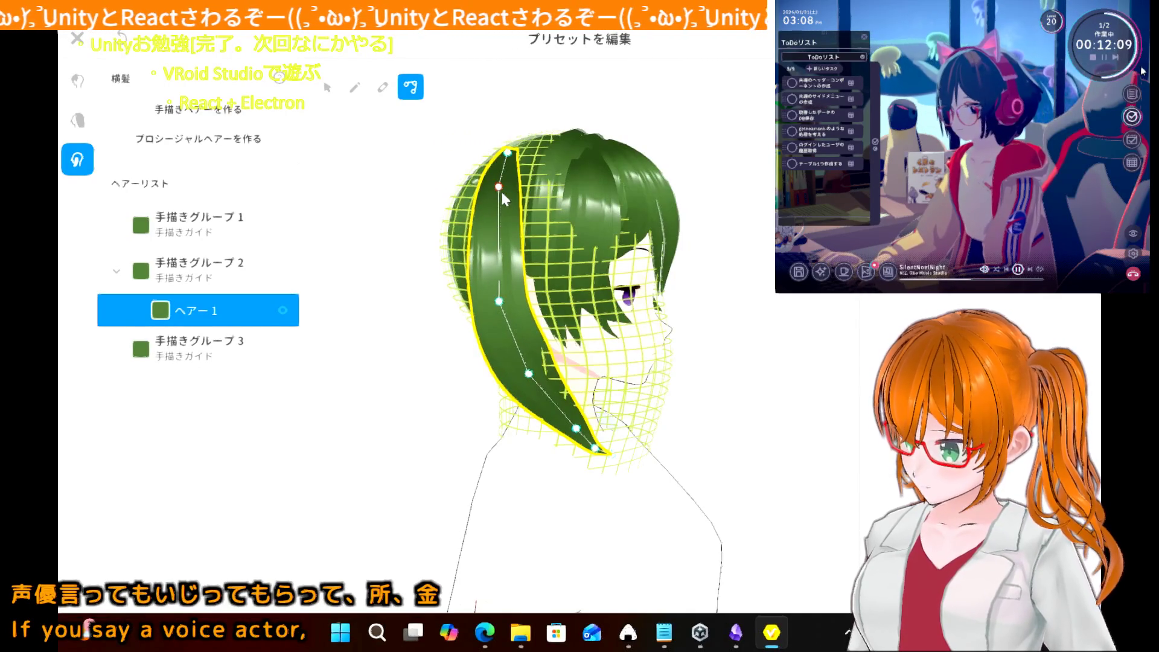
left_click_drag(499, 185, 498, 190)
left_click_drag(530, 380, 527, 372)
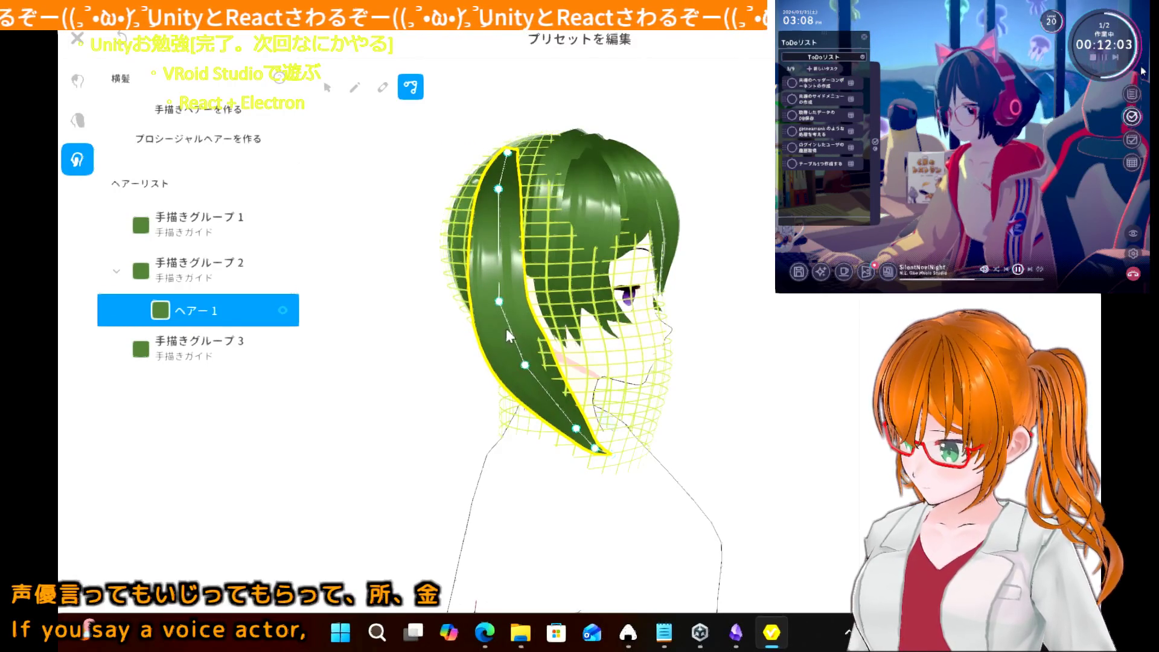
left_click_drag(499, 300, 492, 257)
left_click_drag(523, 367, 511, 331)
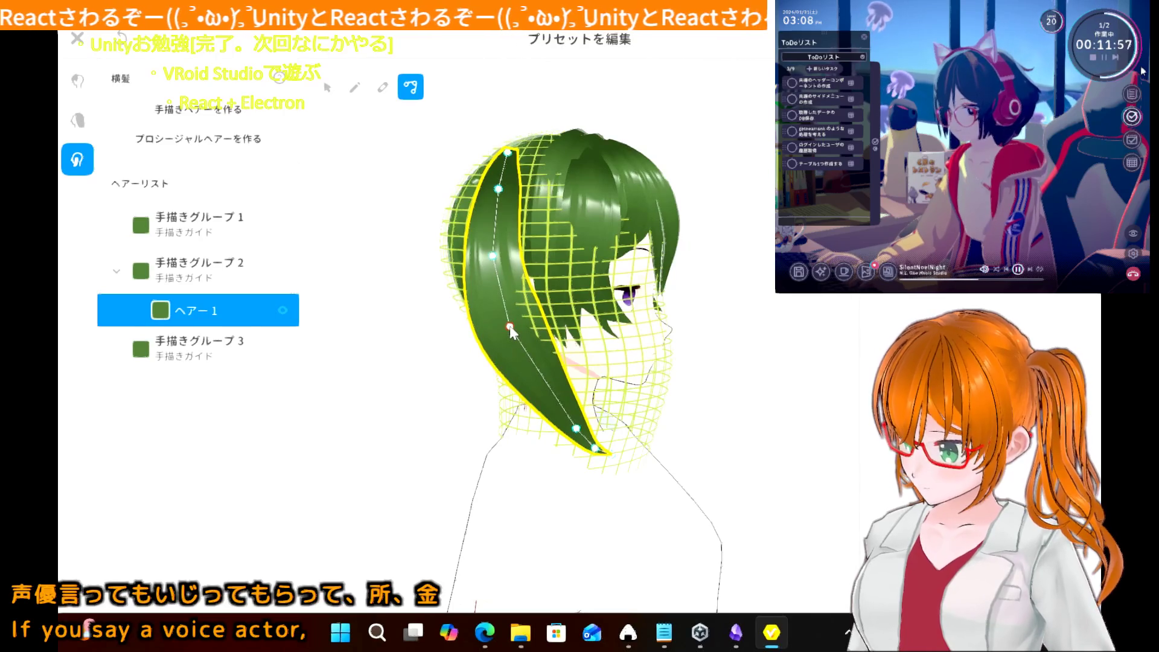
left_click_drag(510, 329, 511, 341)
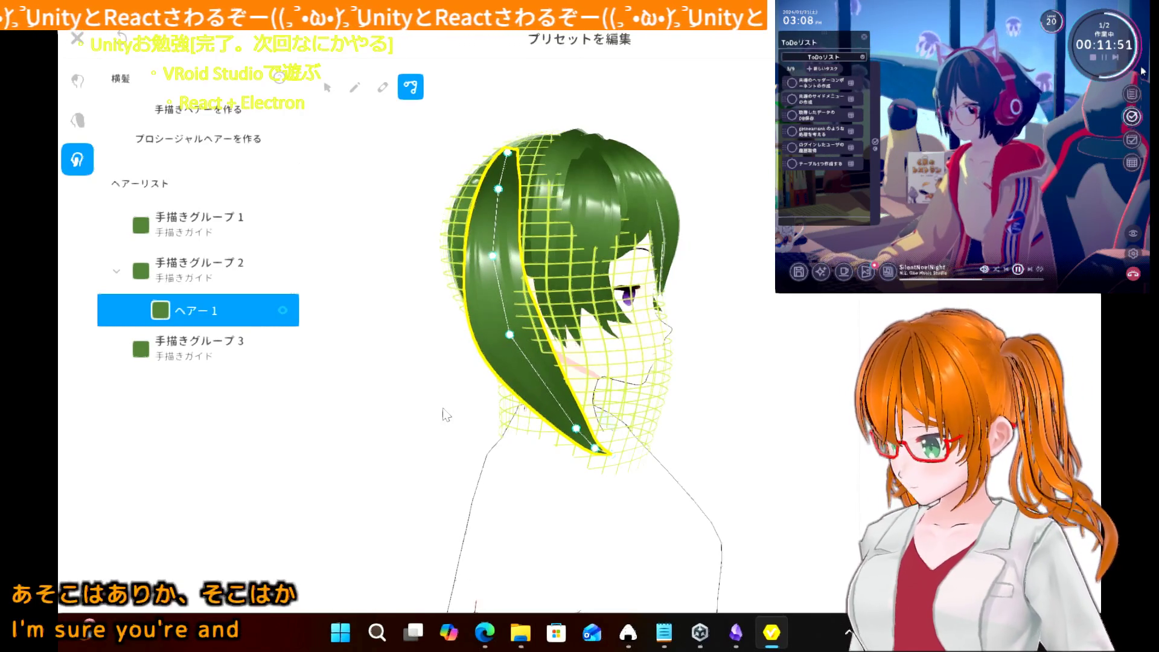
left_click(327, 87)
mouse_move(350, 349)
right_mouse_down()
mouse_move(303, 355)
mouse_move(318, 356)
mouse_move(321, 343)
right_mouse_up()
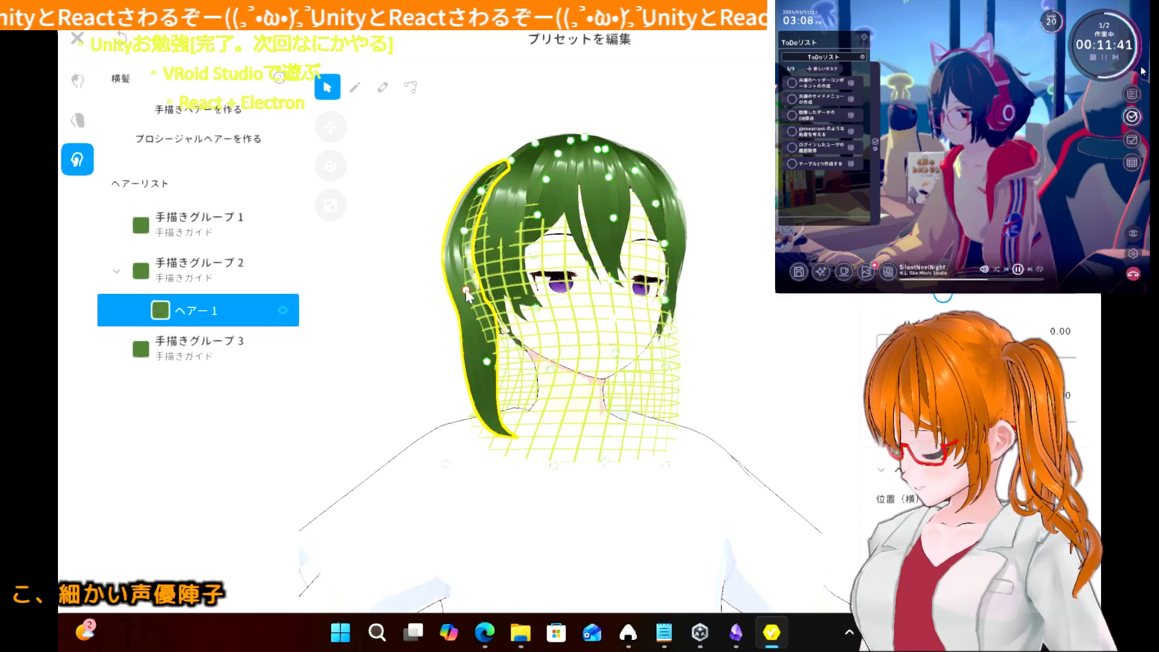
left_click(391, 347)
mouse_move(391, 347)
right_mouse_down()
mouse_move(489, 346)
mouse_move(365, 350)
mouse_move(433, 341)
mouse_move(379, 356)
right_mouse_up()
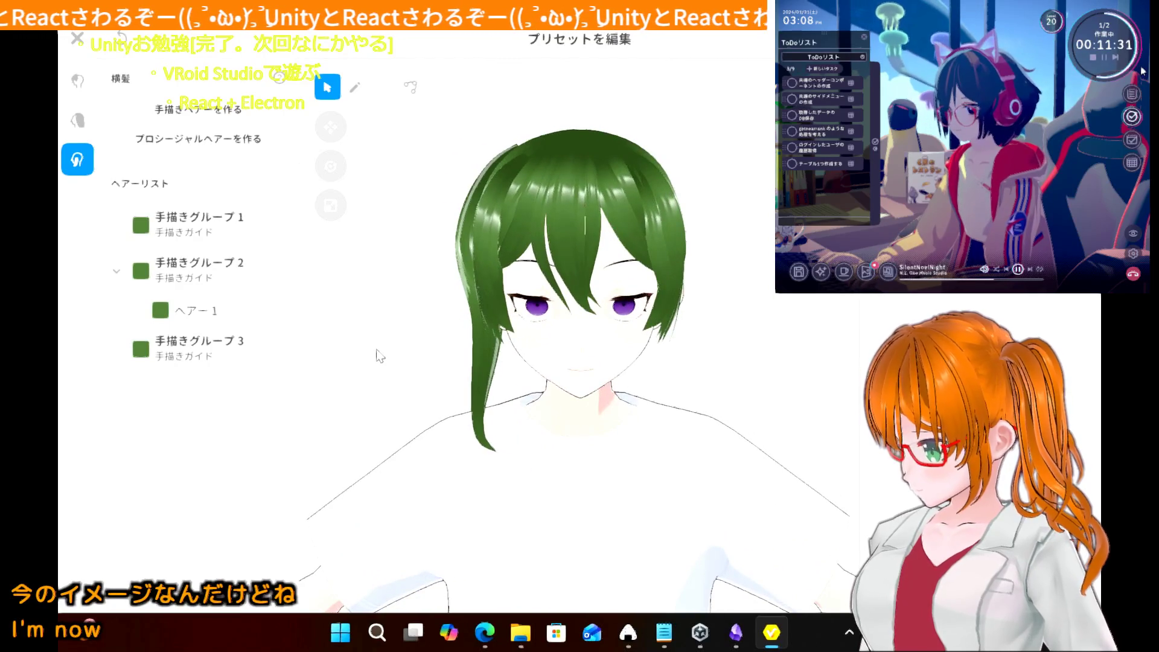
mouse_move(381, 355)
right_mouse_down()
mouse_move(437, 345)
mouse_move(382, 346)
right_mouse_up()
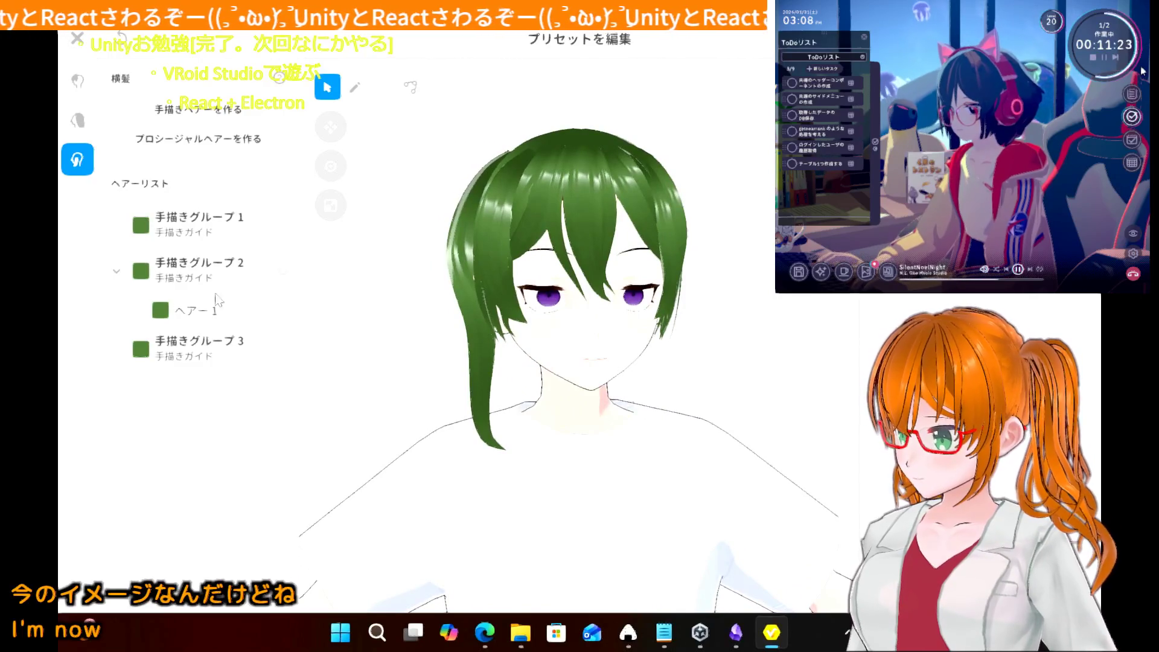
left_click(120, 267)
left_click(185, 319)
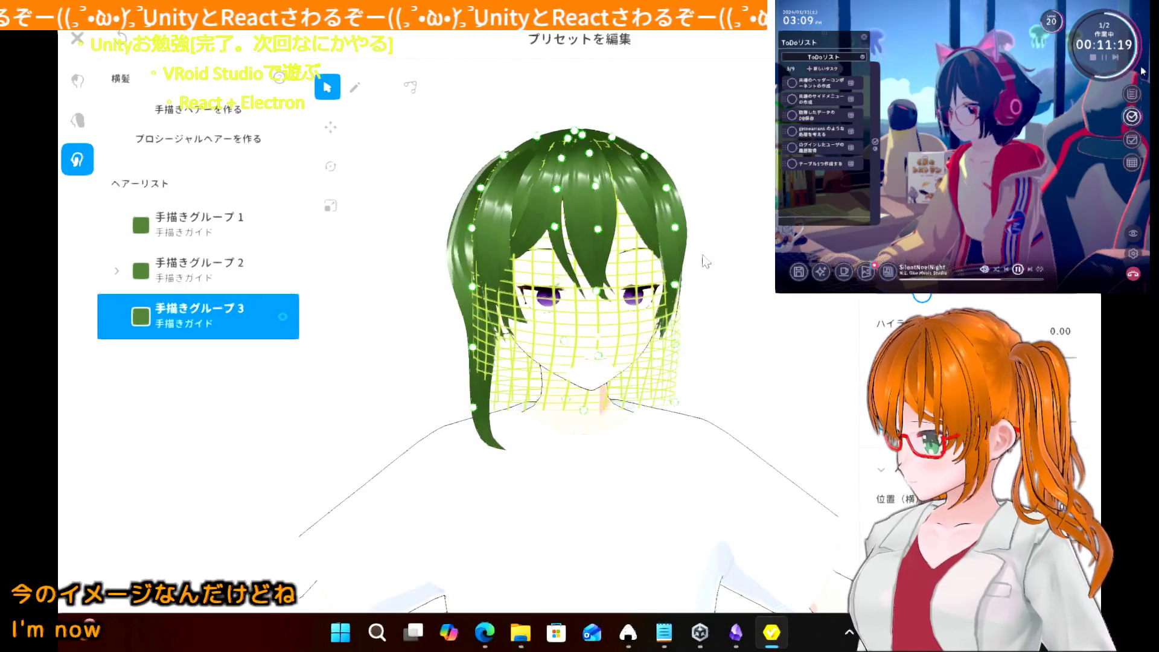
- Flare group 3's guide outward at the upper-left, eye level and lower-left, then orbit to check it
left_click_drag(471, 227, 414, 226)
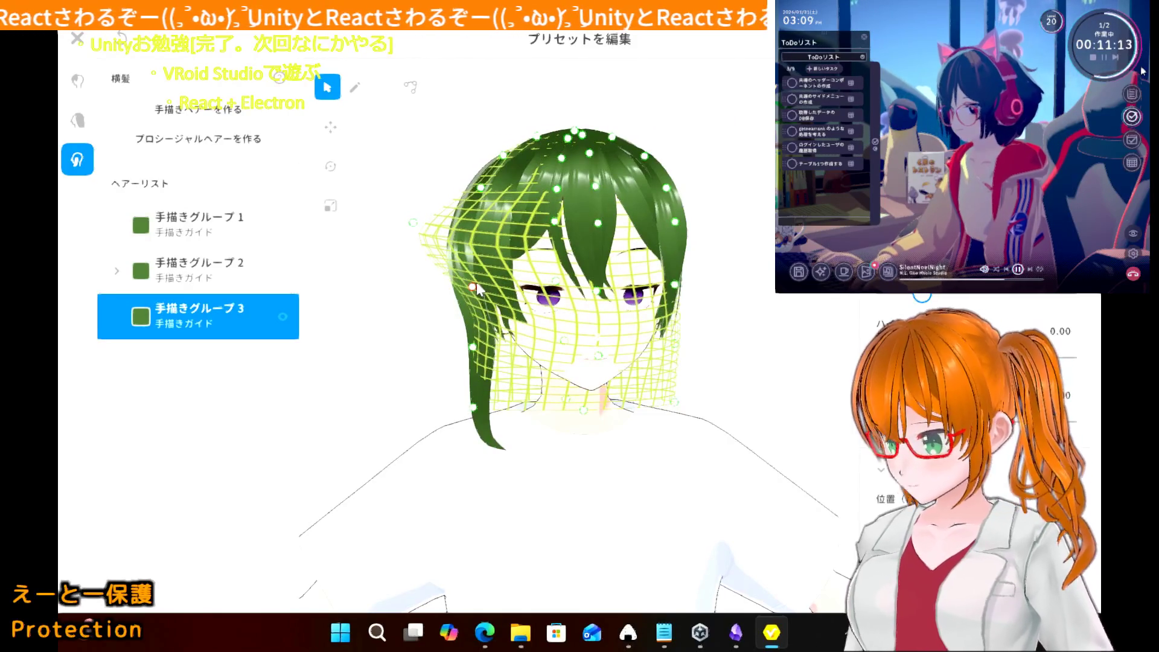
left_click_drag(476, 282, 428, 317)
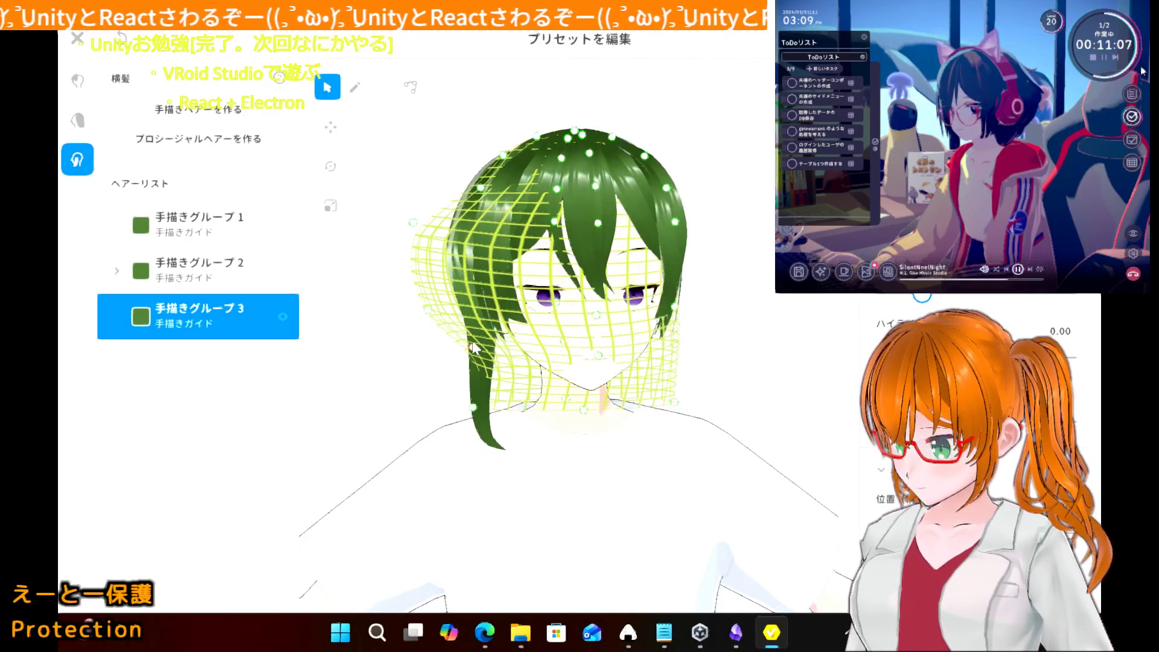
mouse_move(474, 348)
left_mouse_down()
mouse_move(425, 358)
mouse_move(468, 356)
mouse_move(453, 365)
left_mouse_up()
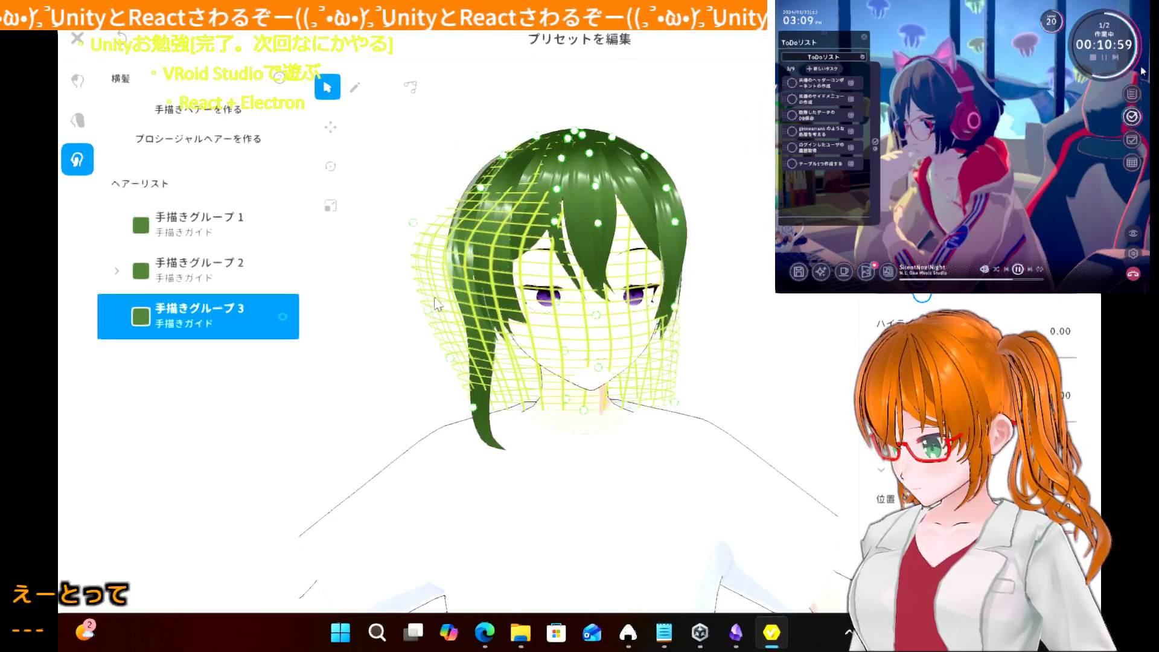
left_click_drag(465, 404, 451, 411)
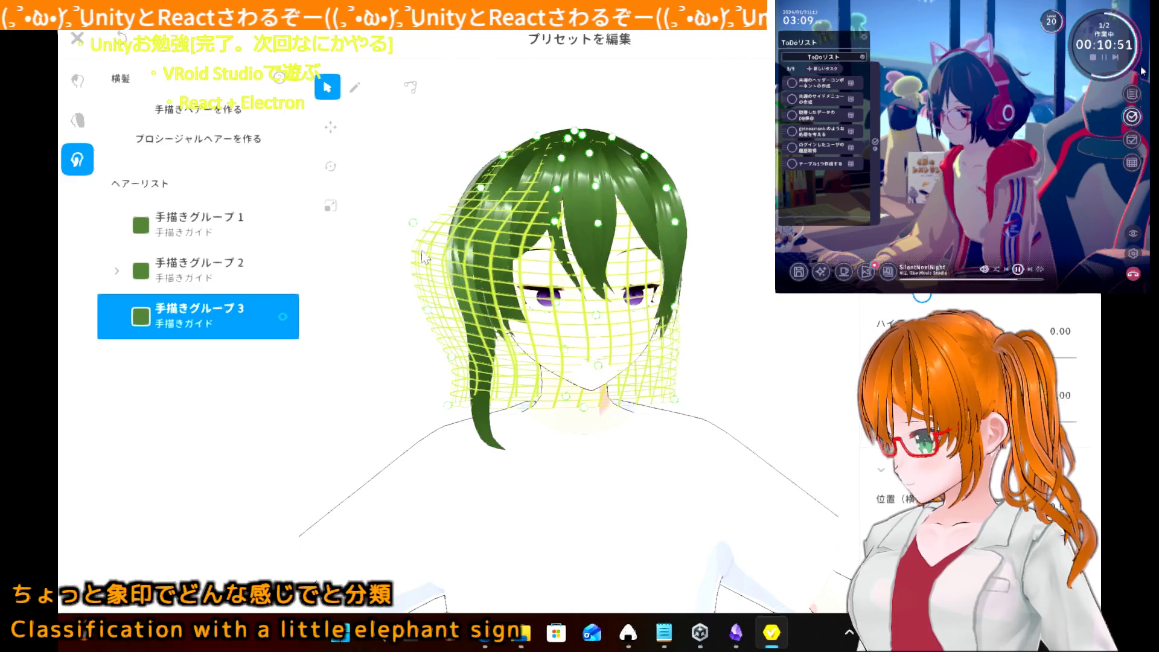
left_click_drag(416, 228, 426, 226)
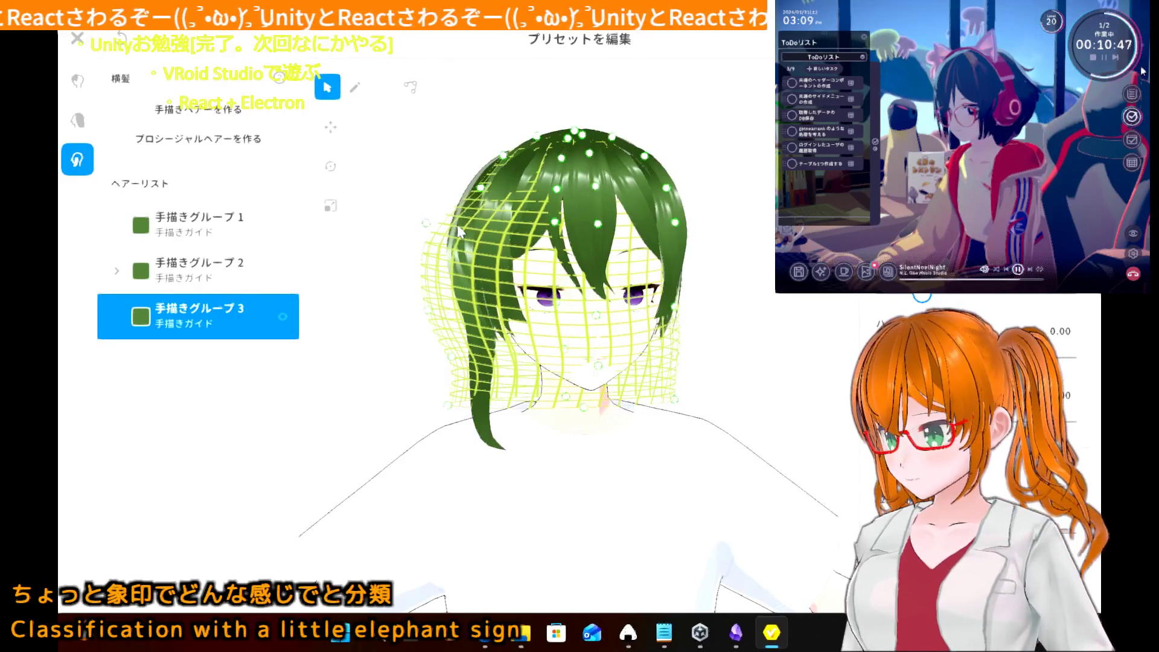
mouse_move(399, 187)
right_mouse_down()
mouse_move(449, 205)
mouse_move(399, 205)
right_mouse_up()
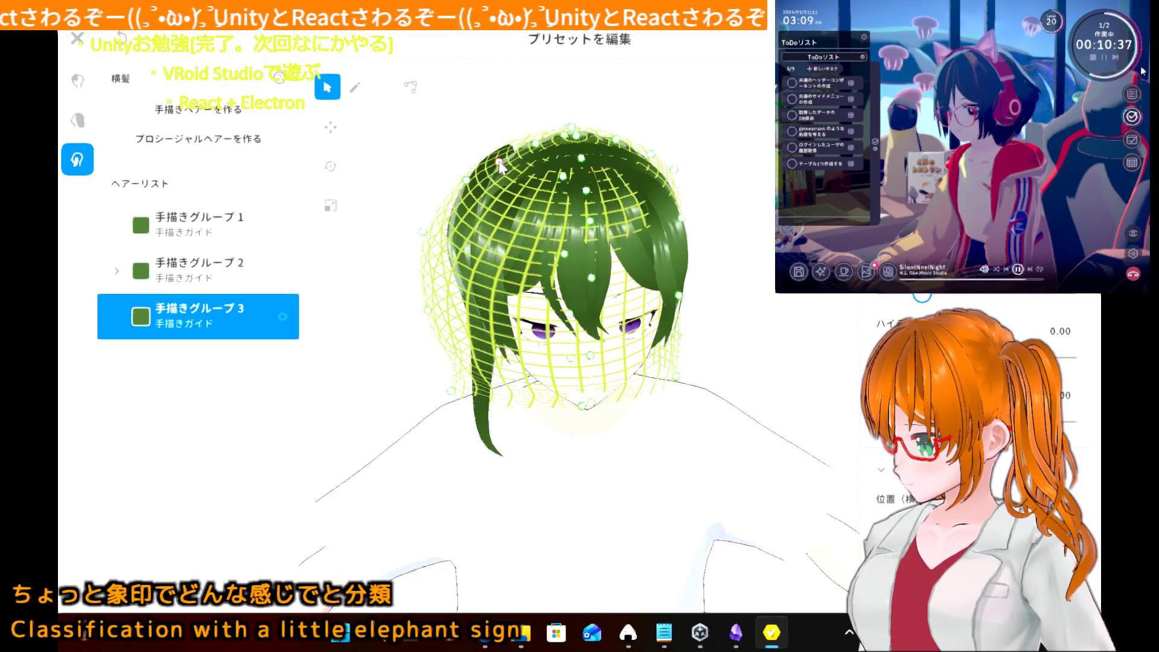
mouse_move(410, 329)
right_mouse_down()
mouse_move(465, 311)
mouse_move(476, 320)
mouse_move(421, 310)
right_mouse_up()
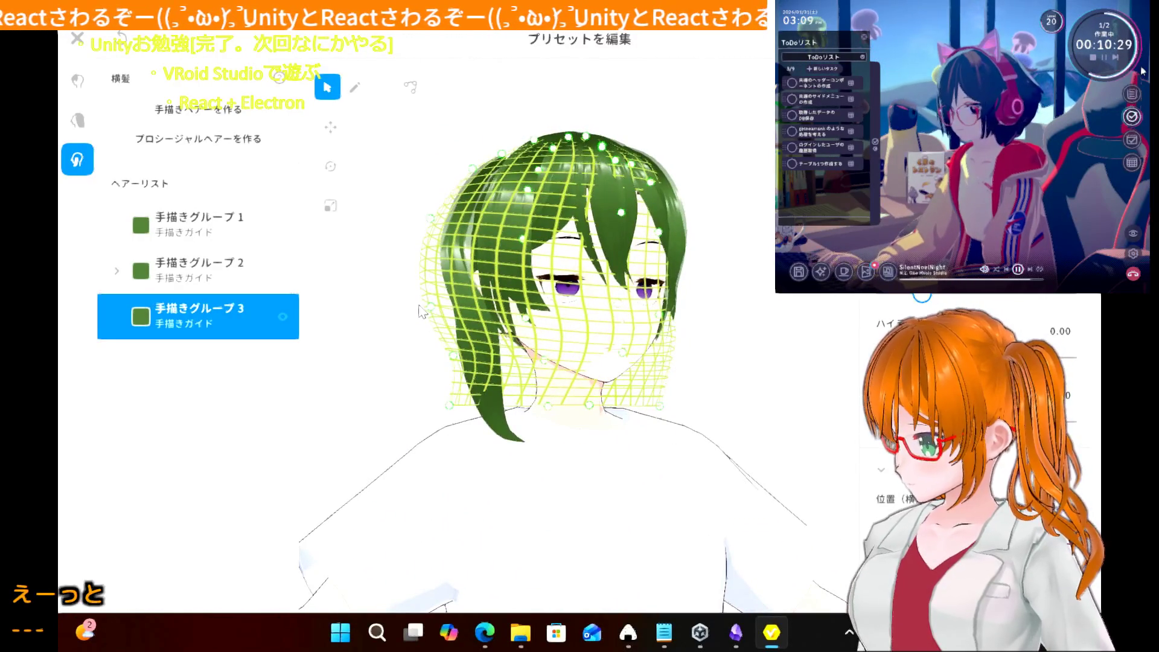
mouse_move(421, 311)
right_mouse_down()
mouse_move(462, 320)
mouse_move(416, 331)
right_mouse_up()
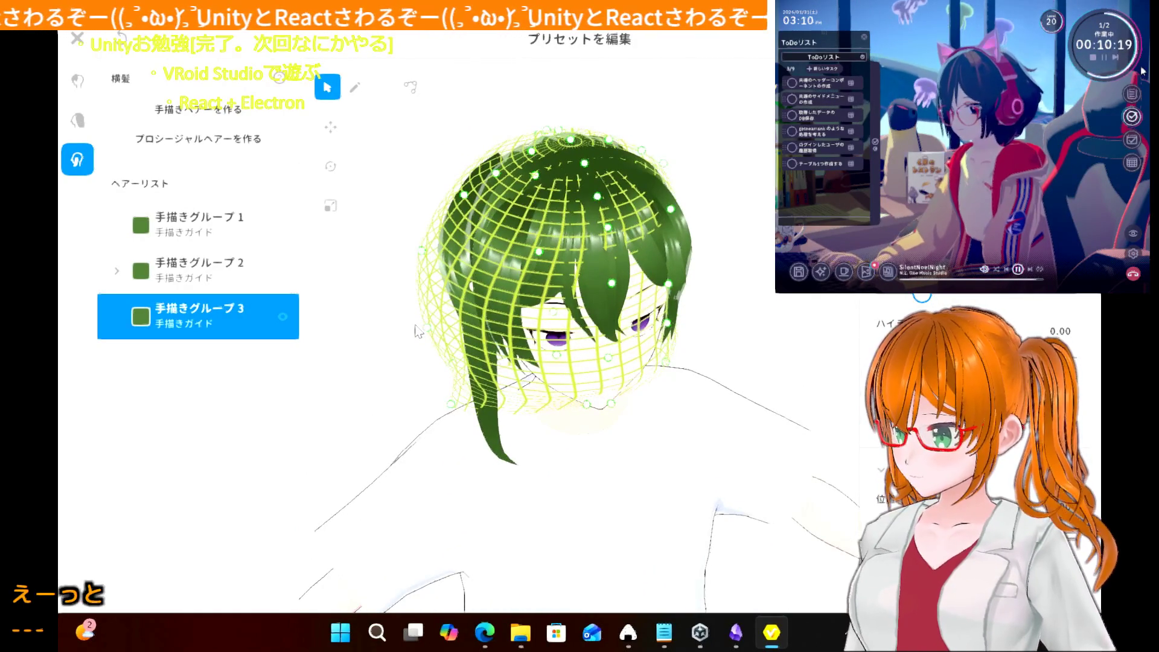
right_click_drag(416, 331, 409, 311)
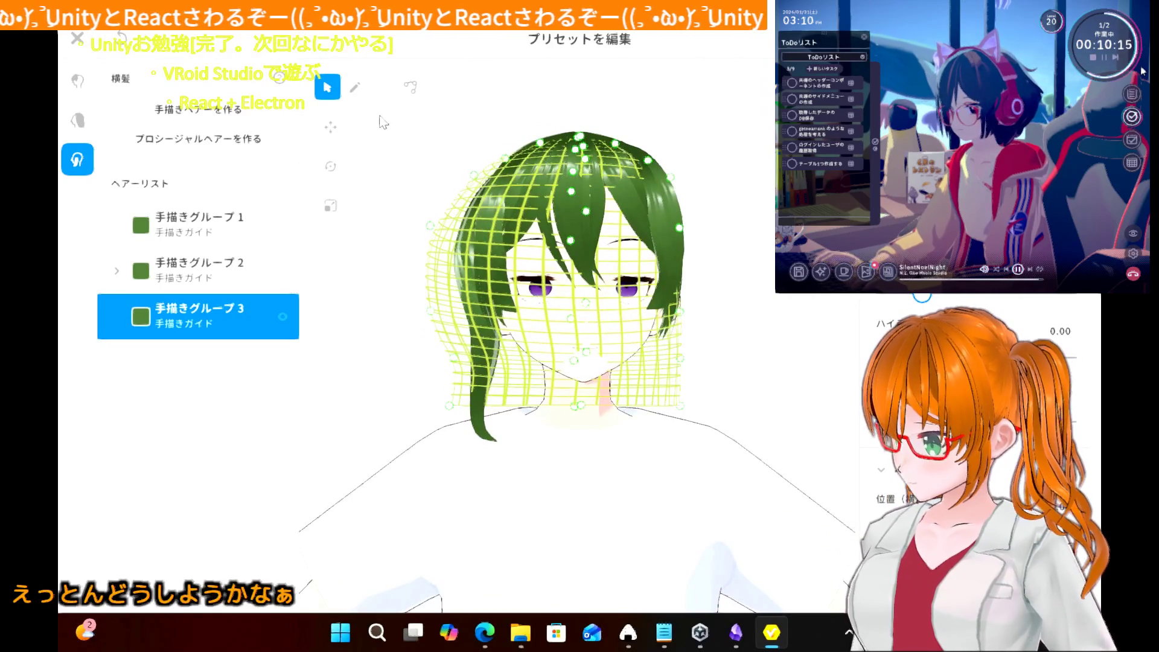
left_click(356, 94)
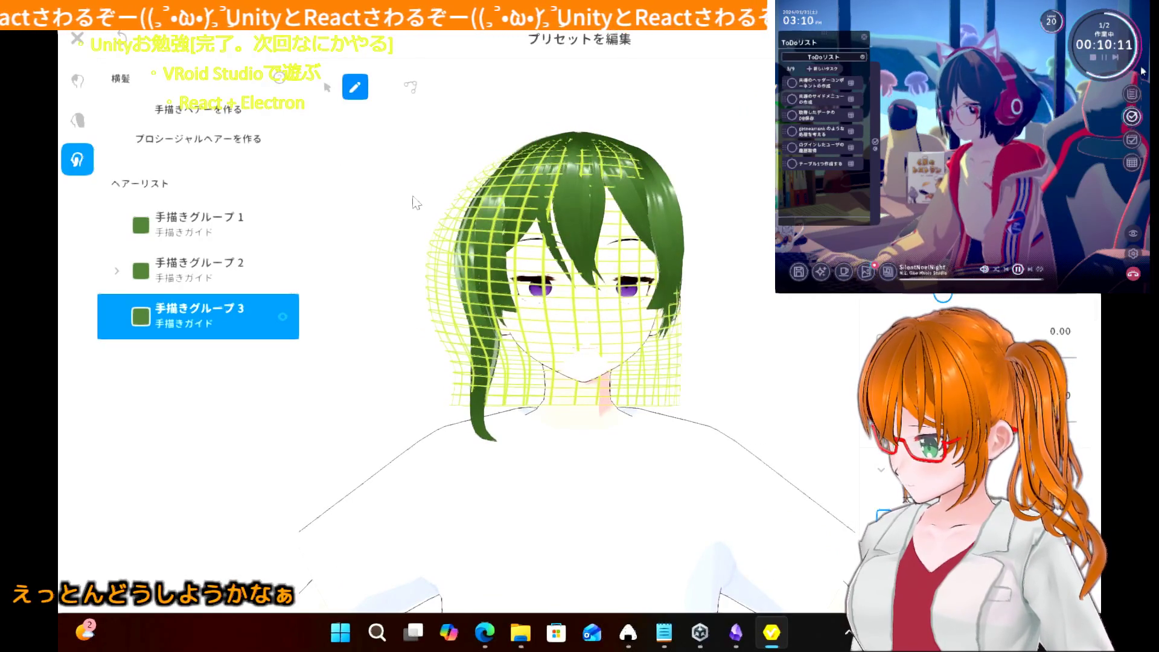
- Draw strand ヘアー3 down the middle of the back hair in 手描きグループ3, then preview it from the front
right_click_drag(417, 203, 469, 215)
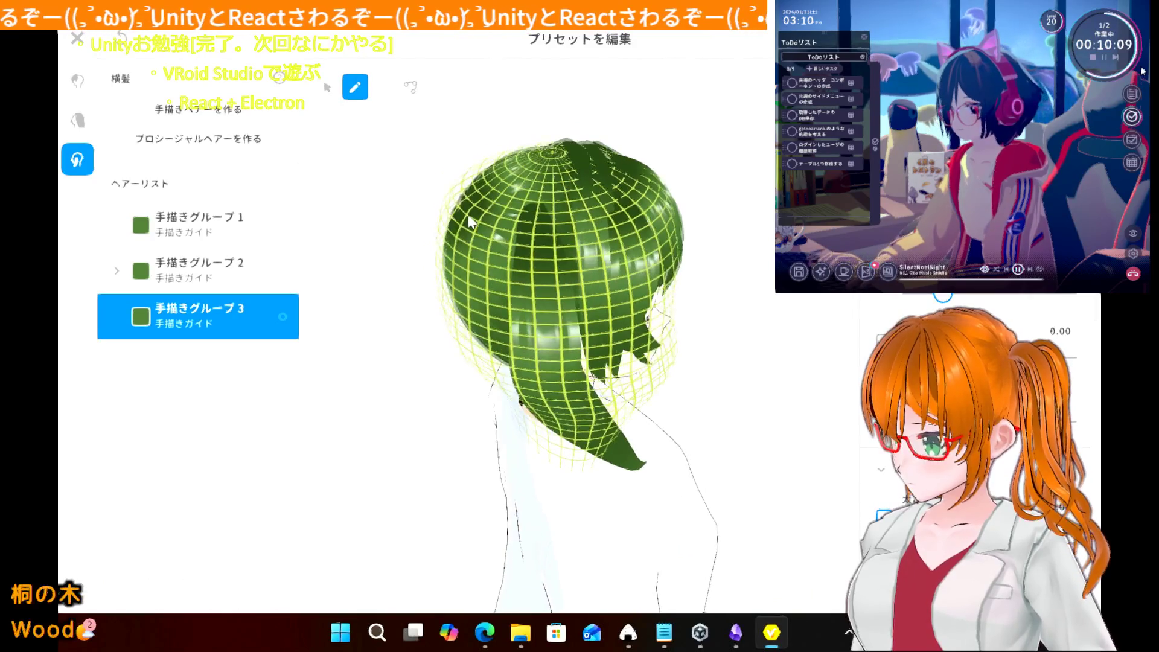
left_click_drag(507, 213, 528, 422)
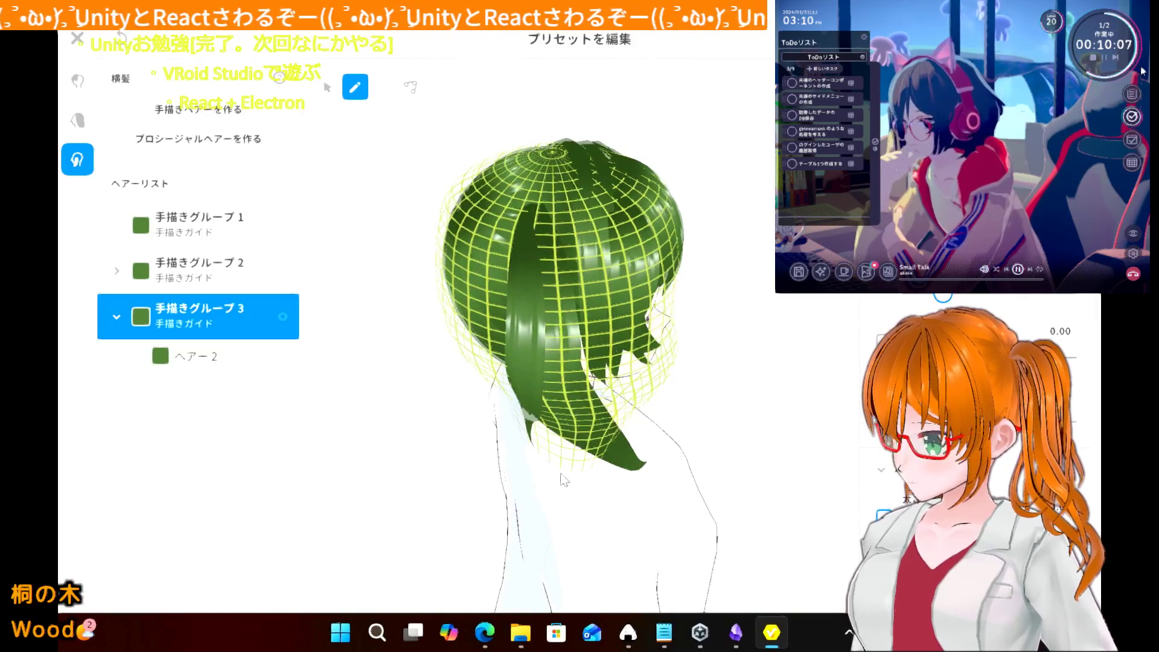
left_click_drag(526, 244, 547, 447)
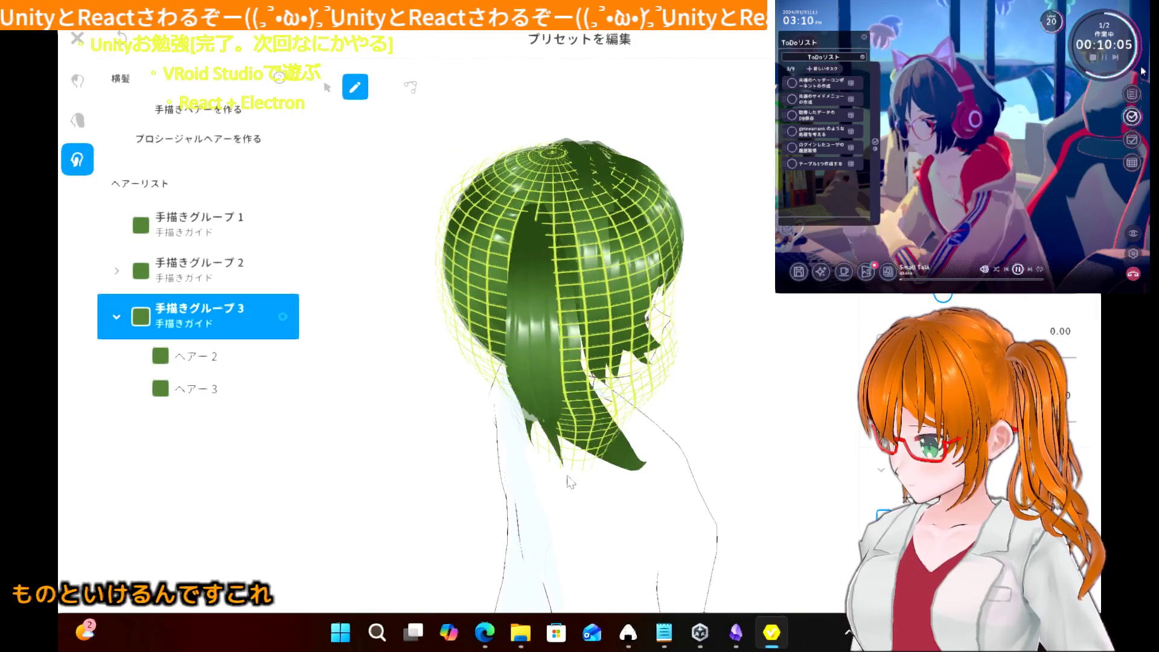
left_click(426, 338)
mouse_move(425, 338)
right_mouse_down()
mouse_move(401, 313)
mouse_move(370, 316)
mouse_move(387, 339)
mouse_move(437, 312)
mouse_move(409, 324)
mouse_move(388, 311)
mouse_move(371, 323)
right_mouse_up()
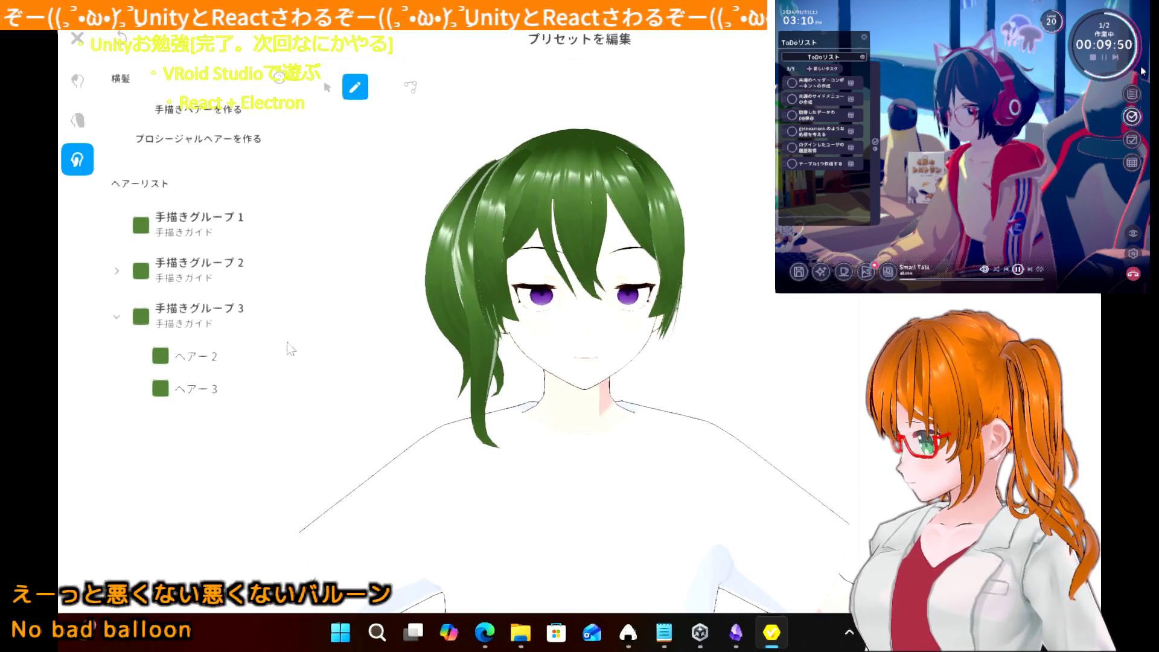
- Raise the top points of strands ヘアー2 and ヘアー3 with the curve-edit tool and preview the result
left_click(208, 361)
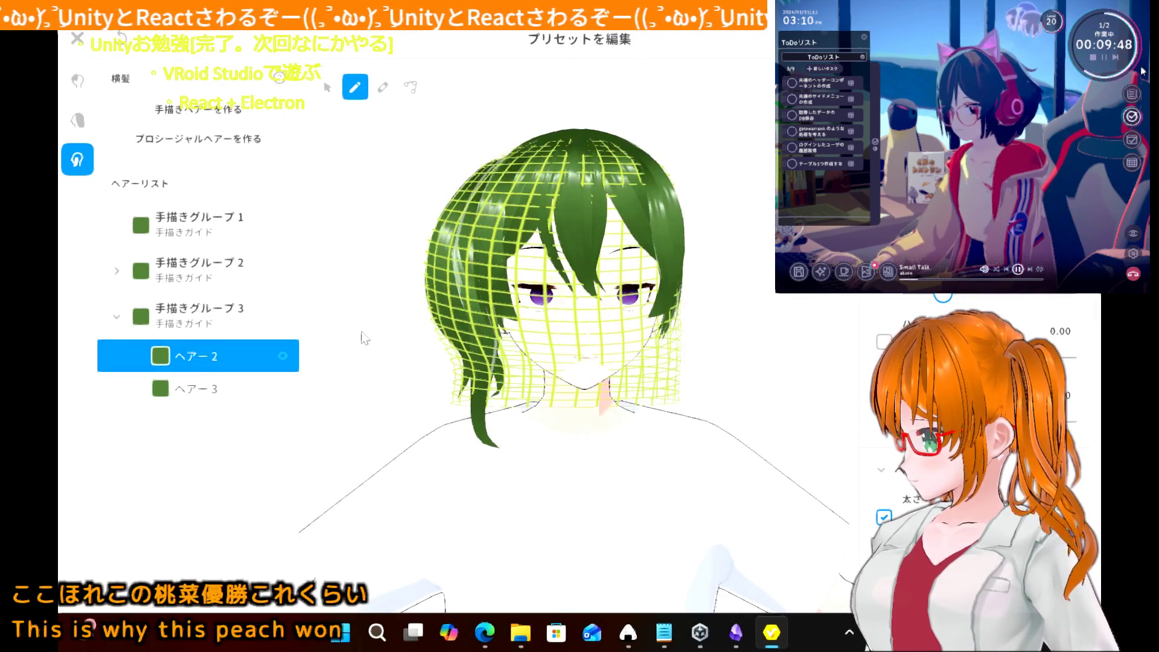
right_click_drag(390, 339, 414, 358)
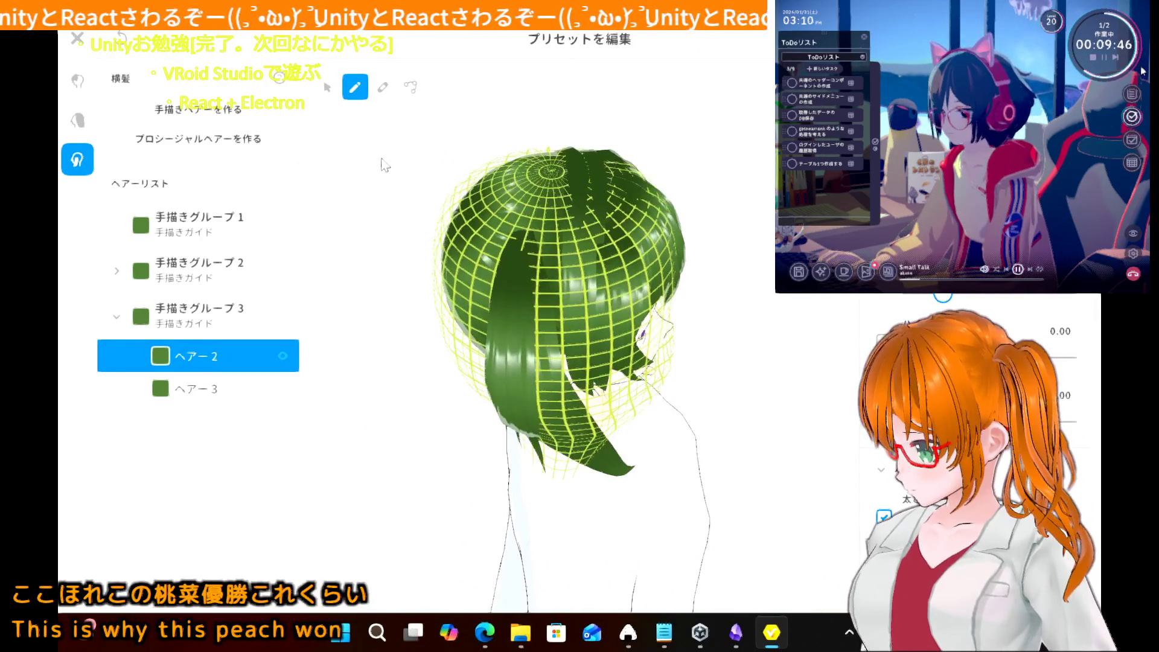
left_click(410, 88)
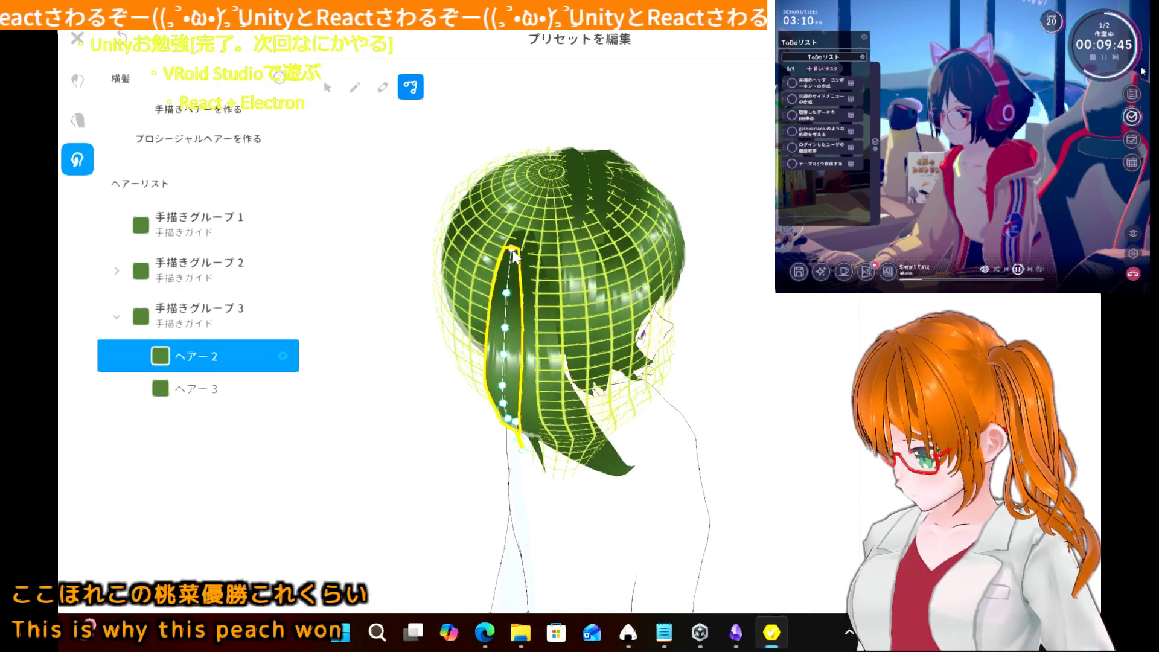
left_click_drag(514, 254, 518, 250)
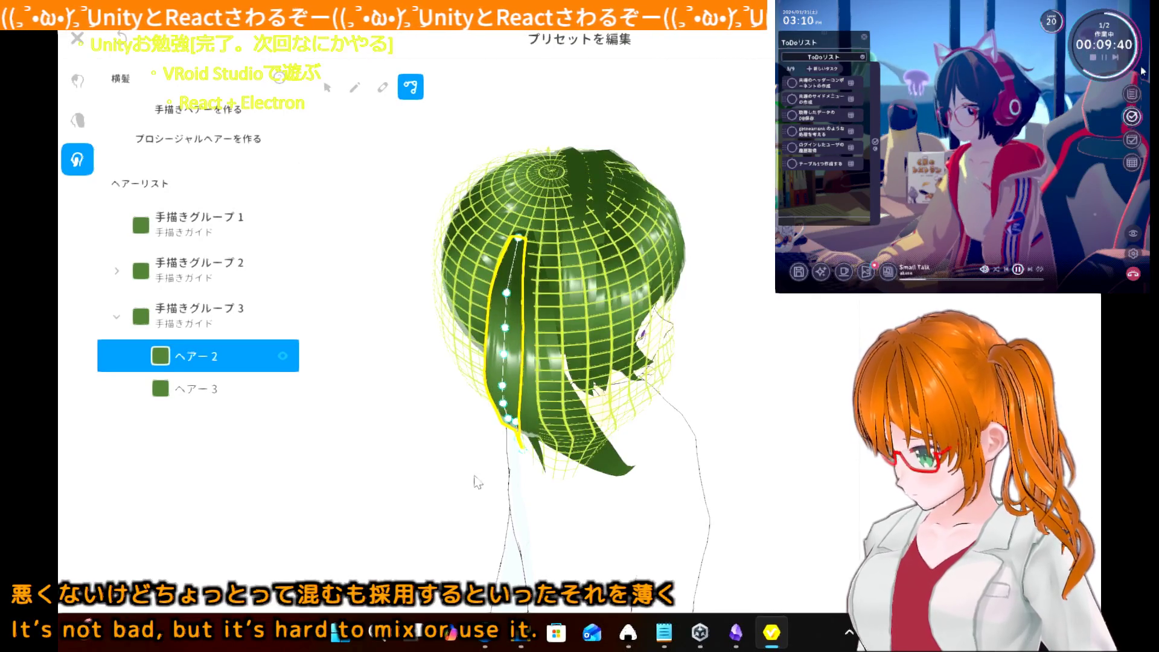
left_click(205, 396)
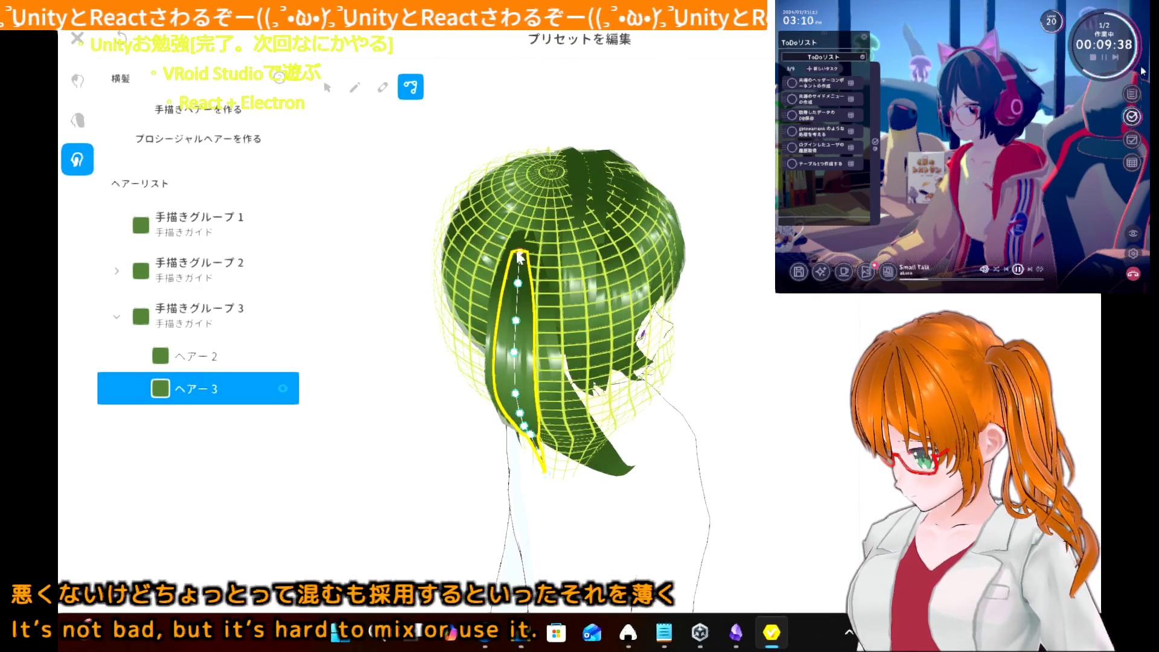
left_click_drag(519, 253, 524, 238)
left_click(414, 388)
right_click_drag(414, 388, 374, 369)
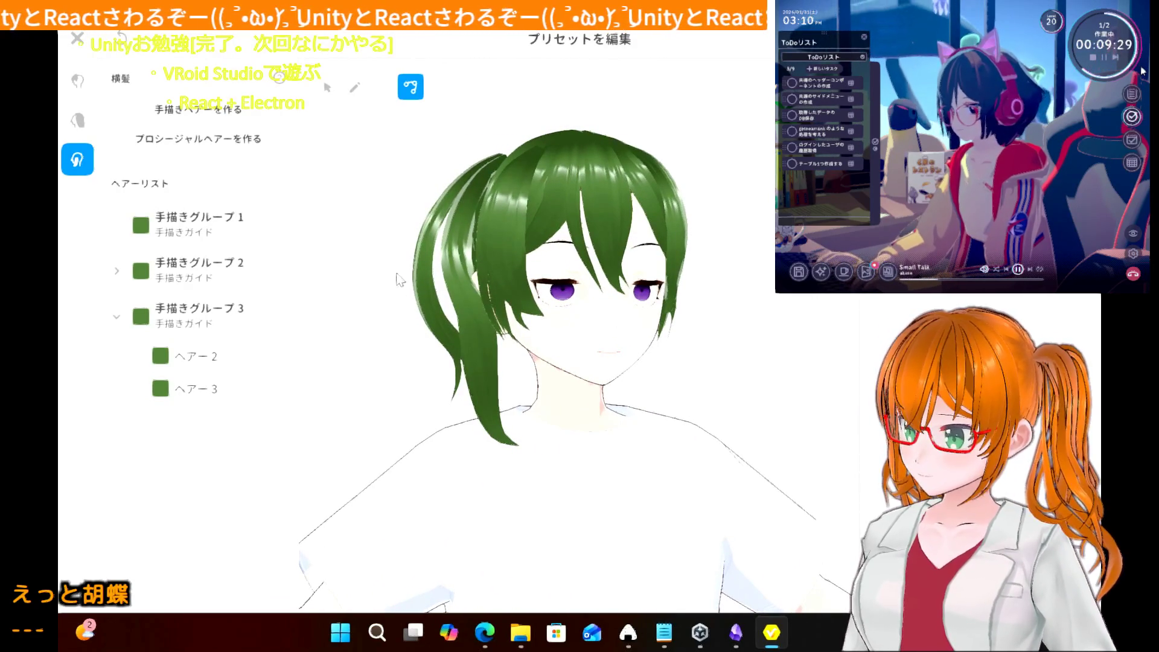
- Shift 手描きグループ3's upper and lower guide points right, preview from above, and collapse the group
left_click(328, 88)
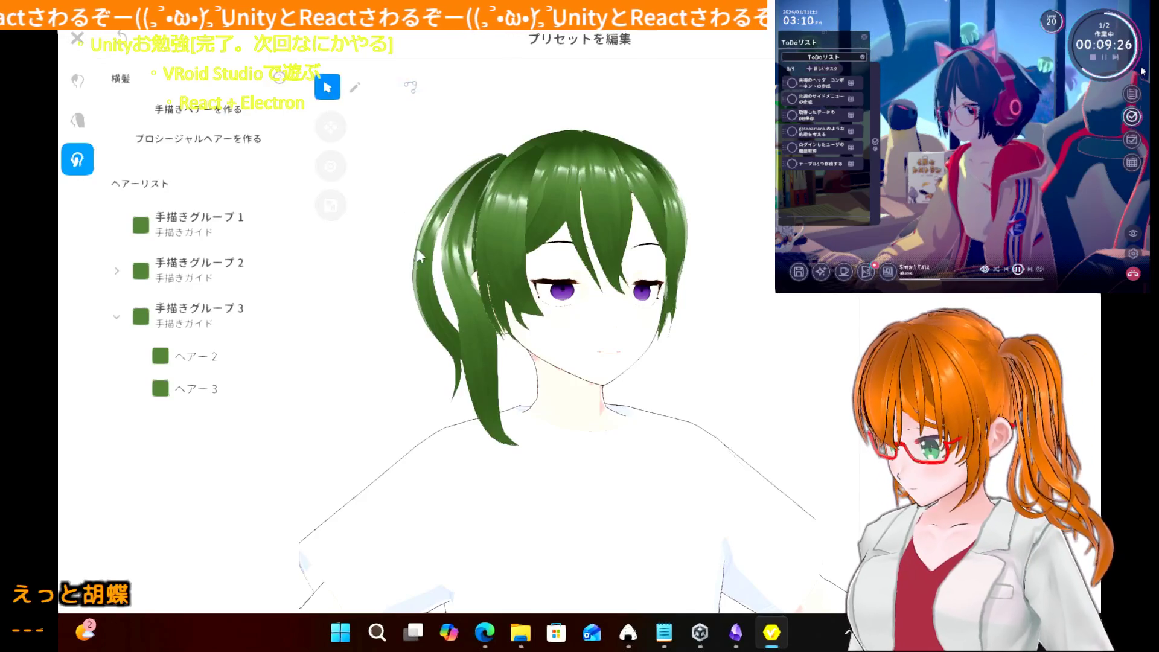
left_click(224, 331)
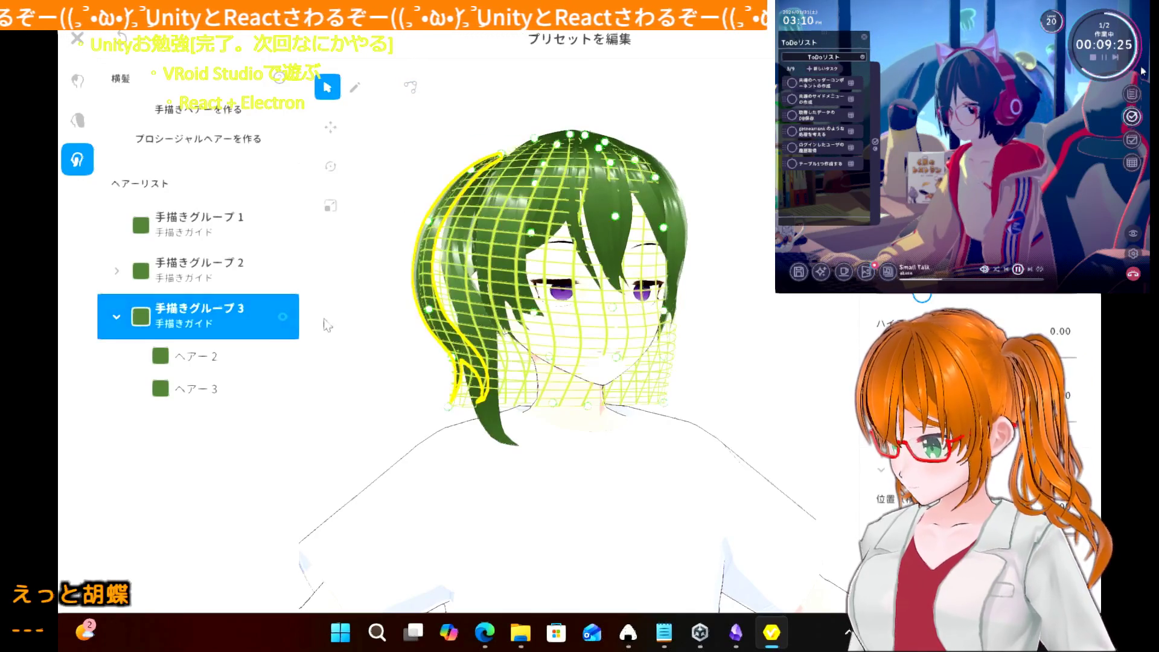
left_click_drag(431, 312, 441, 313)
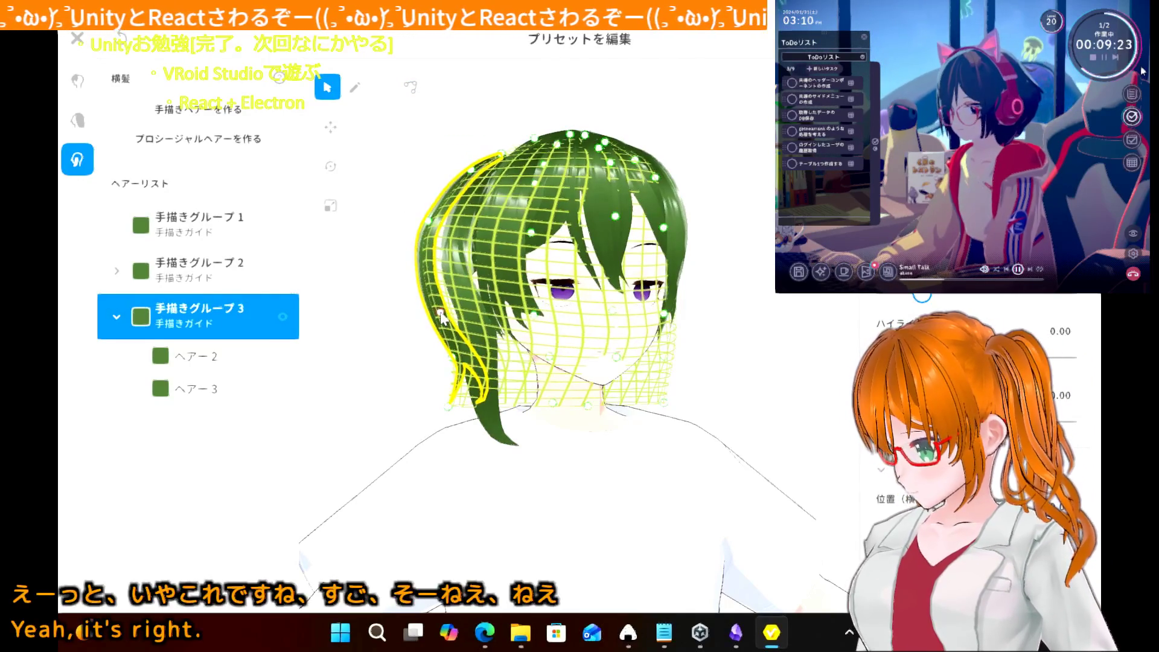
left_click_drag(430, 220, 439, 220)
left_click(390, 325)
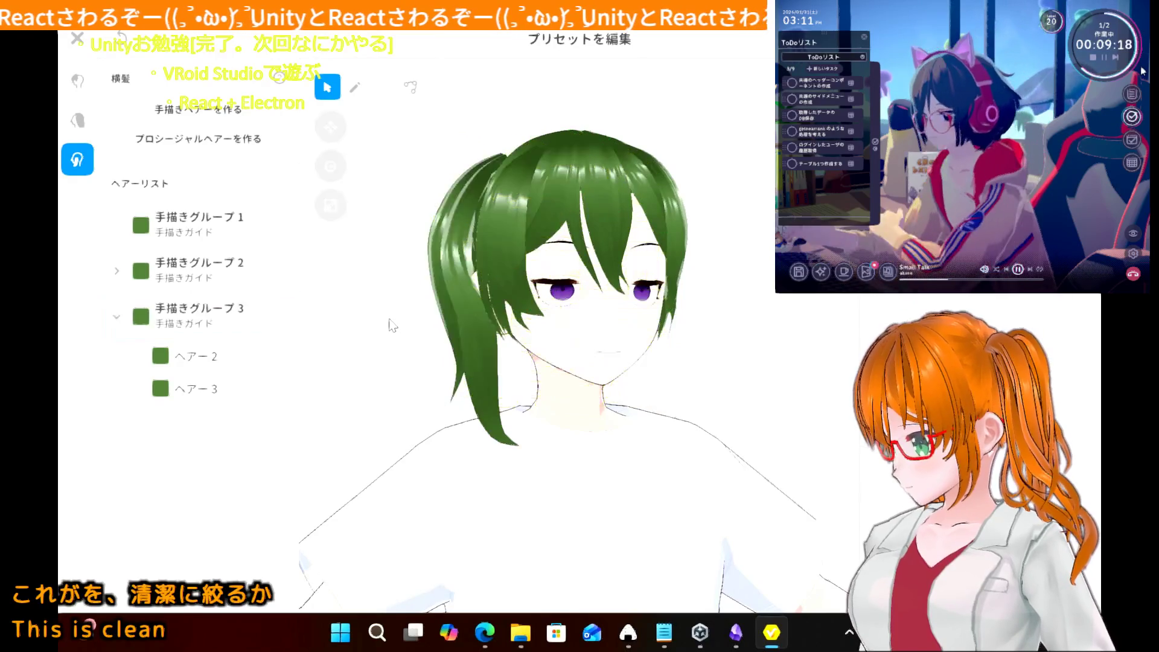
mouse_move(364, 333)
right_mouse_down()
mouse_move(421, 333)
mouse_move(325, 329)
mouse_move(445, 329)
mouse_move(427, 323)
right_mouse_up()
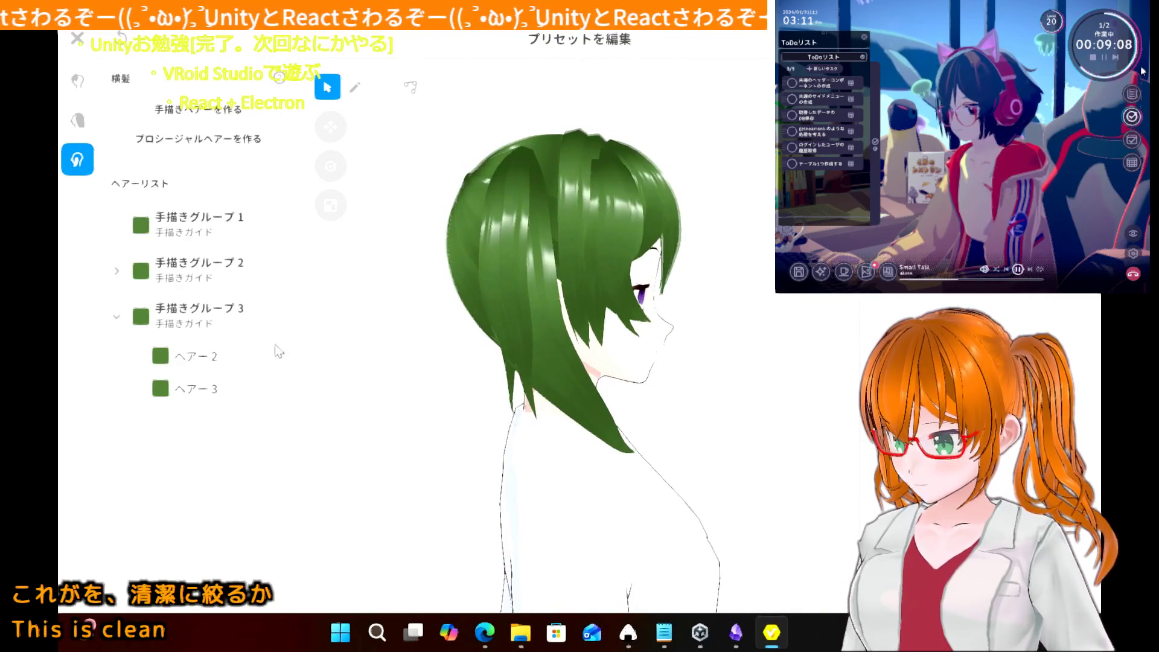
left_click(118, 318)
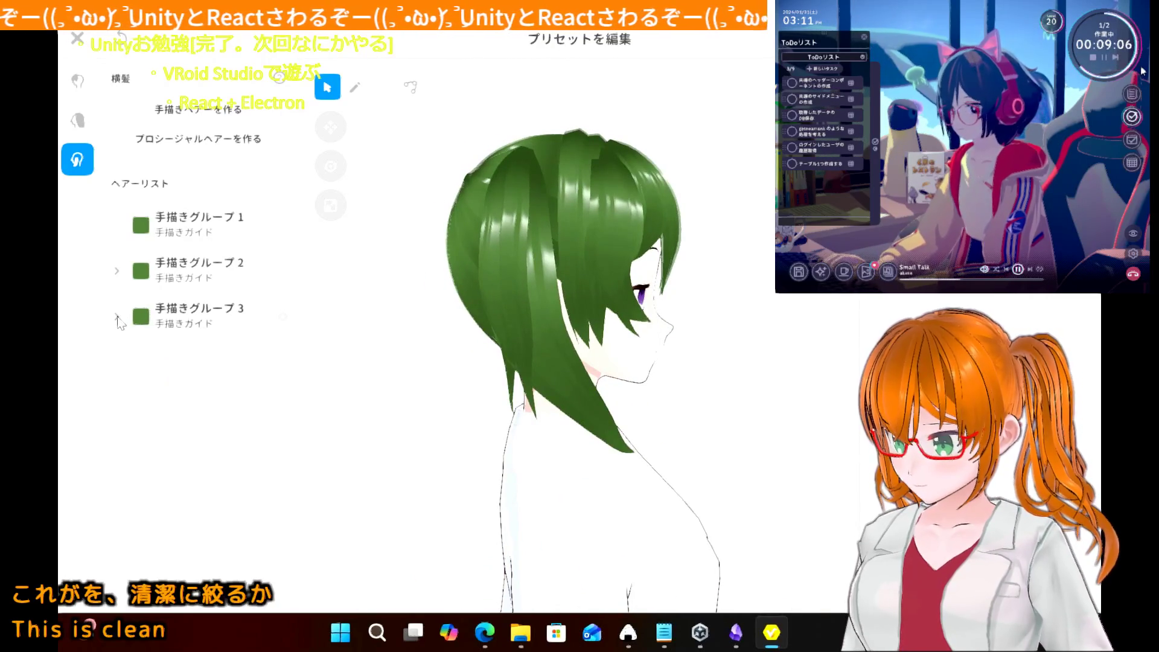
- Select 手描きグループ1 and nudge its left-side upper and lower guide points rightward
left_click(196, 243)
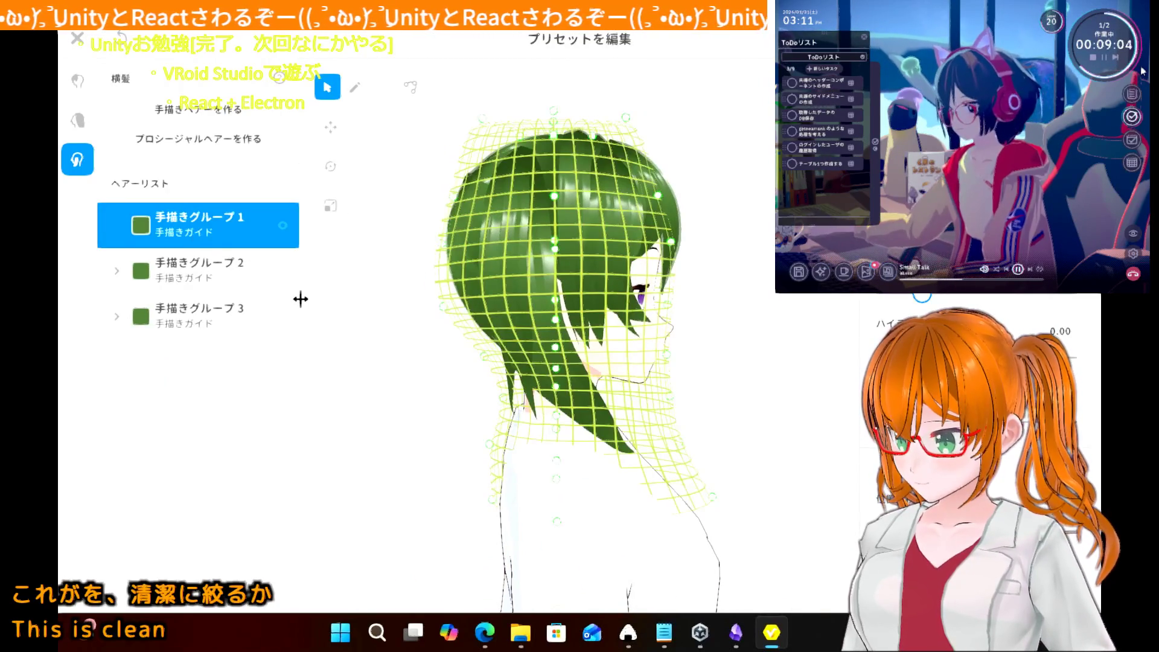
right_click_drag(372, 344, 325, 345)
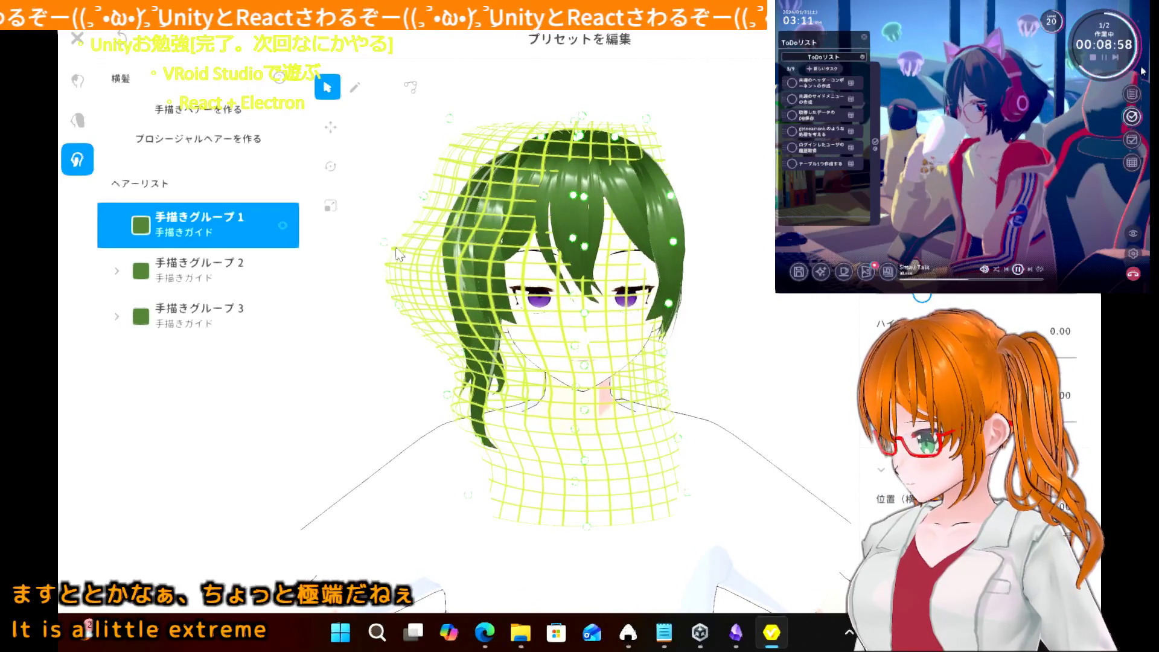
left_click_drag(388, 246, 398, 249)
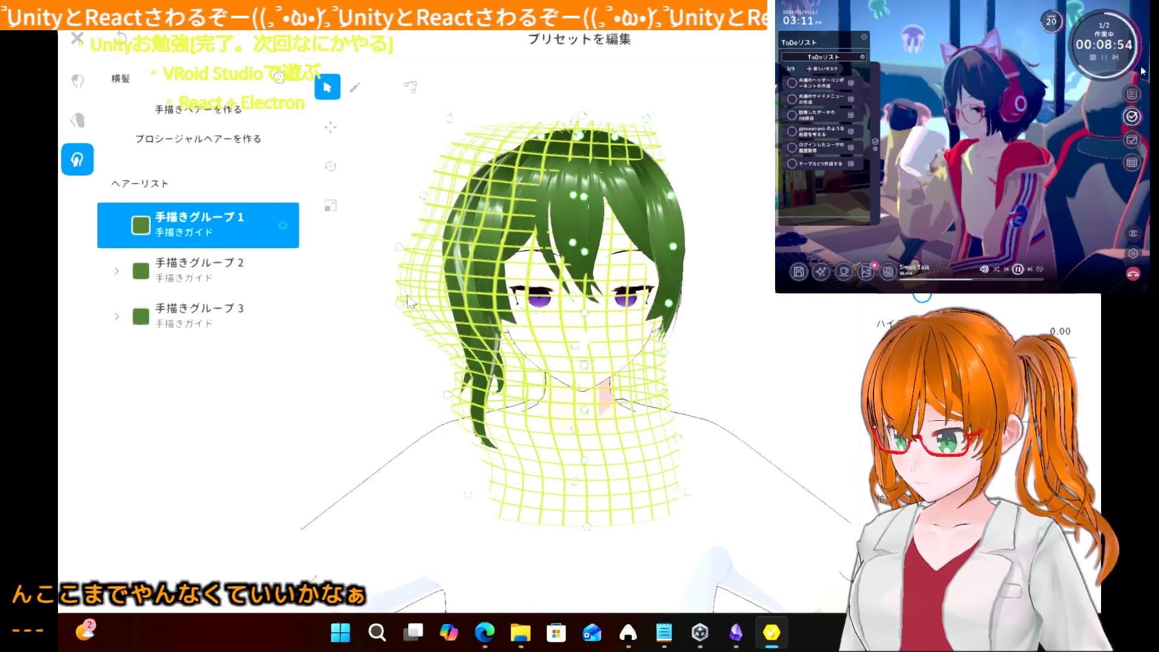
left_click_drag(401, 302, 413, 304)
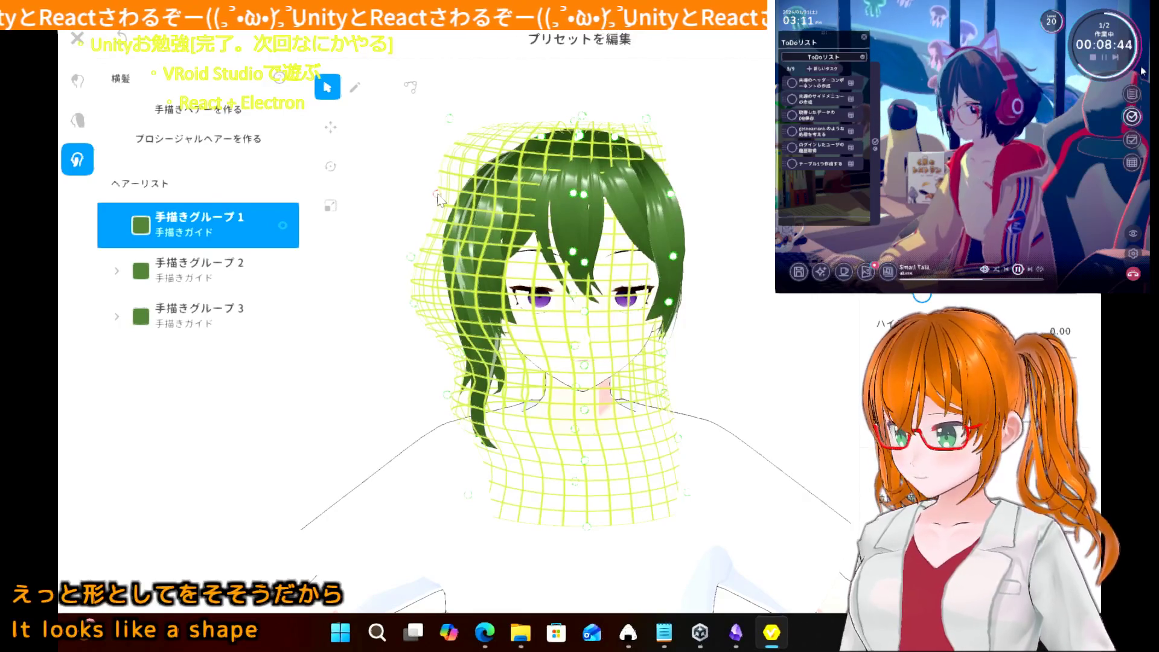
- Check the reshaped guide from above and the front, then add a new hand-drawn hair group
mouse_move(399, 242)
right_mouse_down()
mouse_move(350, 224)
mouse_move(389, 248)
right_mouse_up()
right_click_drag(453, 120, 429, 208)
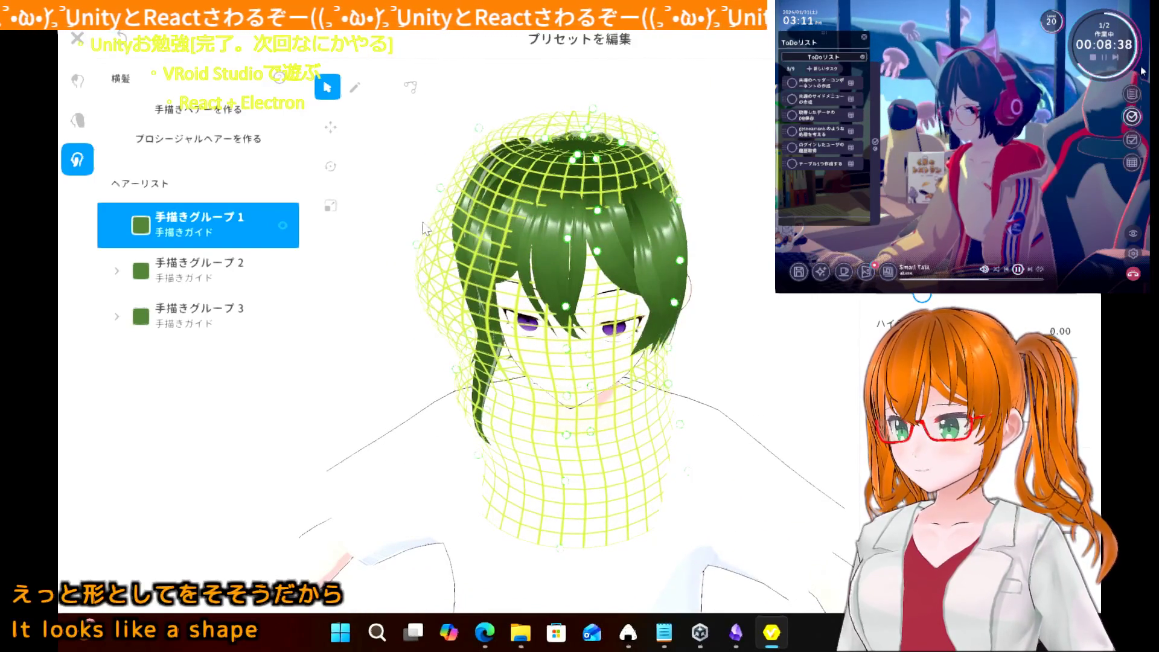
right_click_drag(406, 265, 373, 291)
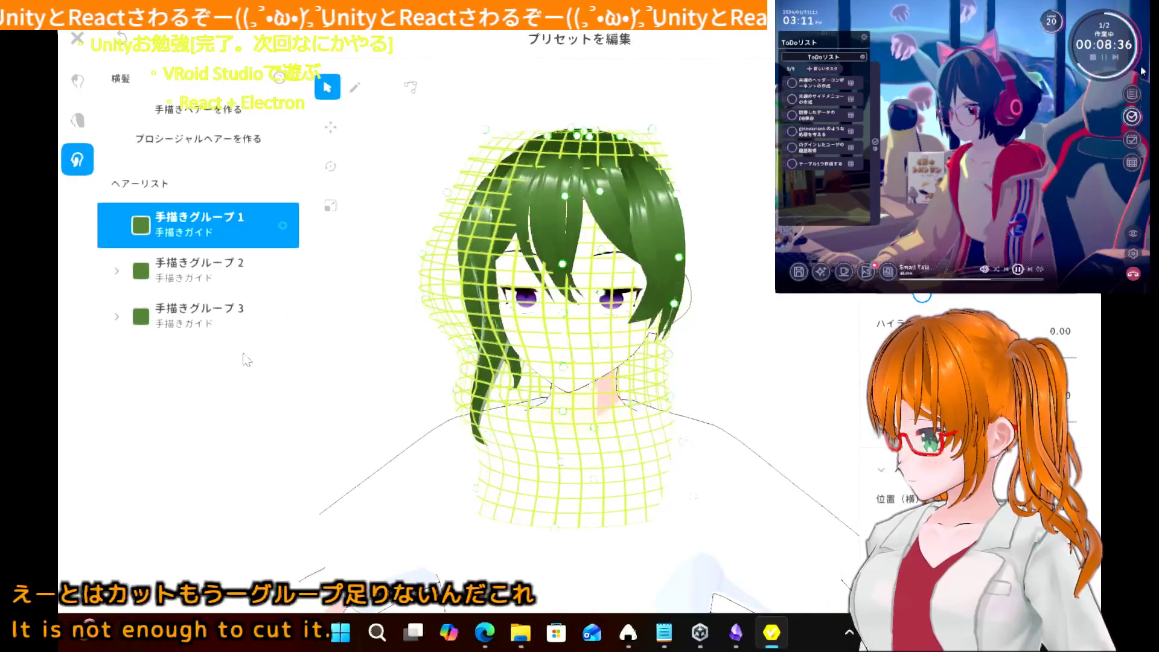
left_click(232, 111)
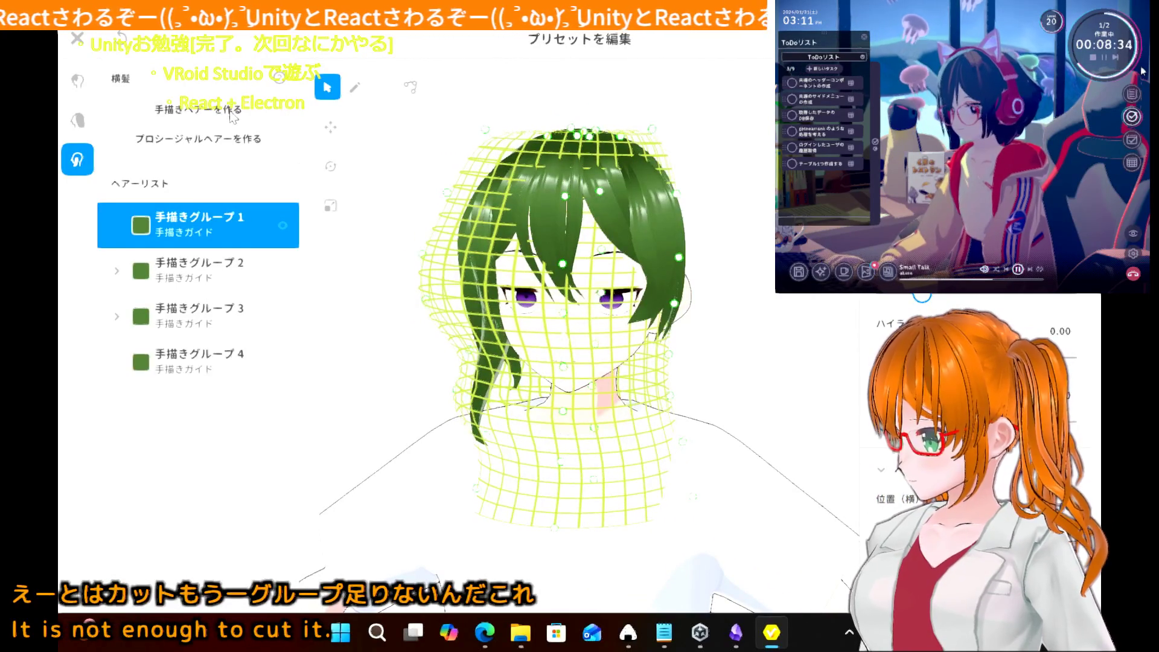
- Expand and collapse 手描きグループ3, then reselect 手描きグループ1 and turn the head right
left_click(216, 314)
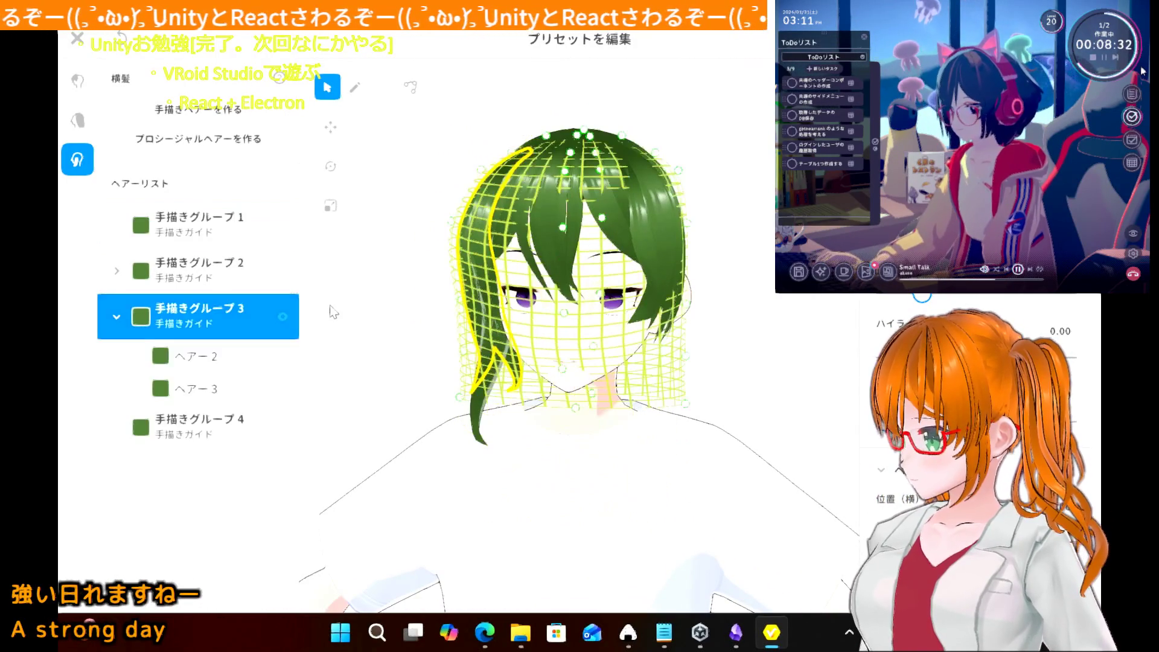
left_click(114, 324)
left_click(256, 233)
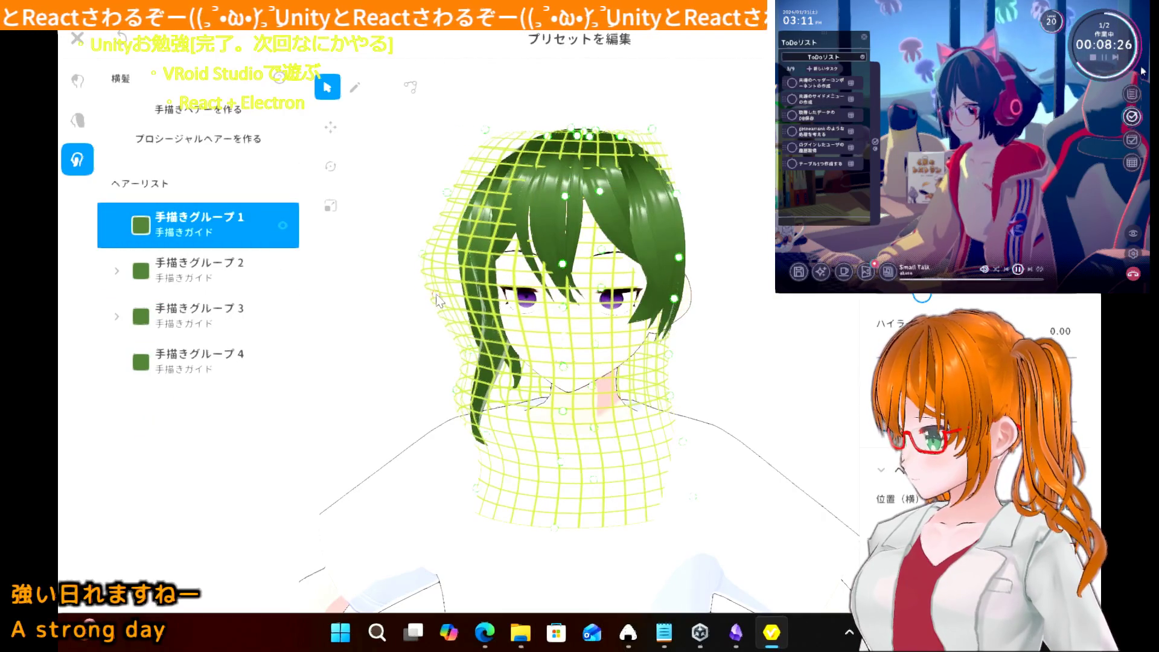
right_click_drag(401, 331, 409, 336)
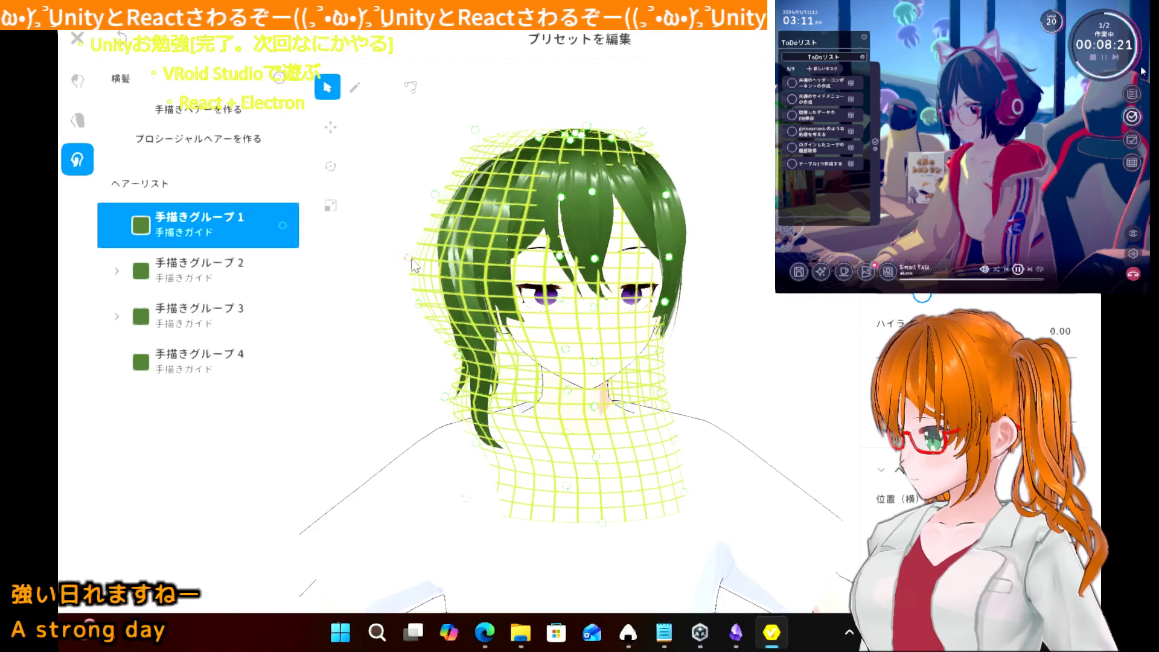
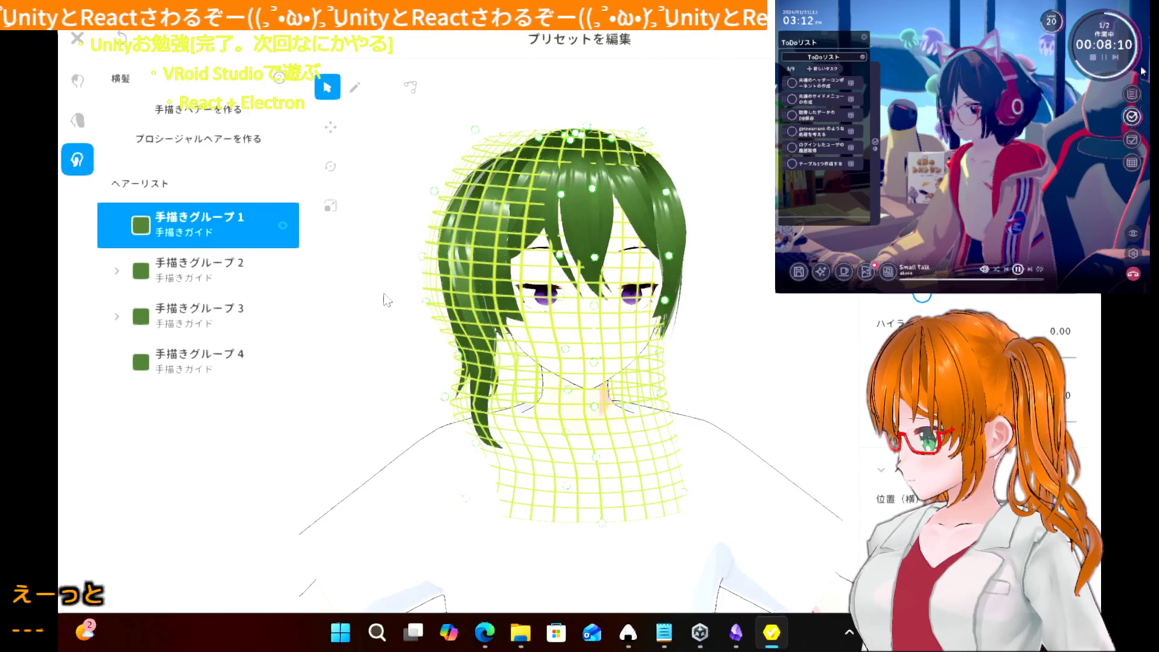
- Draw two new strands down the left side of the head in 手描きグループ1, redrawing misfires
right_click_drag(387, 300, 409, 308)
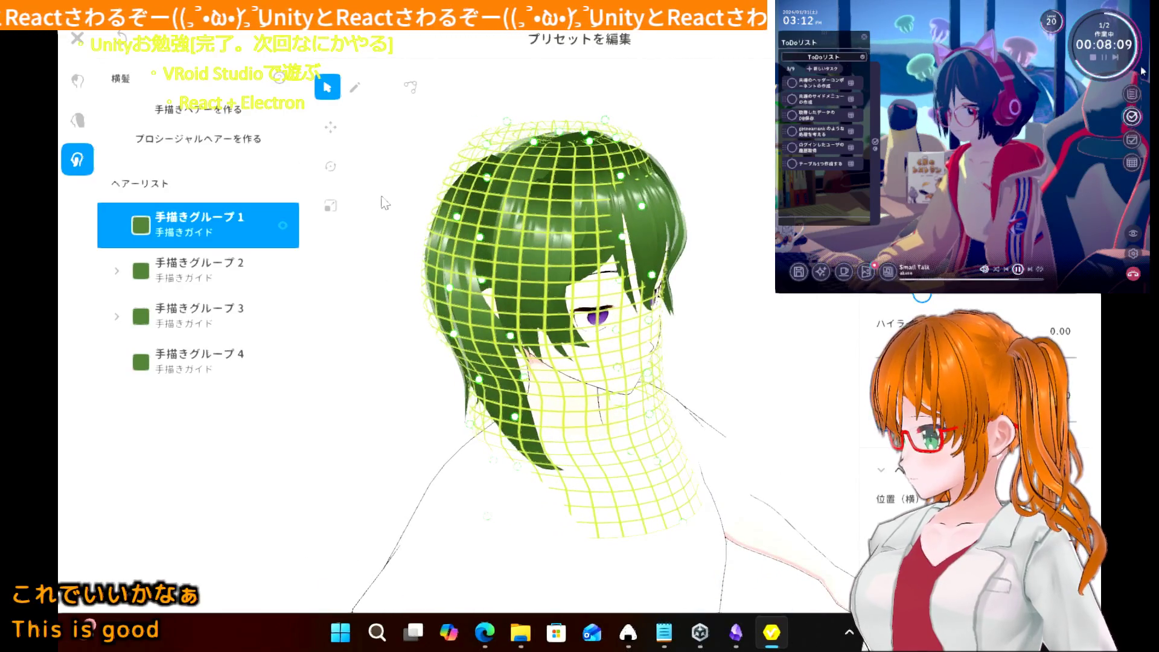
left_click(355, 88)
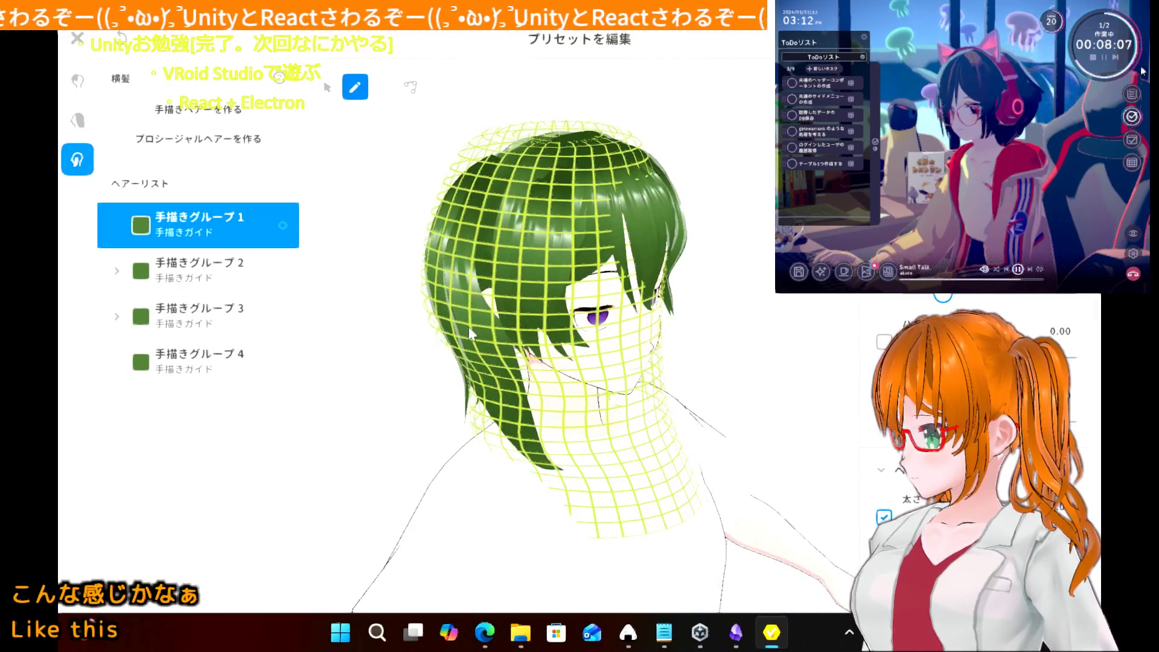
mouse_move(383, 285)
right_mouse_down()
mouse_move(409, 295)
mouse_move(395, 289)
right_mouse_up()
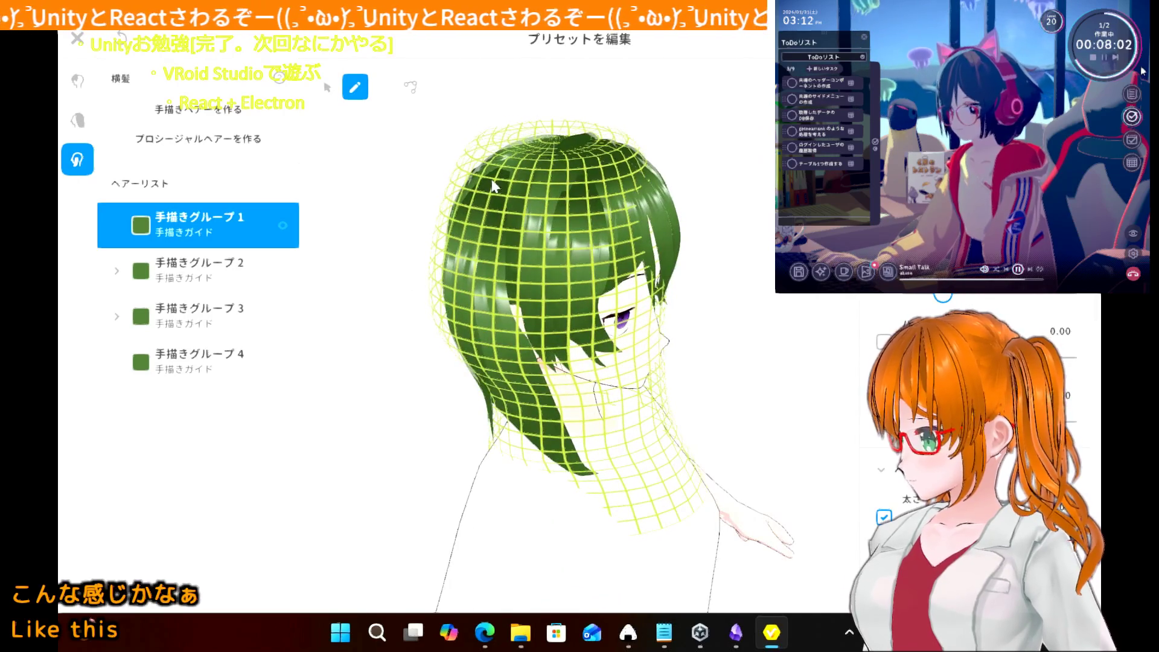
left_click_drag(488, 206, 519, 537)
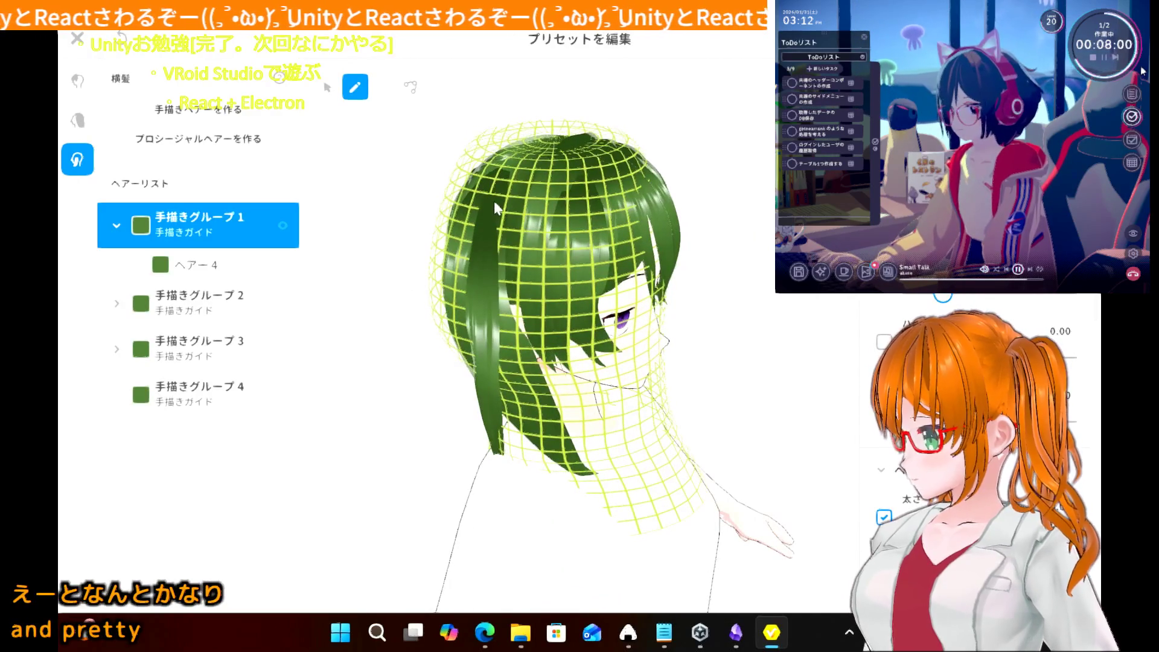
key("ctrl+z")
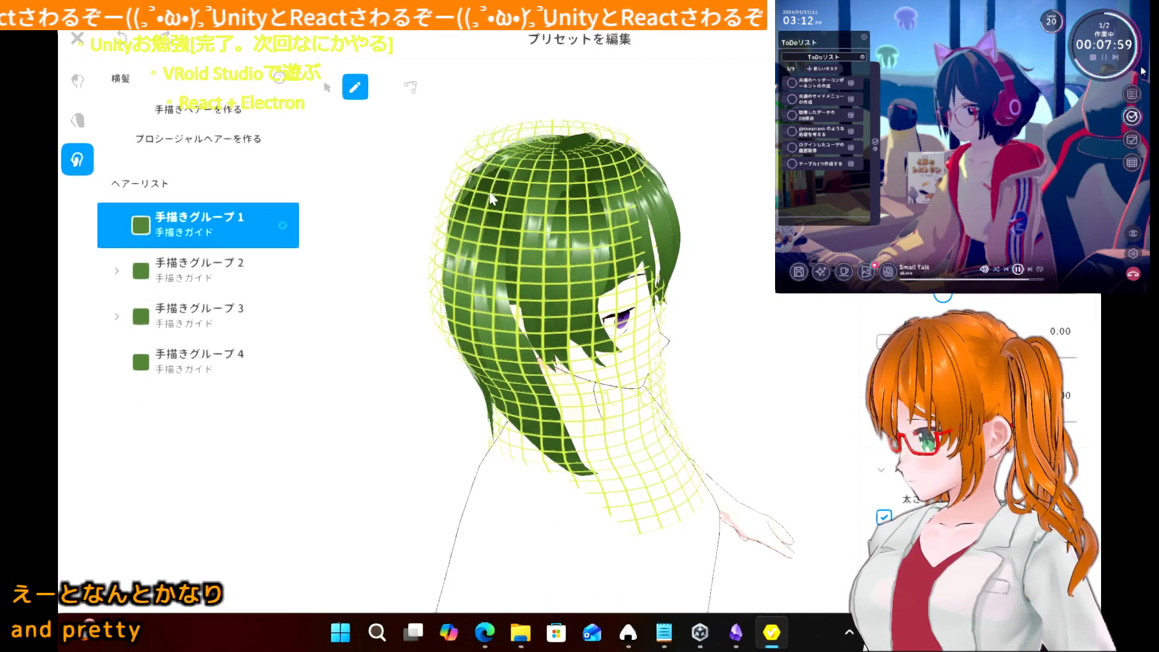
left_click_drag(490, 182, 492, 350)
mouse_move(505, 166)
left_mouse_down()
mouse_move(528, 339)
mouse_move(595, 460)
left_mouse_up()
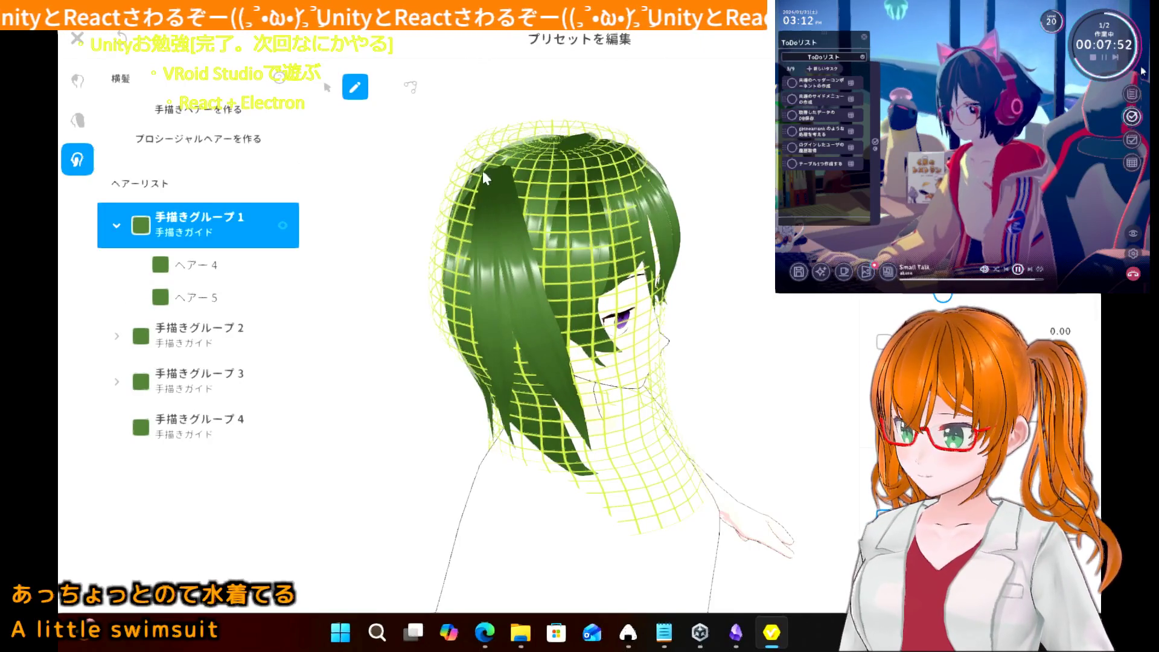
left_click_drag(483, 170, 469, 399)
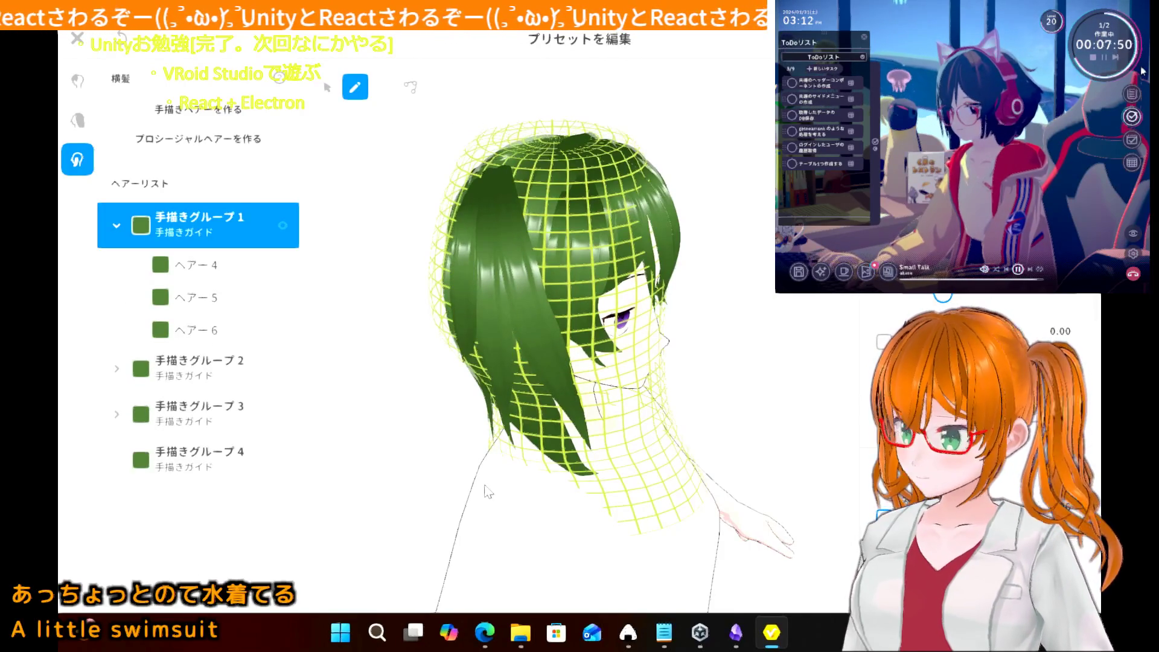
key("ctrl+z")
mouse_move(474, 181)
left_mouse_down()
mouse_move(462, 279)
mouse_move(478, 448)
left_mouse_up()
key("ctrl+z")
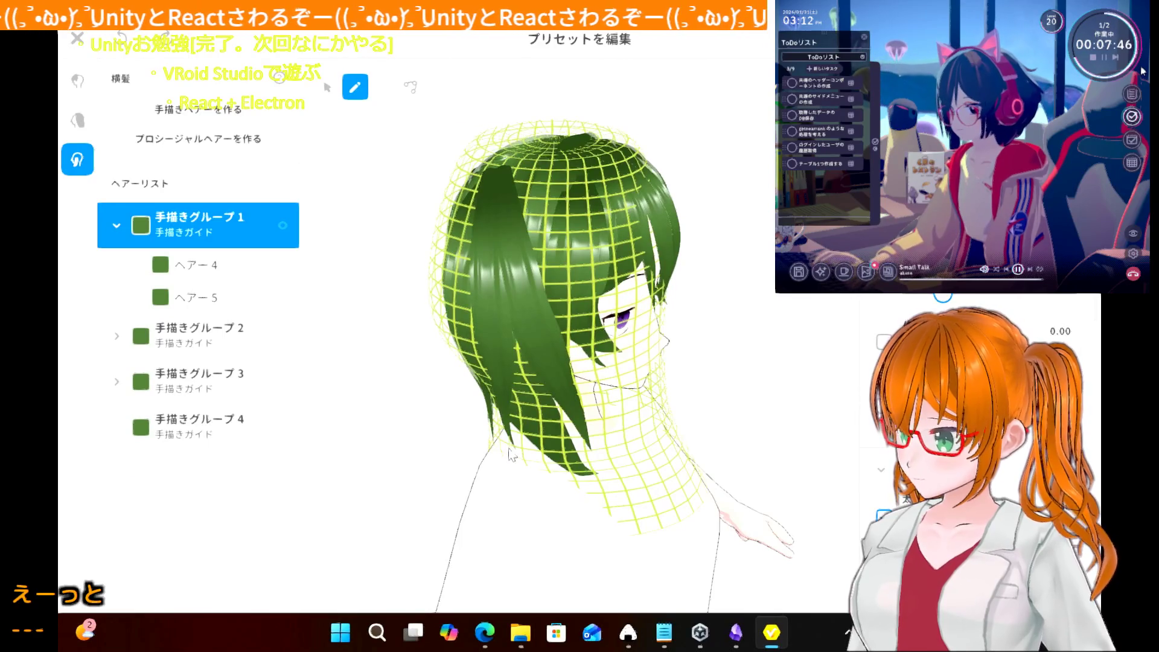
- Draw strand ヘアー6 from the crown down the back of the head, redrawing it once
right_click_drag(408, 470, 417, 470)
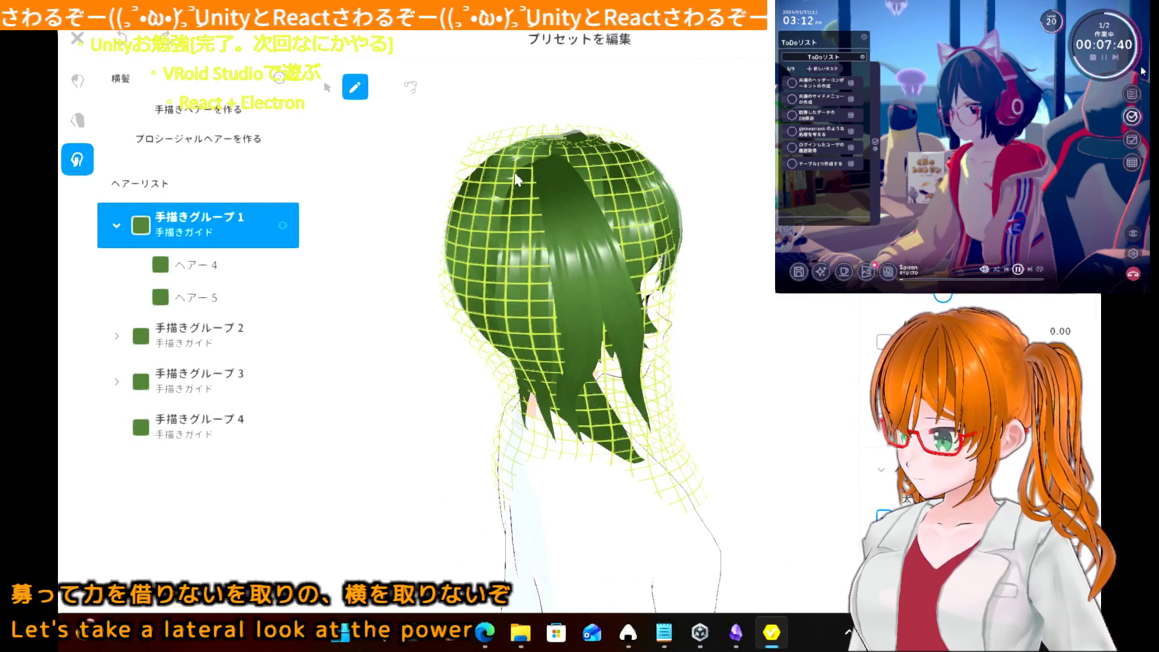
left_click_drag(530, 172, 550, 513)
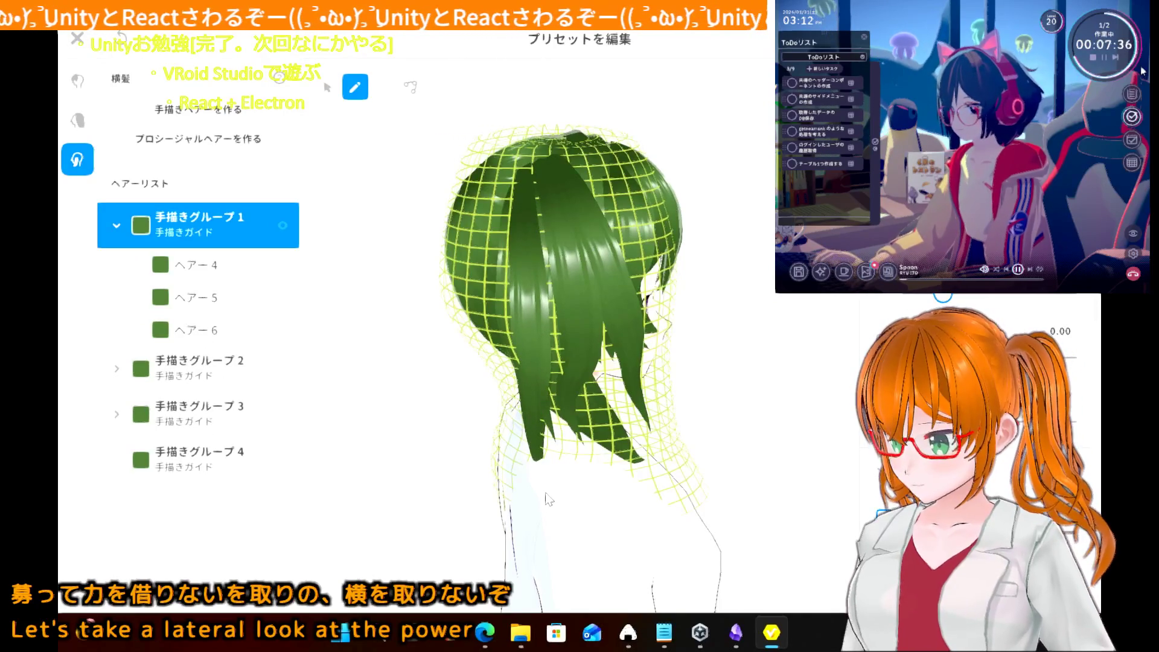
key("ctrl+z")
mouse_move(524, 150)
left_mouse_down()
mouse_move(515, 416)
mouse_move(529, 477)
left_mouse_up()
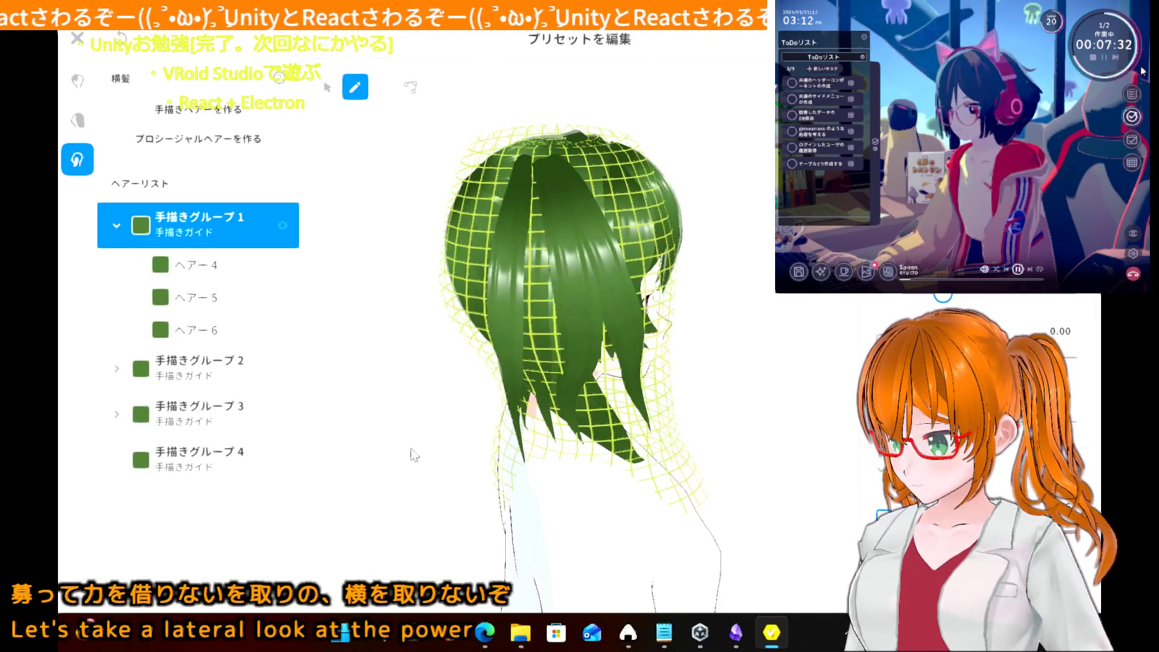
right_click_drag(436, 403, 383, 403)
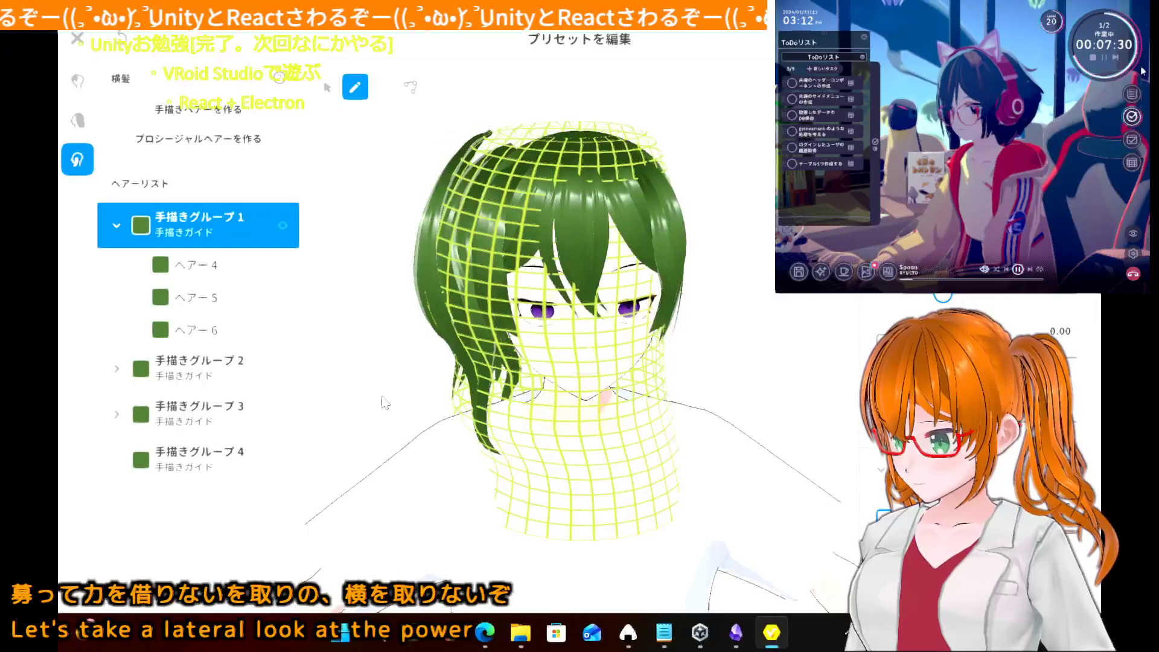
- Lift the top control point of strand ヘアー4 higher on the head
left_click(384, 403)
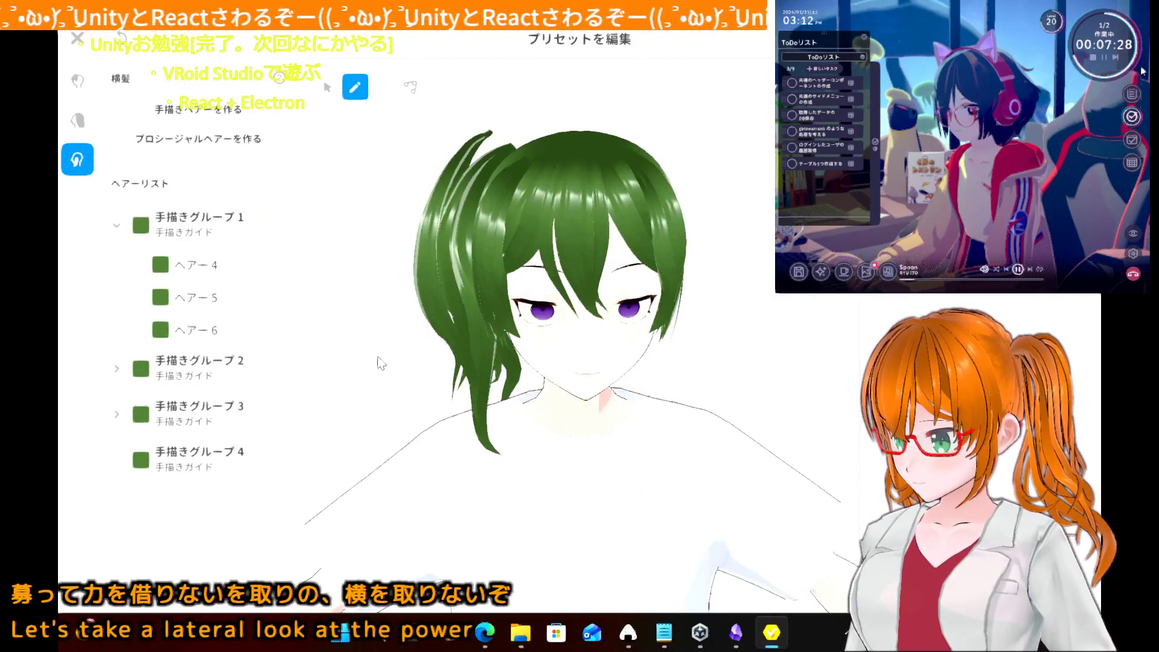
mouse_move(381, 364)
right_mouse_down()
mouse_move(380, 374)
mouse_move(425, 370)
right_mouse_up()
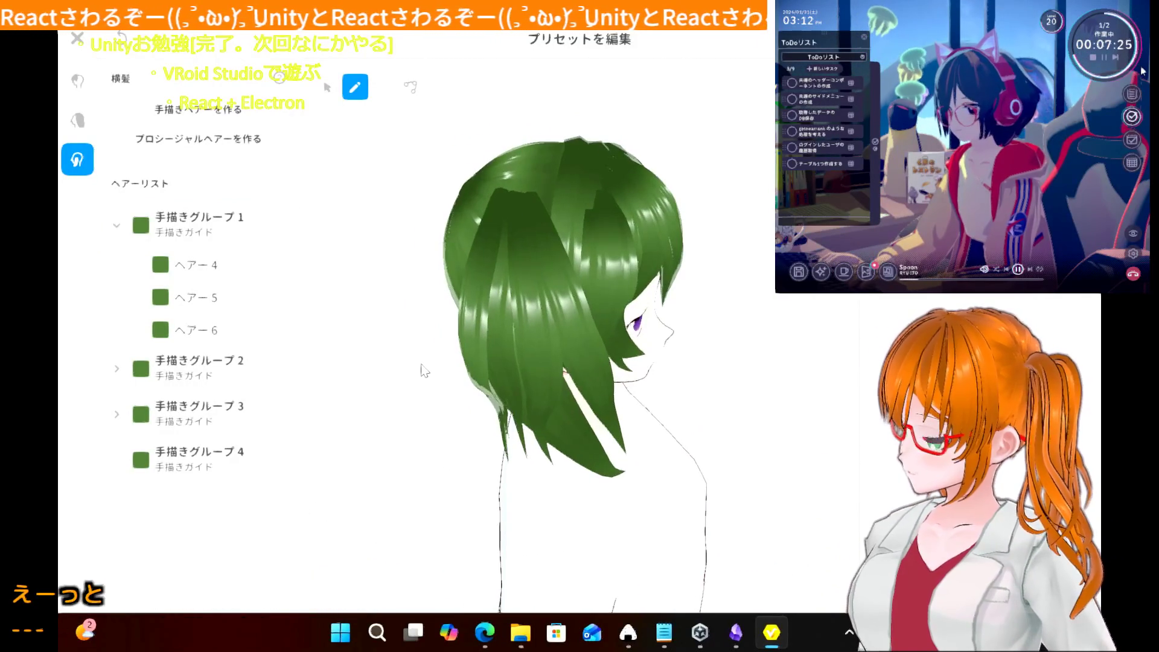
left_click(224, 225)
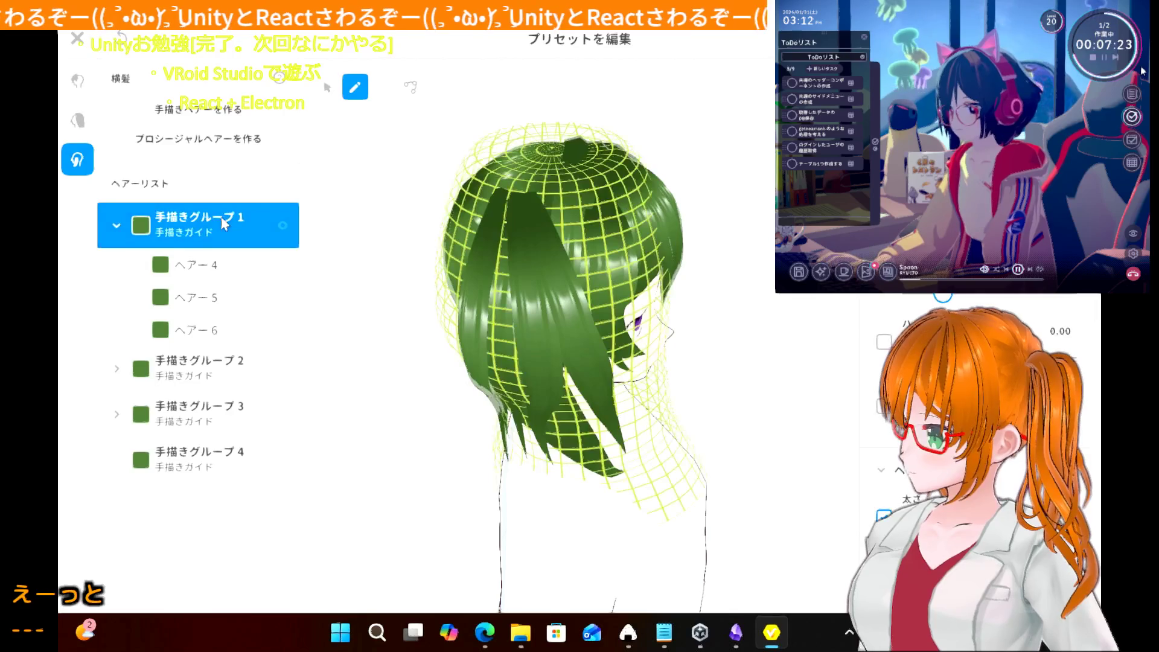
left_click(208, 277)
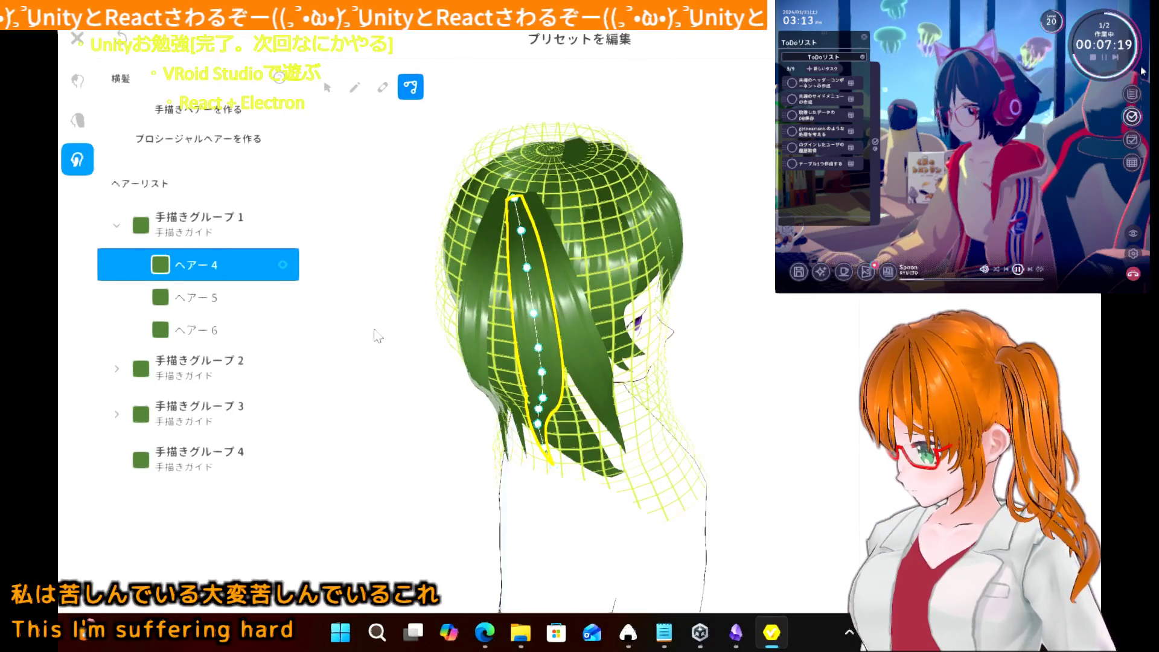
left_click(419, 347)
mouse_move(381, 325)
right_mouse_down()
mouse_move(393, 337)
mouse_move(380, 340)
right_mouse_up()
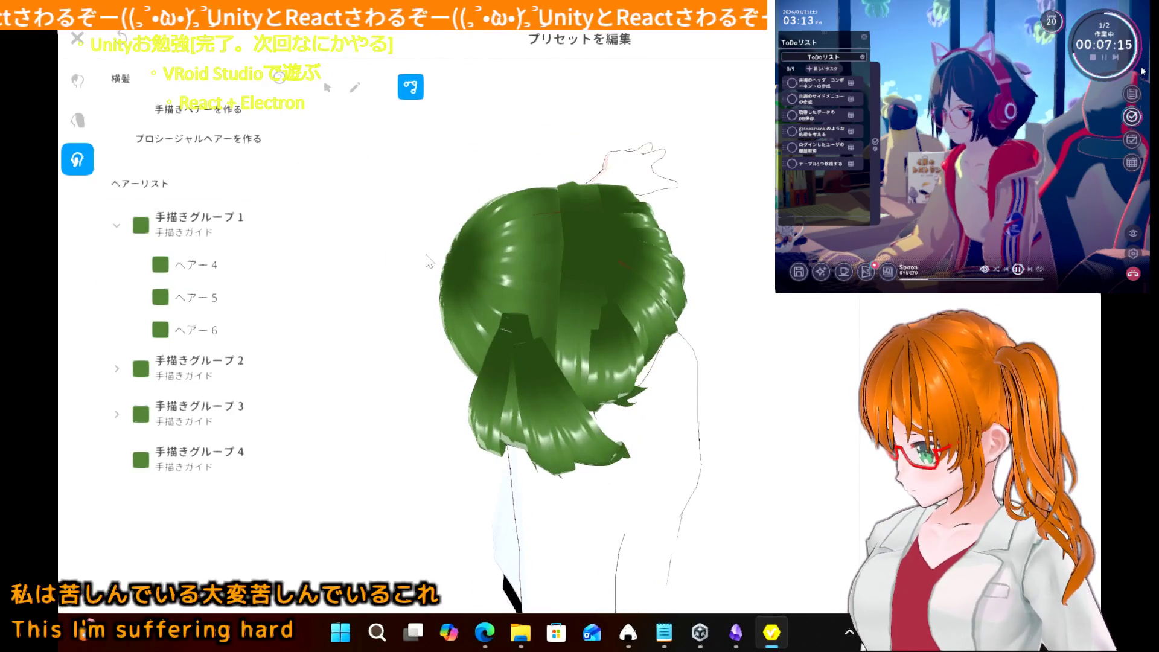
left_click(218, 273)
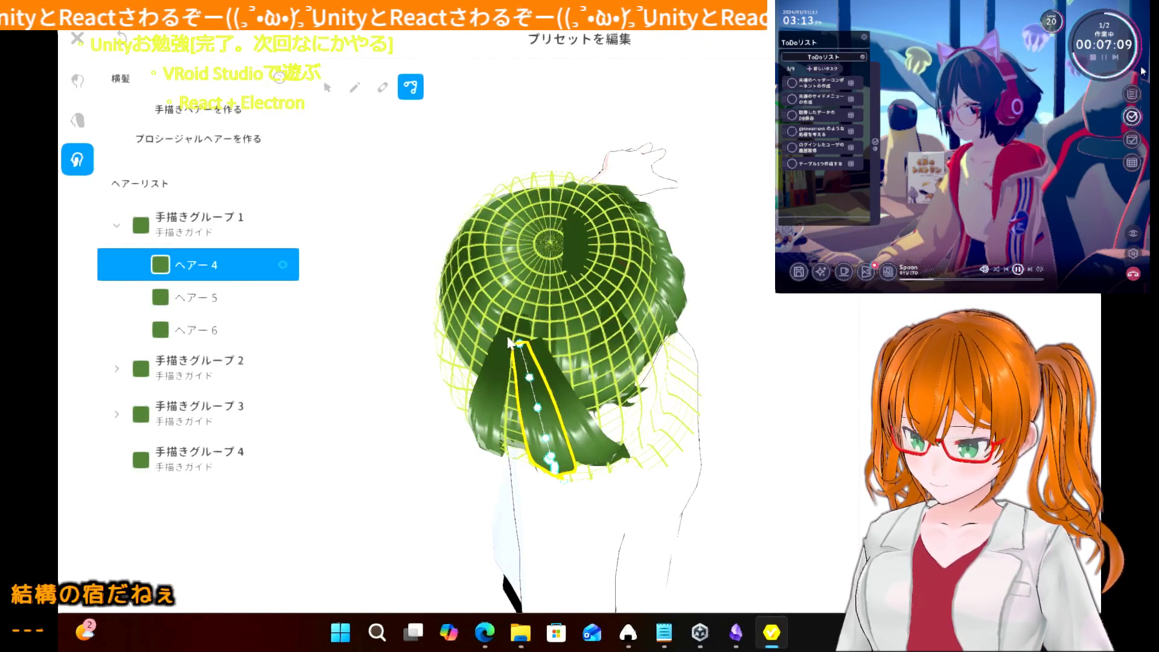
left_click_drag(520, 348, 518, 323)
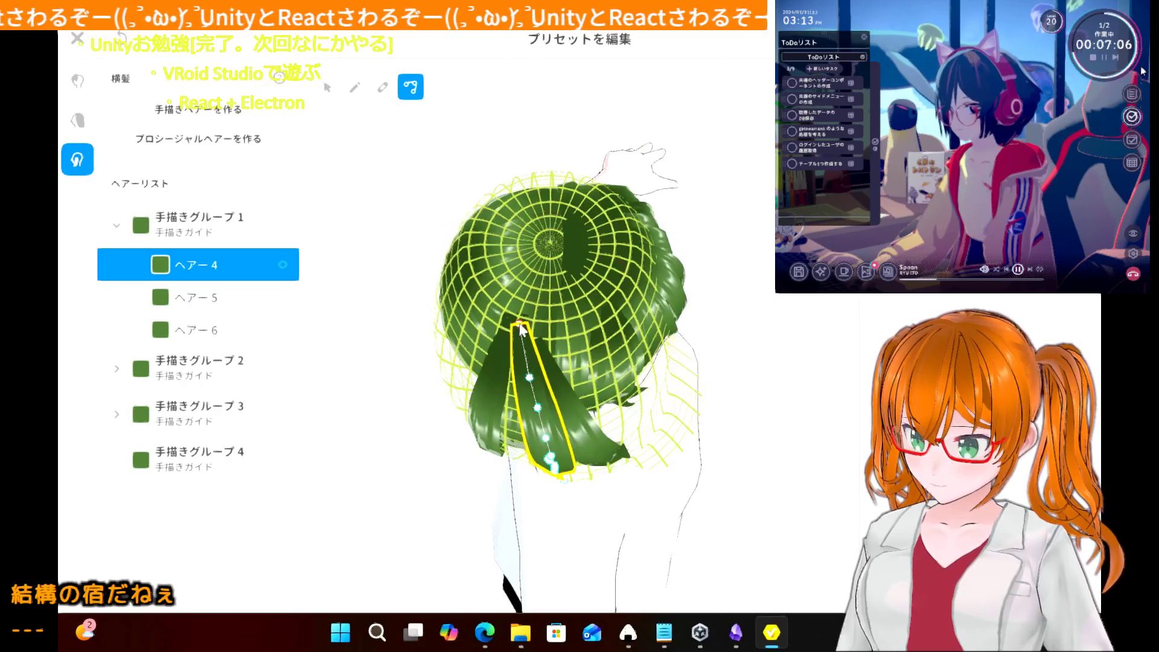
- Pull ヘアー5's top point up and left, then return to a front view of 手描きグループ1
left_click(225, 303)
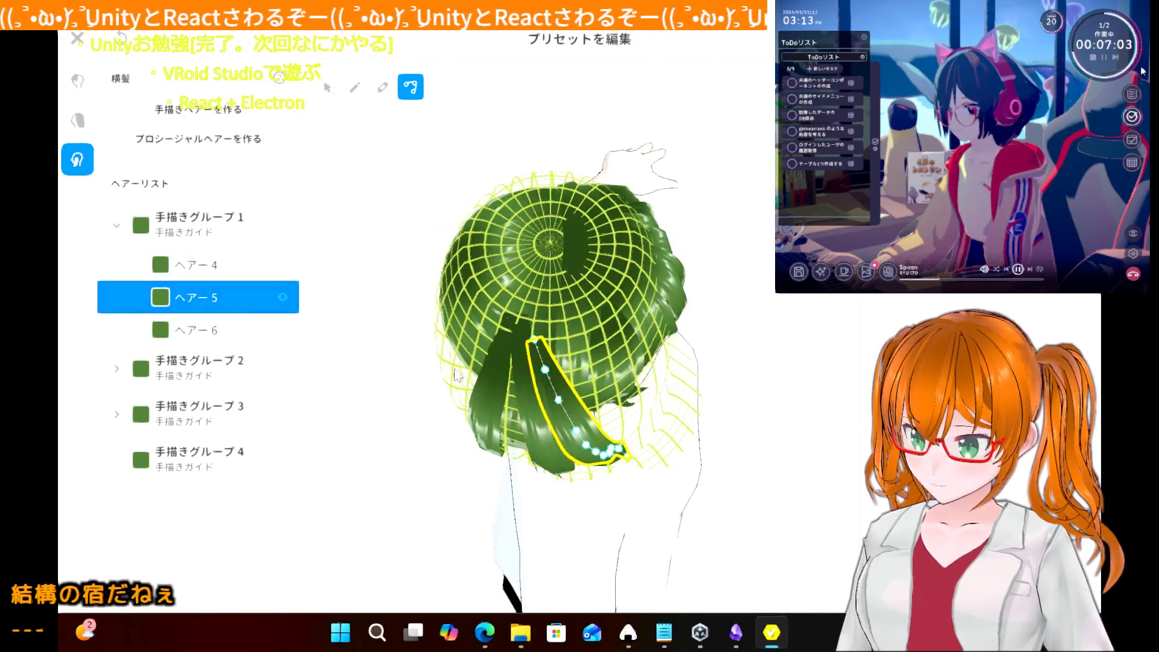
left_click_drag(535, 343, 527, 334)
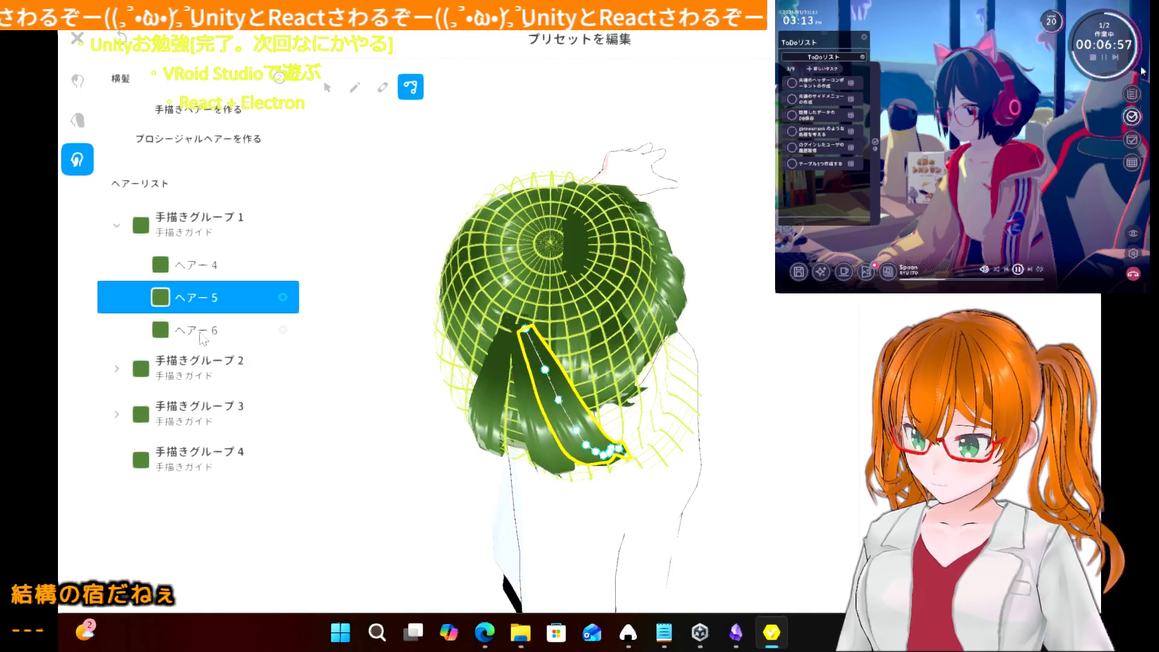
left_click(201, 337)
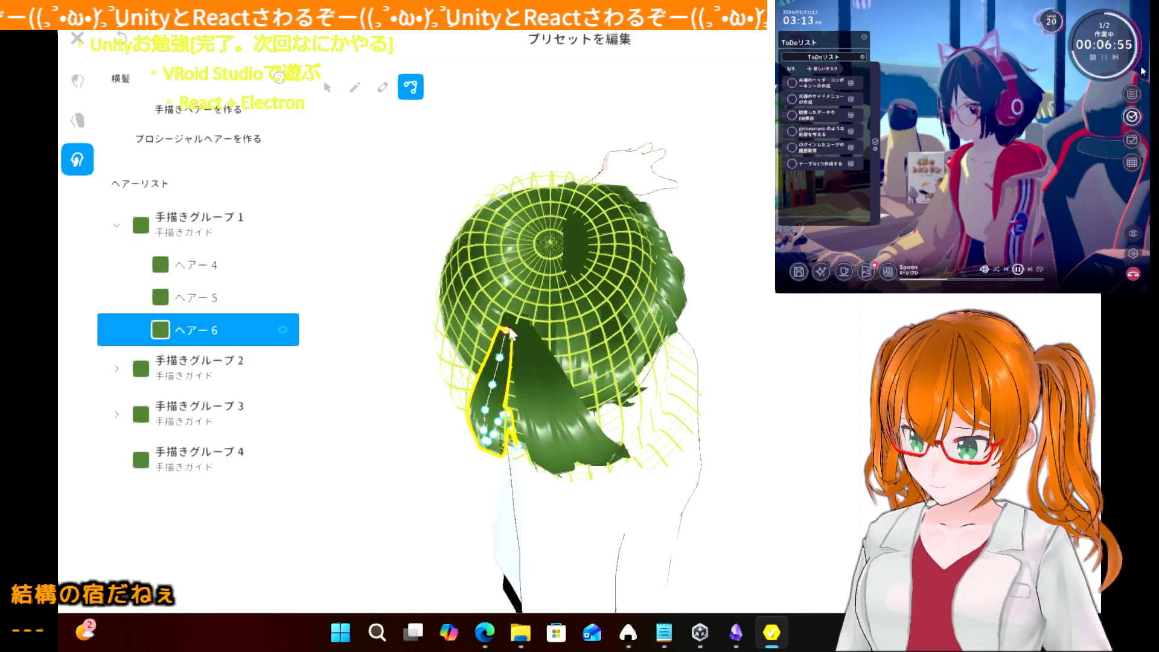
left_click(427, 417)
mouse_move(428, 416)
right_mouse_down()
mouse_move(414, 370)
mouse_move(373, 408)
mouse_move(409, 382)
mouse_move(375, 388)
mouse_move(406, 368)
mouse_move(440, 373)
mouse_move(419, 393)
mouse_move(374, 395)
mouse_move(391, 390)
right_mouse_up()
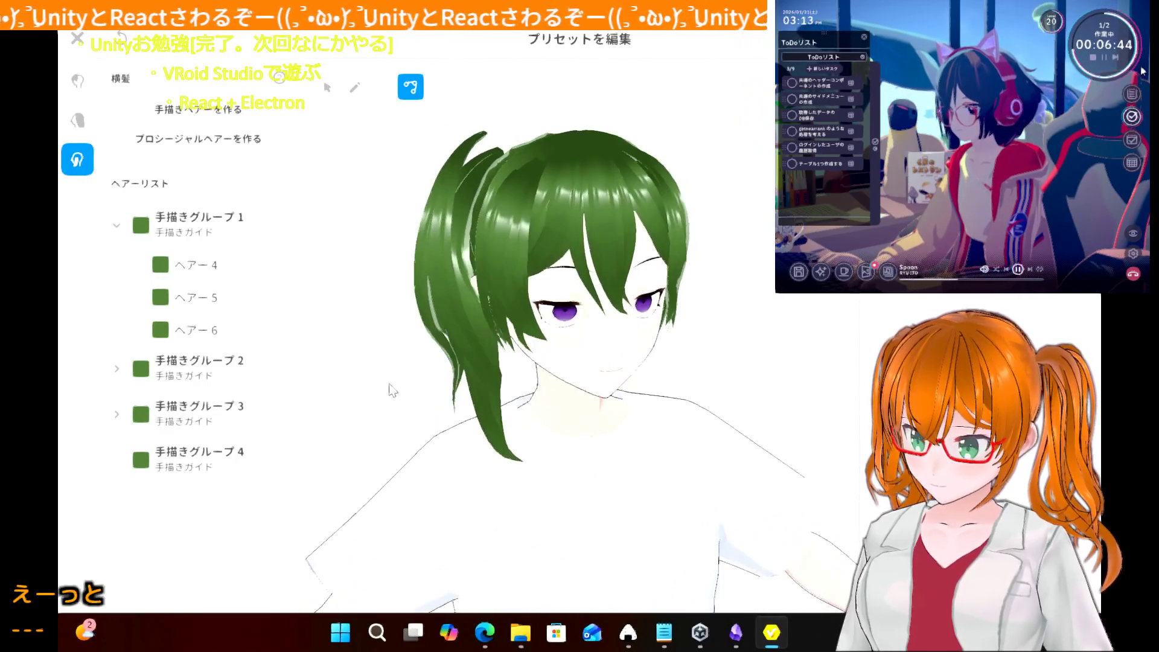
left_click(211, 237)
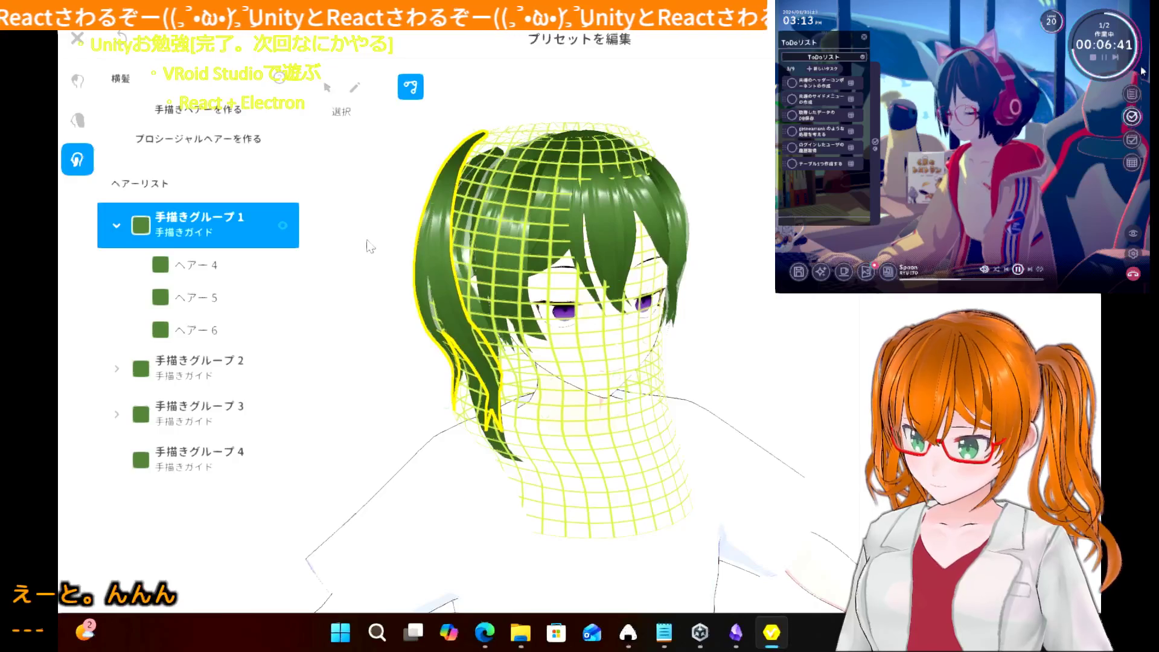
- Adjust the left lock's top and middle guide points outward, then preview the wider hang from behind
right_click_drag(407, 263, 401, 268)
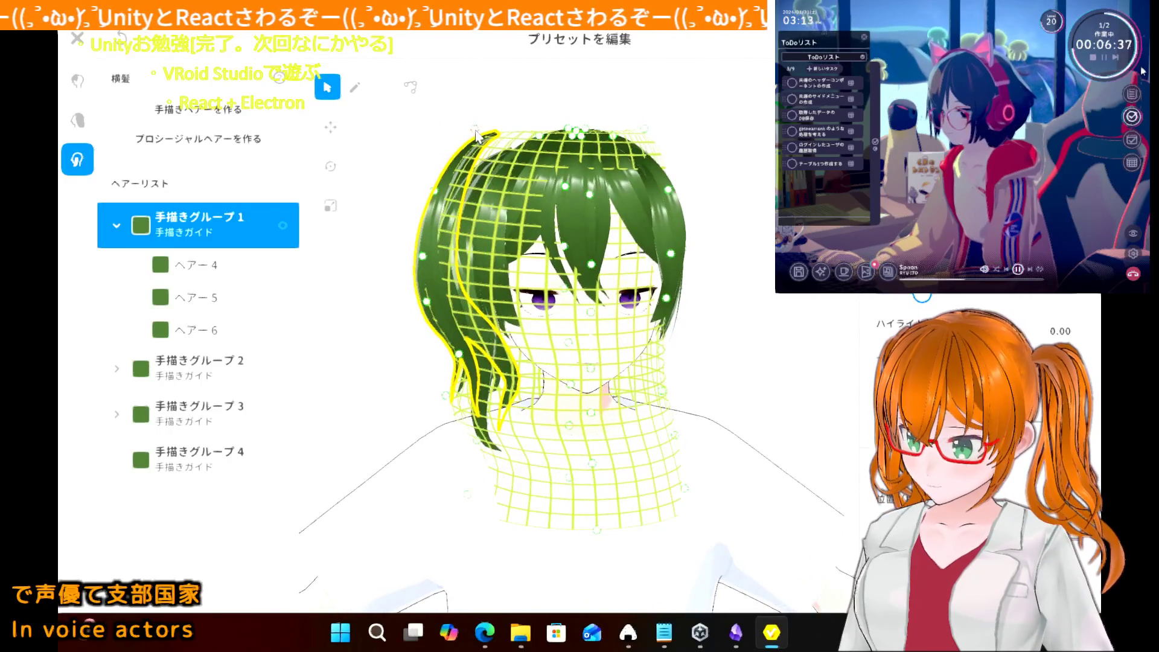
right_click_drag(476, 136, 506, 142)
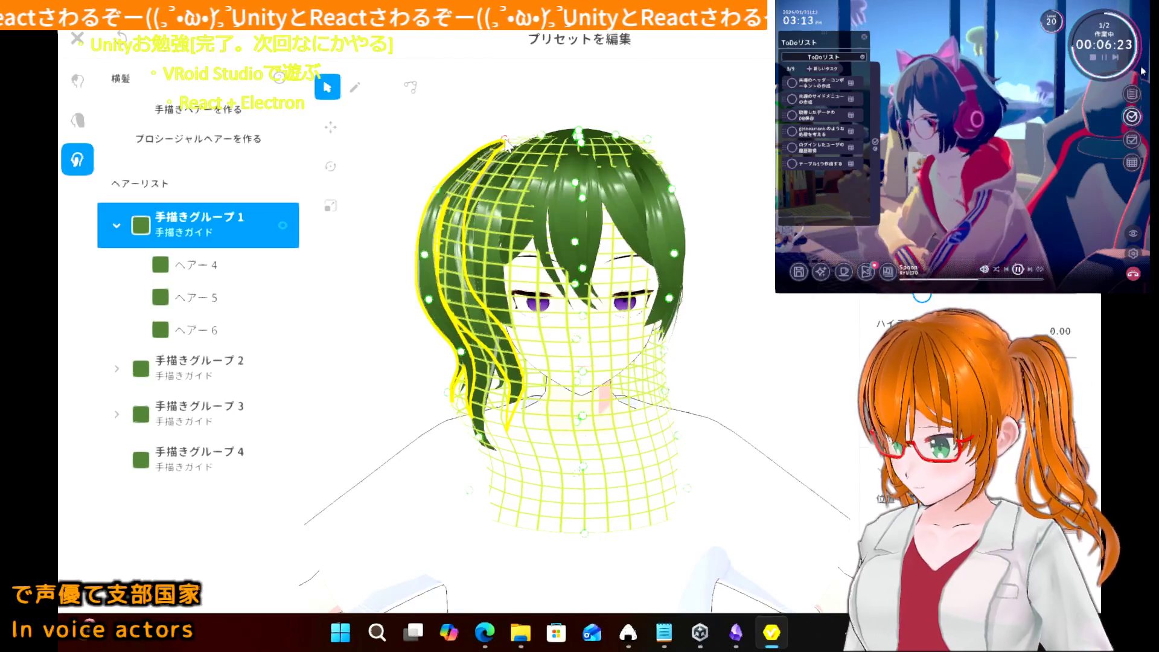
left_click_drag(506, 142, 489, 132)
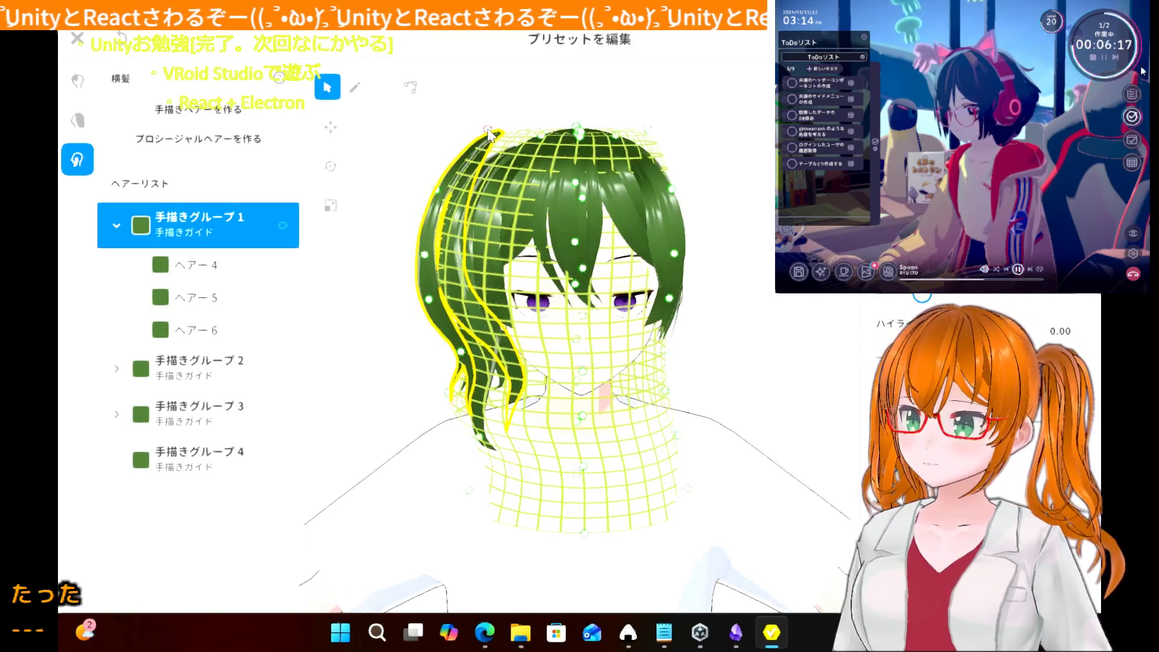
left_click_drag(488, 133, 502, 145)
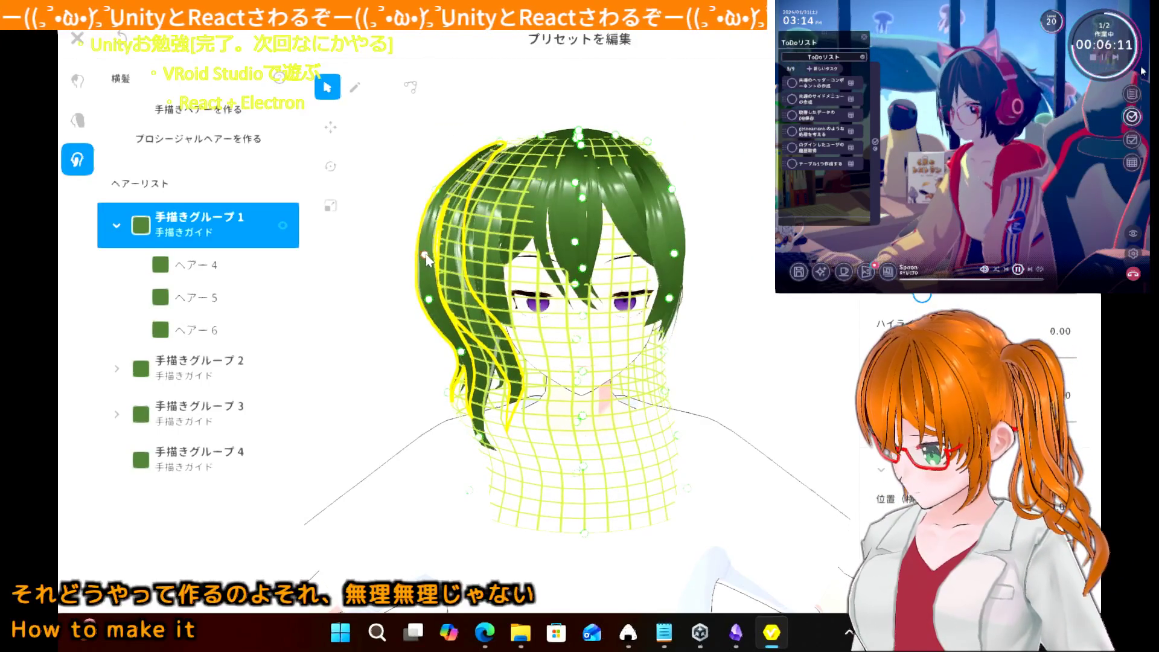
left_click_drag(426, 256, 437, 256)
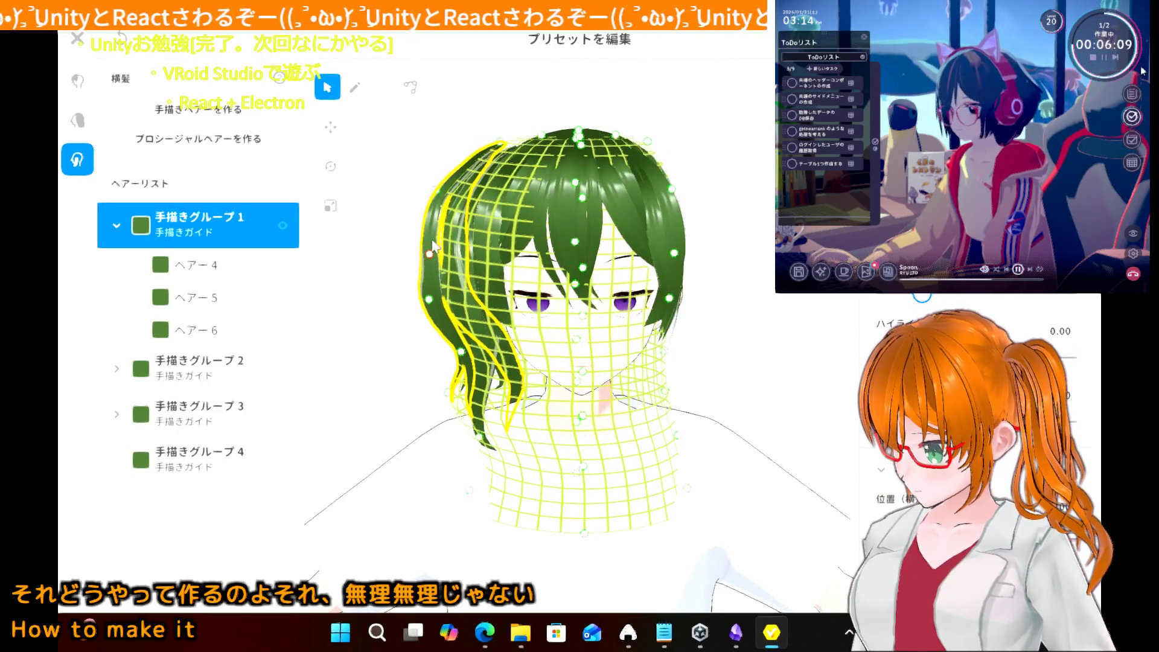
left_click_drag(440, 204, 443, 199)
left_click(410, 249)
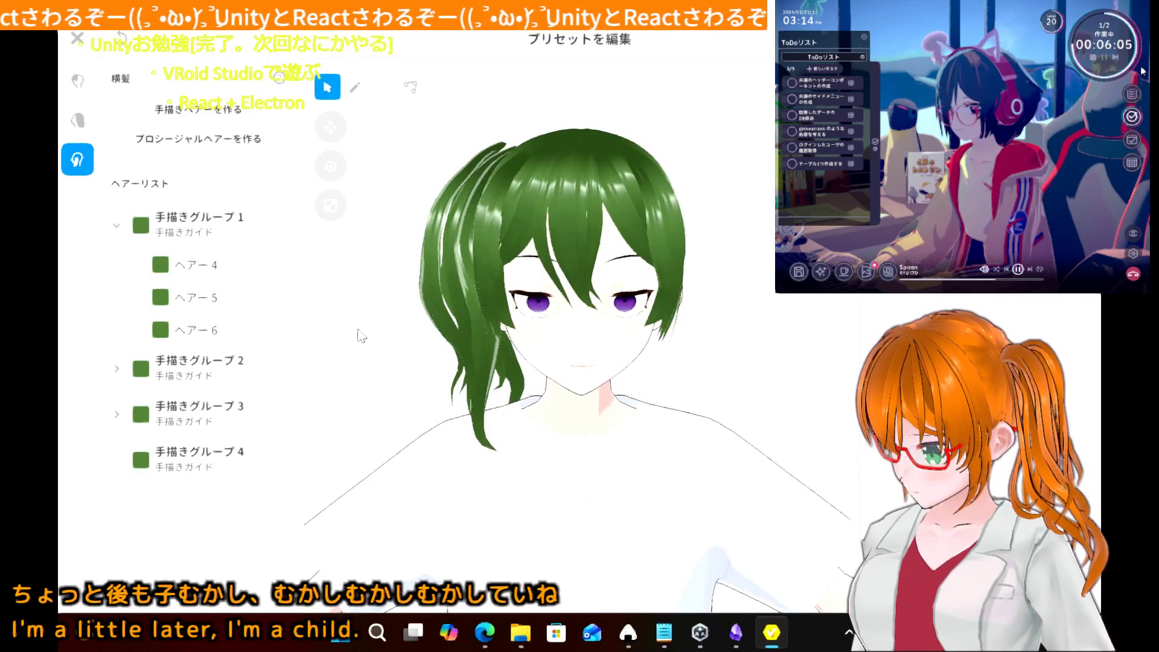
mouse_move(361, 337)
right_mouse_down()
mouse_move(490, 361)
mouse_move(357, 377)
mouse_move(345, 398)
mouse_move(360, 356)
right_mouse_up()
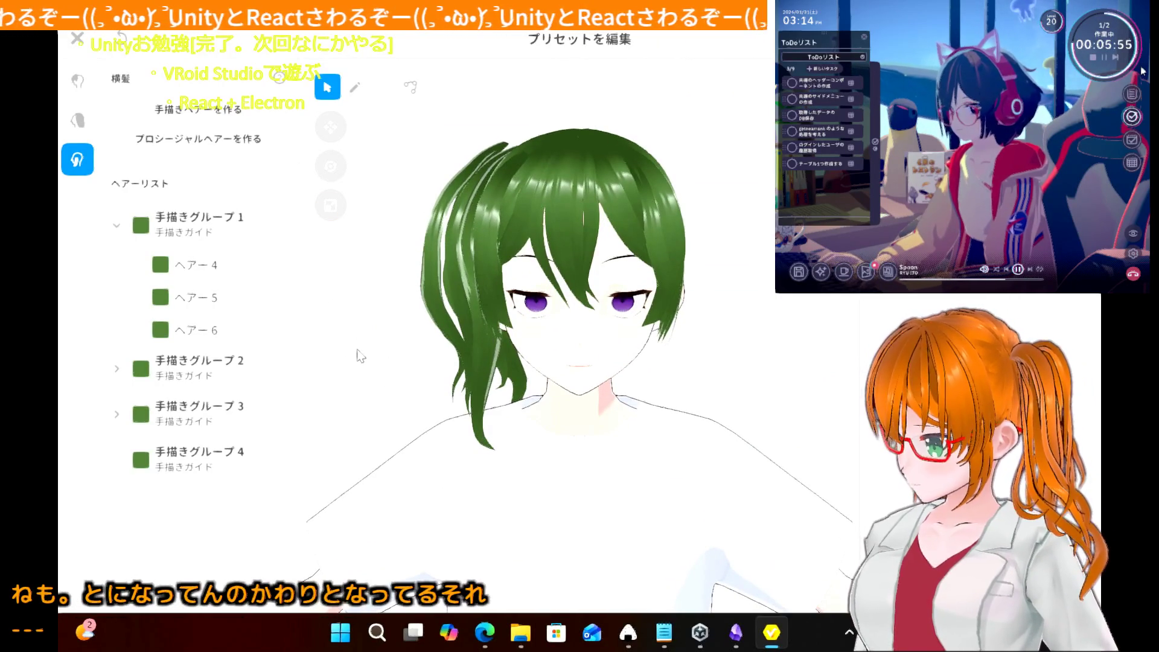
mouse_move(361, 356)
right_mouse_down()
mouse_move(371, 367)
mouse_move(358, 355)
right_mouse_up()
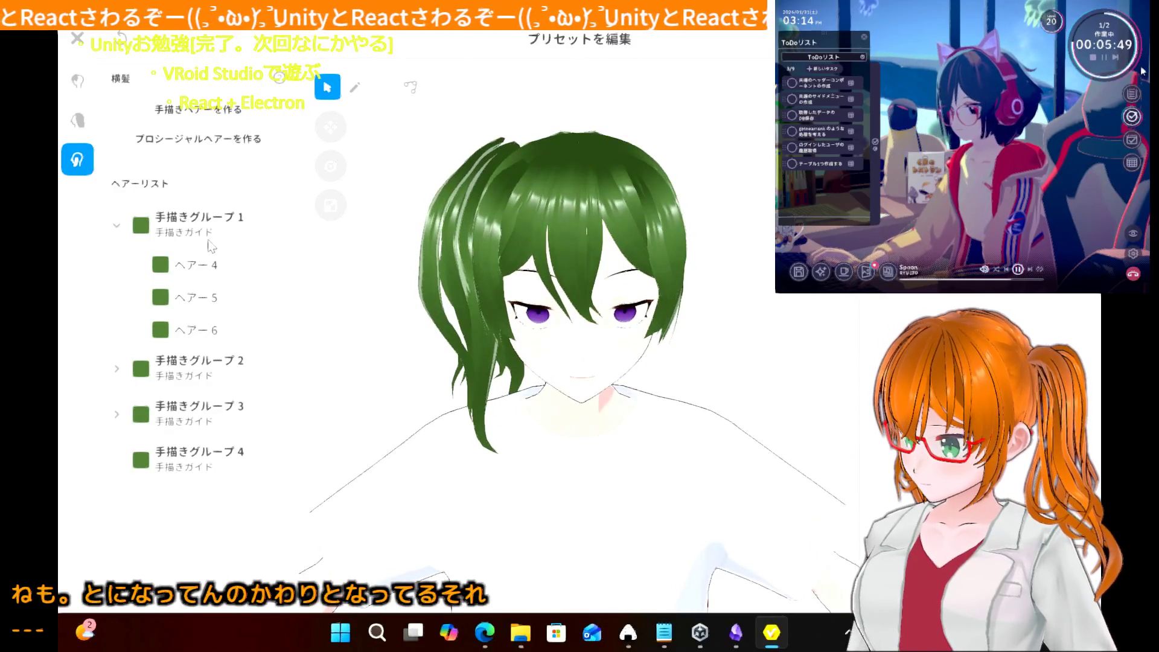
left_click(205, 221)
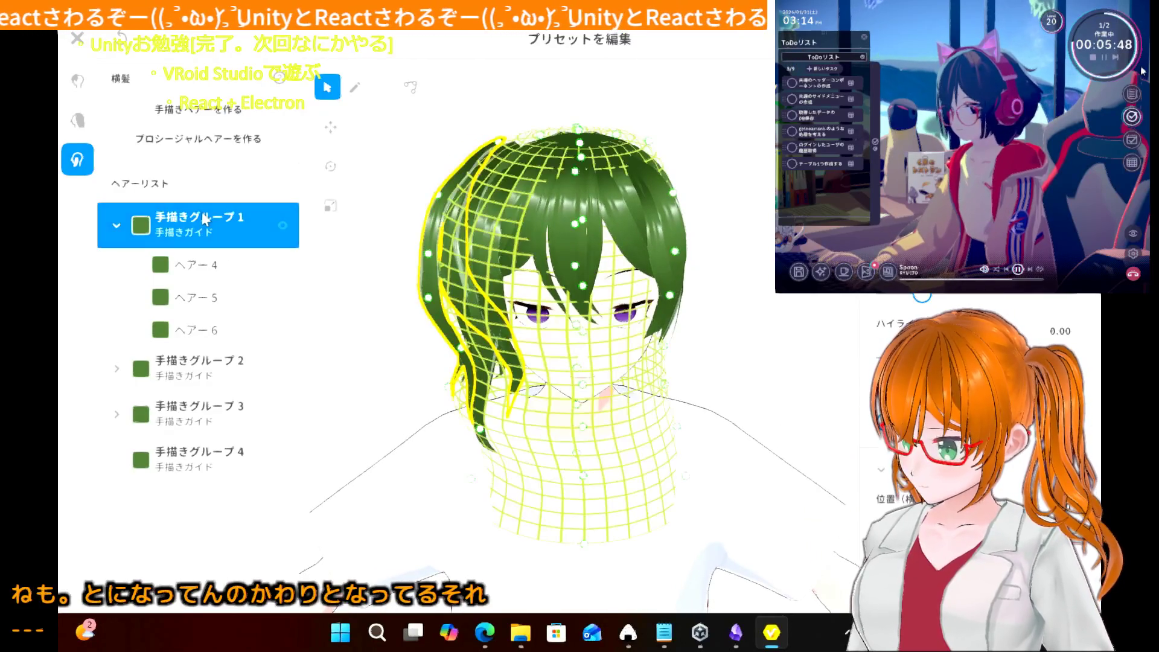
- Pull the left strand's guide up above the head and curve its tip over into a ponytail
left_click(382, 228)
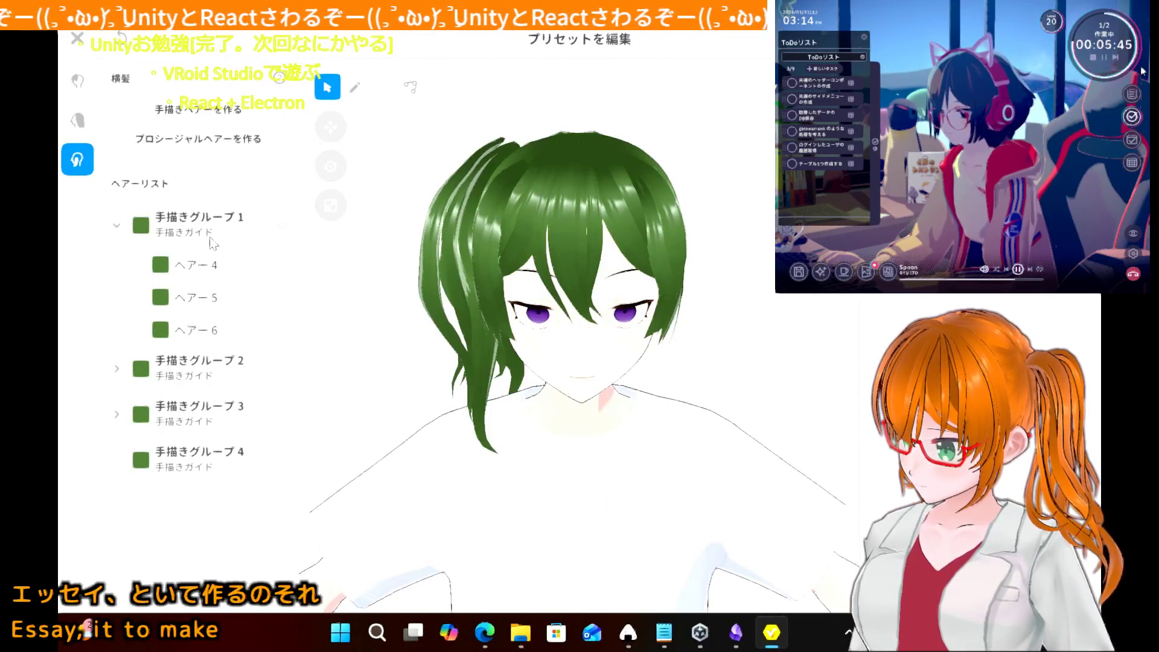
left_click(295, 225)
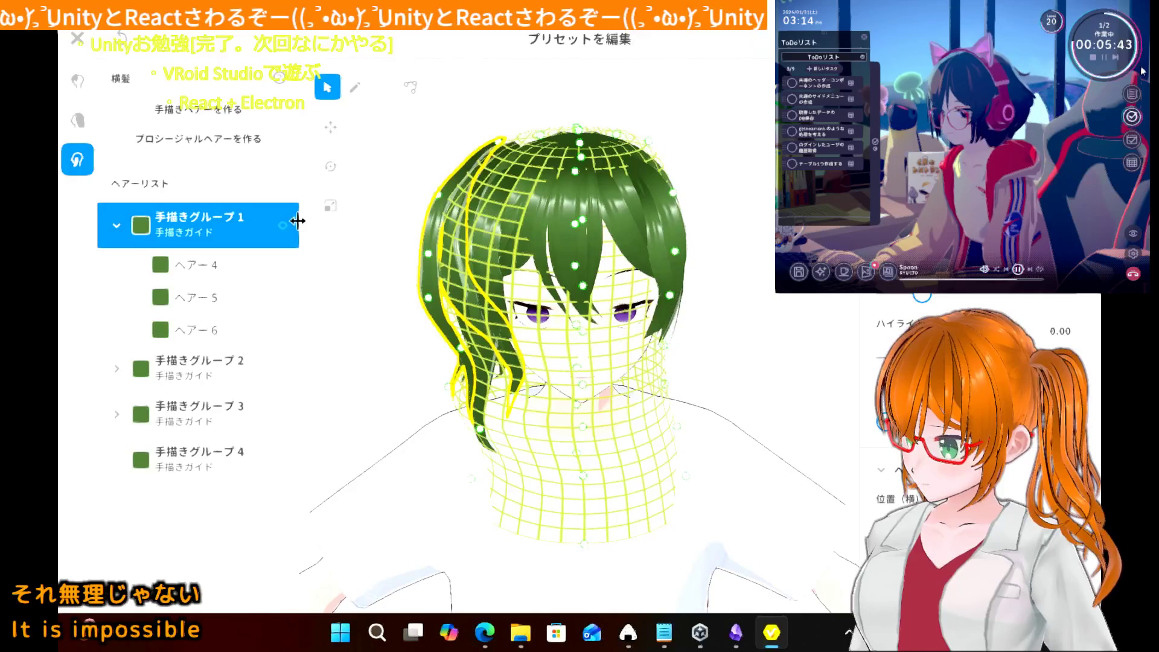
left_click_drag(298, 221, 305, 229)
left_click_drag(304, 272, 298, 272)
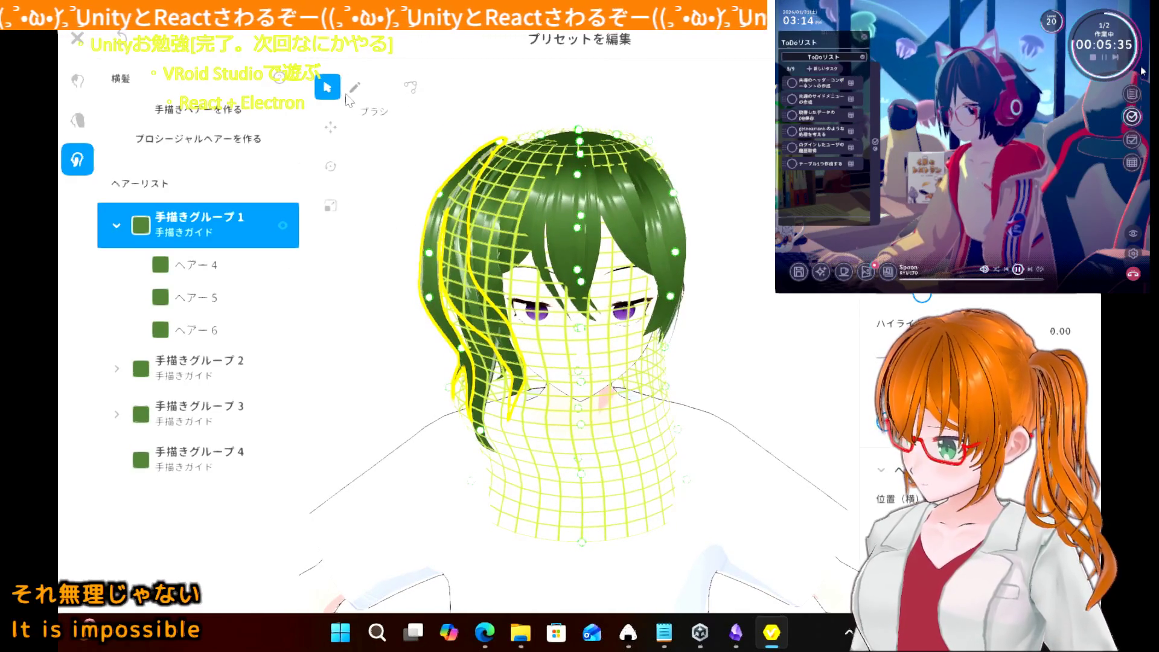
mouse_move(441, 201)
left_mouse_down()
mouse_move(453, 148)
mouse_move(444, 118)
left_mouse_up()
left_click_drag(506, 148, 511, 169)
left_click_drag(444, 114, 449, 136)
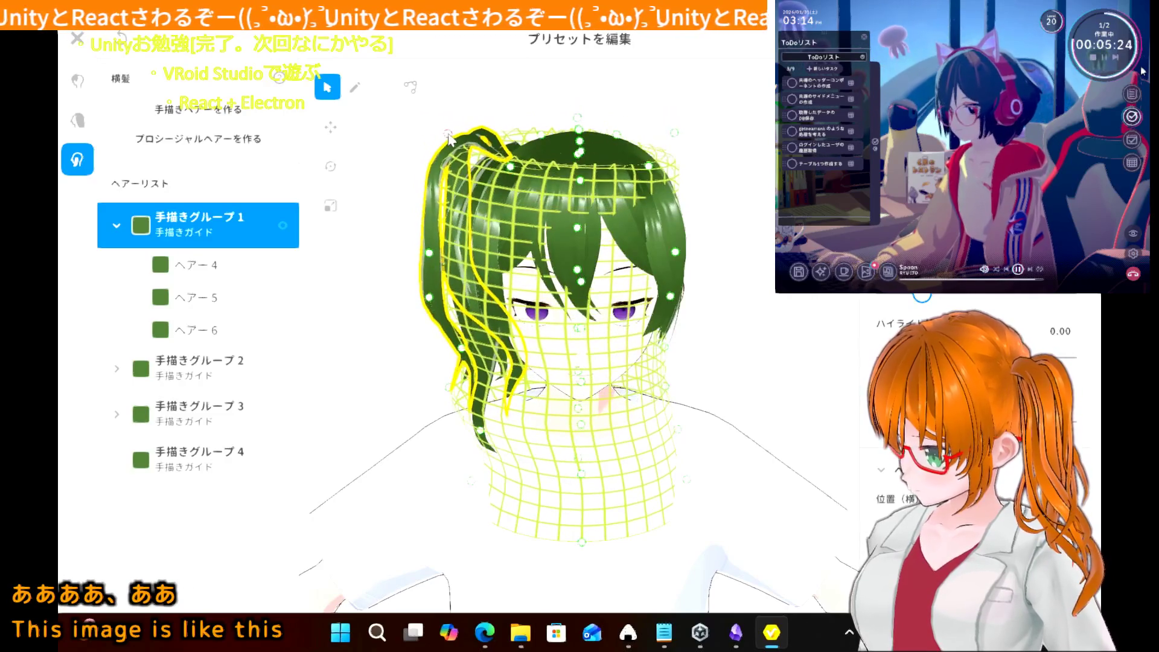
left_click(406, 229)
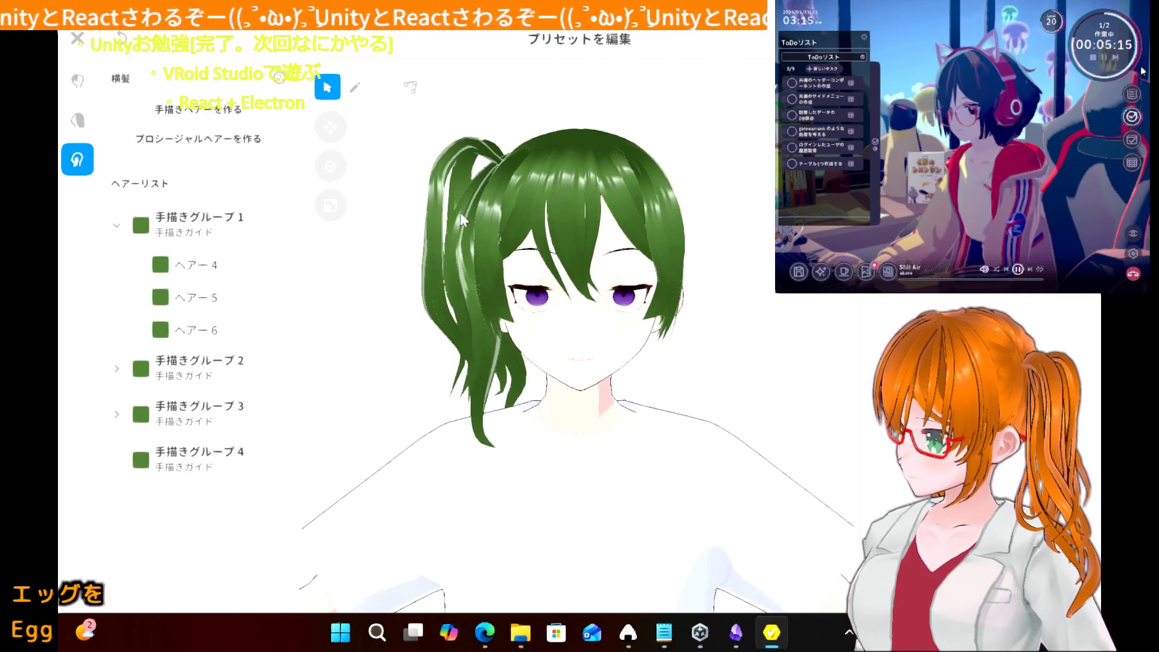
- Shift the ponytail strand closer to the head and nudge its top point right
left_click(215, 239)
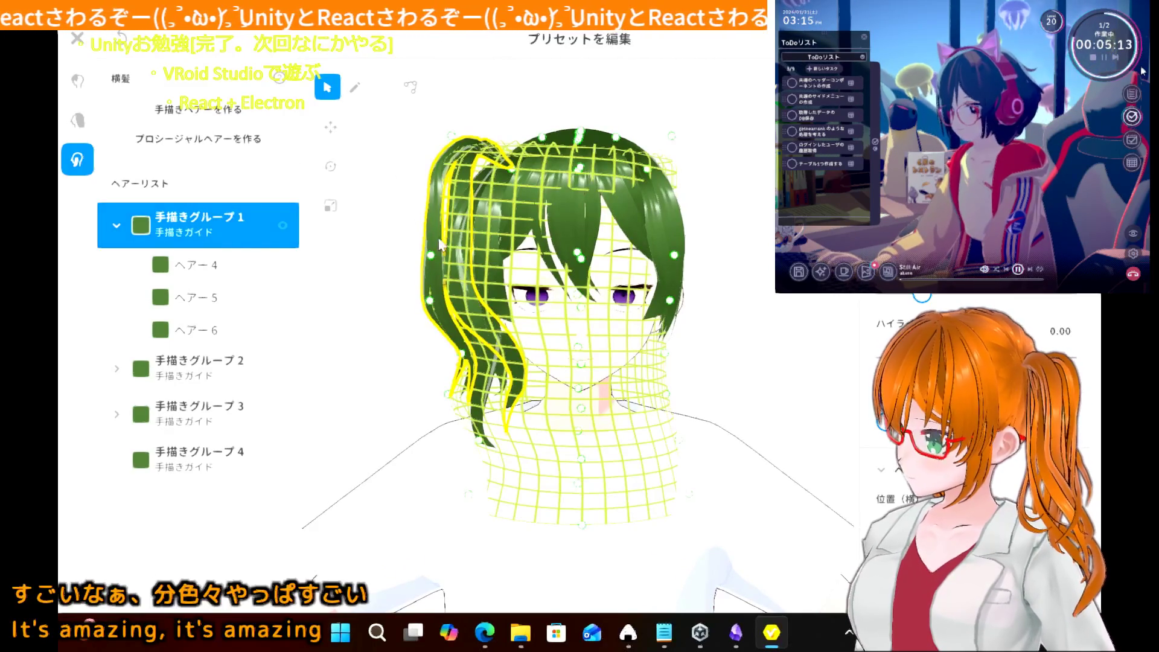
mouse_move(433, 252)
left_mouse_down()
mouse_move(448, 252)
mouse_move(434, 299)
left_mouse_up()
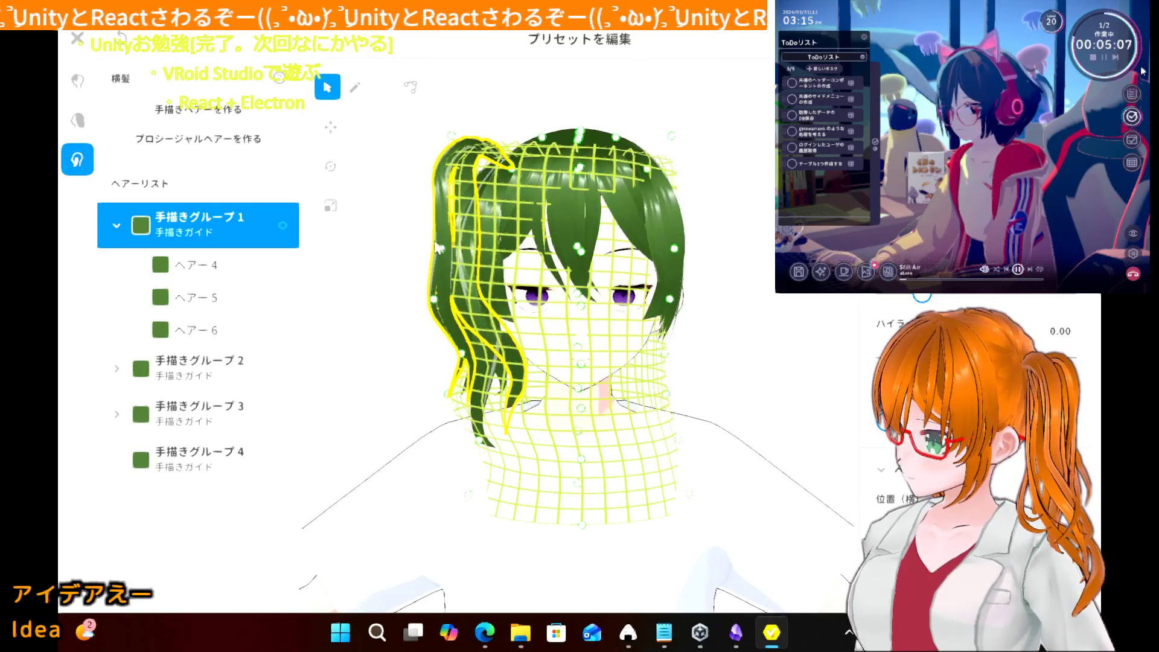
left_click_drag(451, 144, 454, 143)
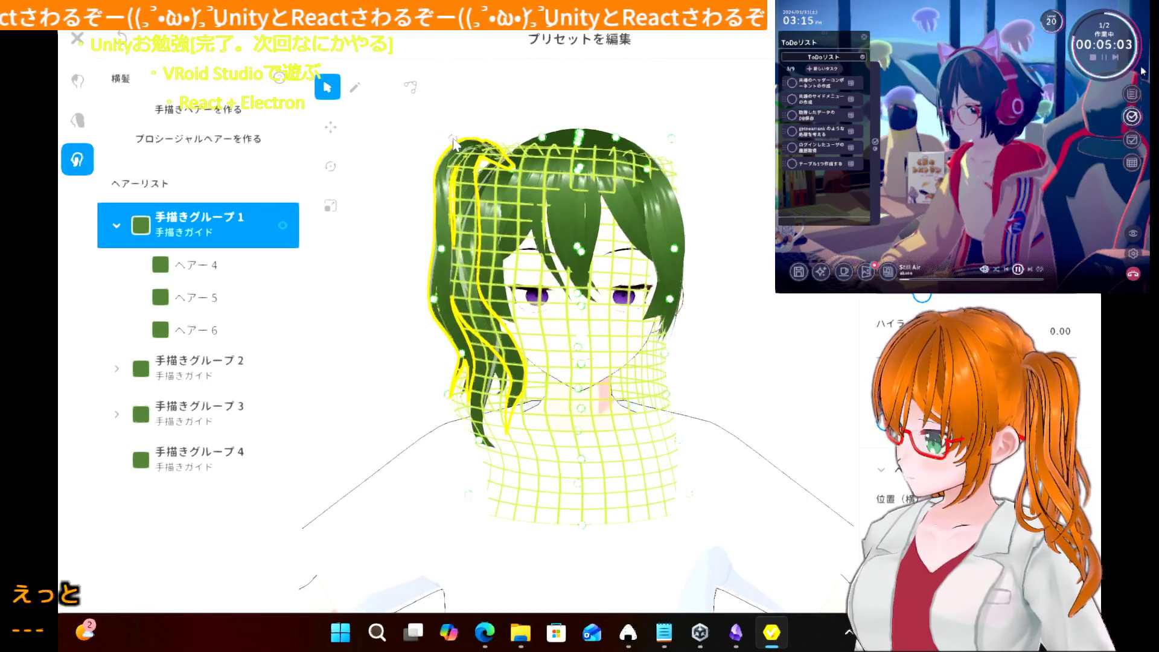
left_click(412, 214)
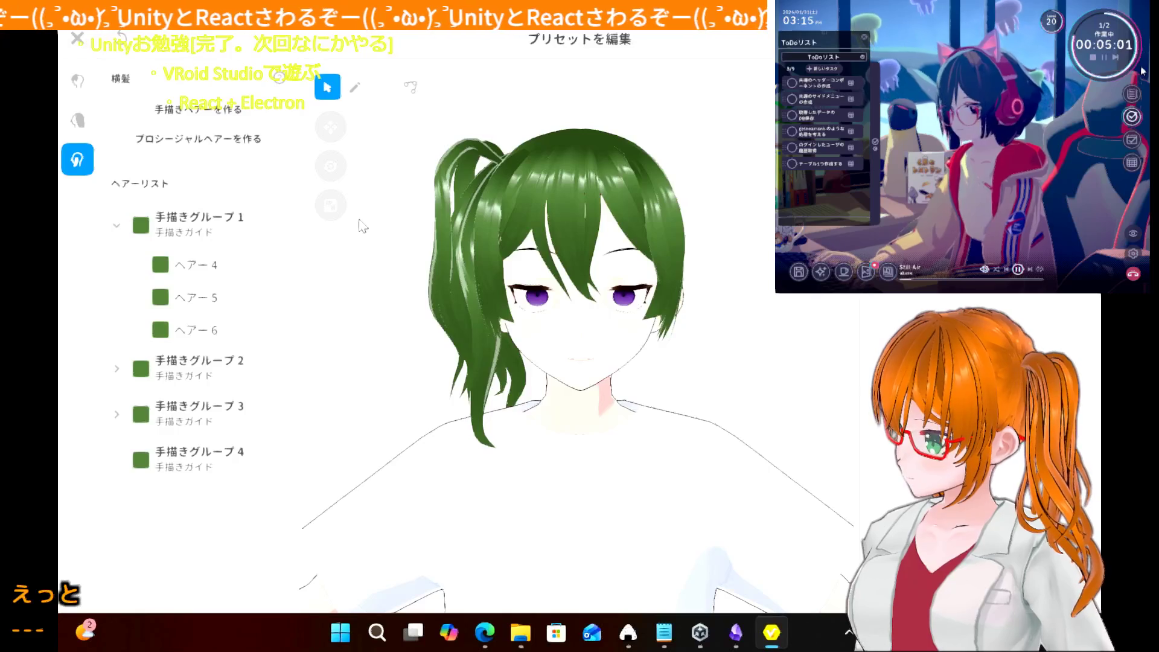
mouse_move(404, 228)
right_mouse_down()
mouse_move(447, 227)
mouse_move(399, 228)
right_mouse_up()
left_click(116, 228)
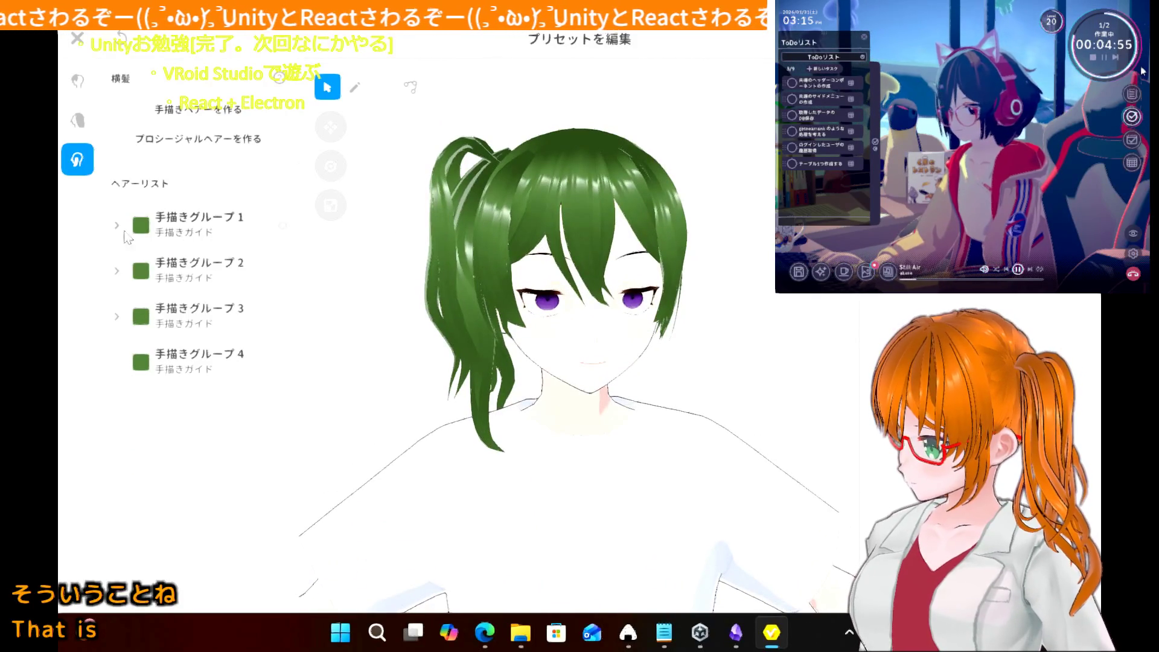
left_click(187, 273)
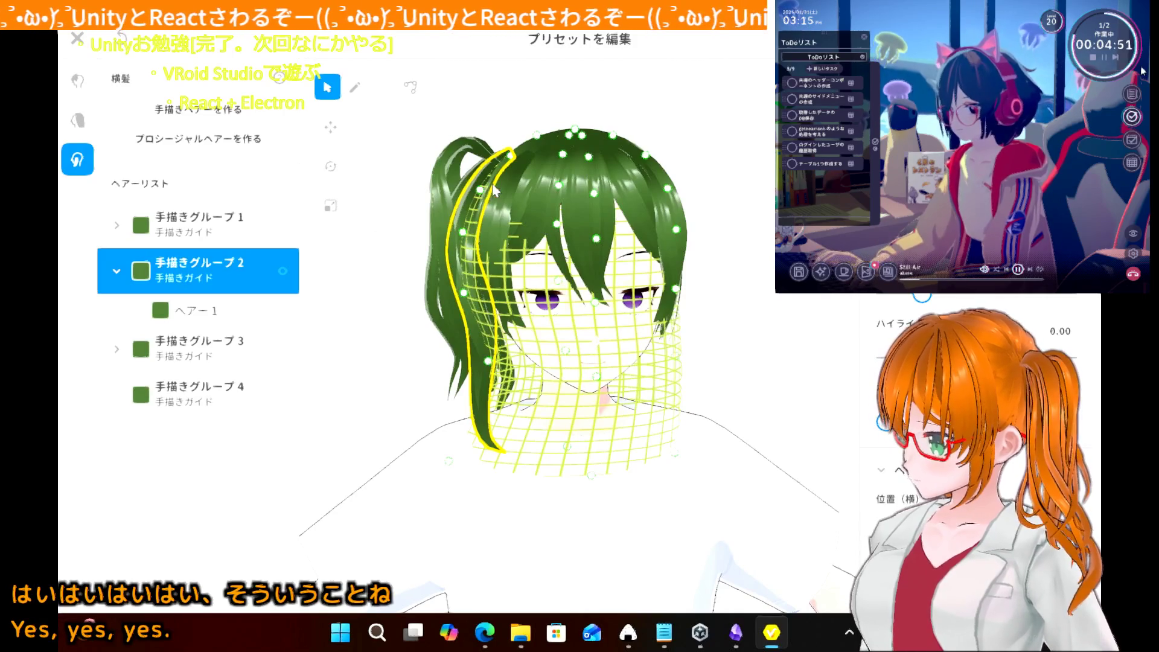
right_click_drag(481, 192, 465, 152)
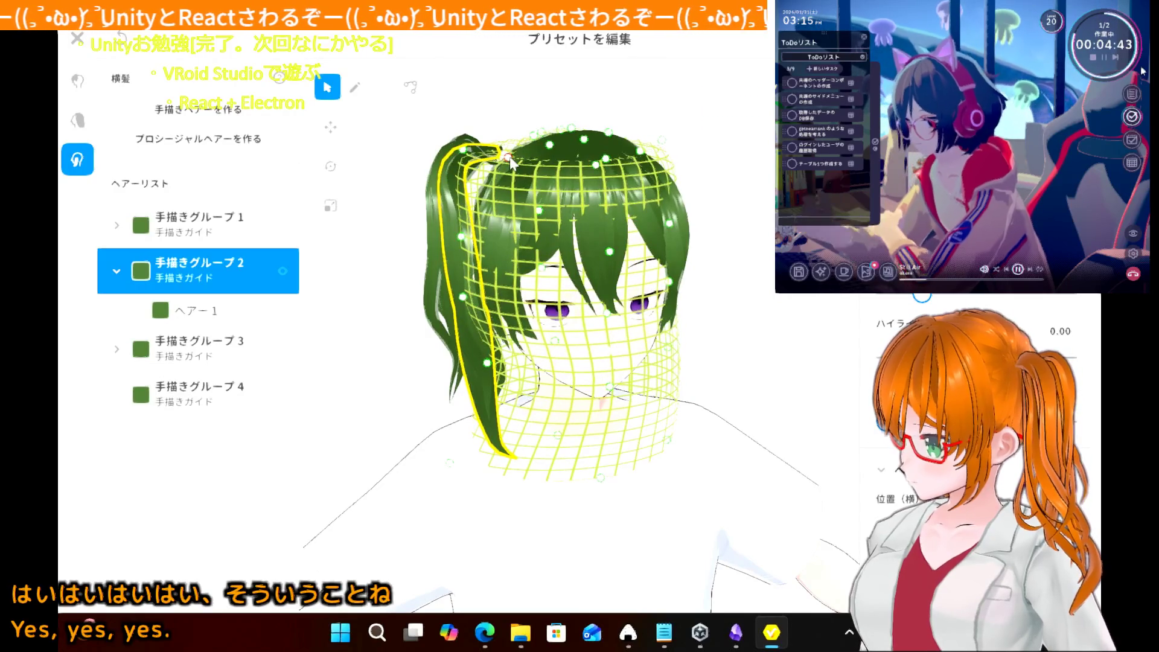
left_click_drag(509, 168, 511, 172)
mouse_move(510, 172)
right_mouse_down()
mouse_move(360, 231)
mouse_move(395, 213)
right_mouse_up()
left_click(396, 214)
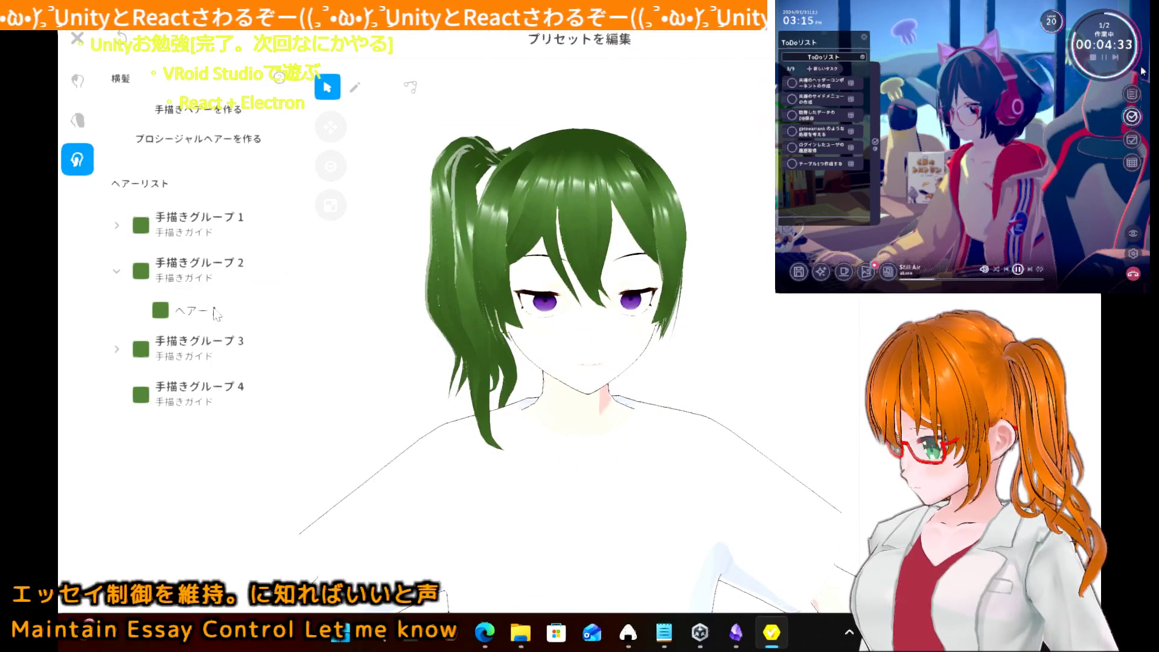
left_click(119, 272)
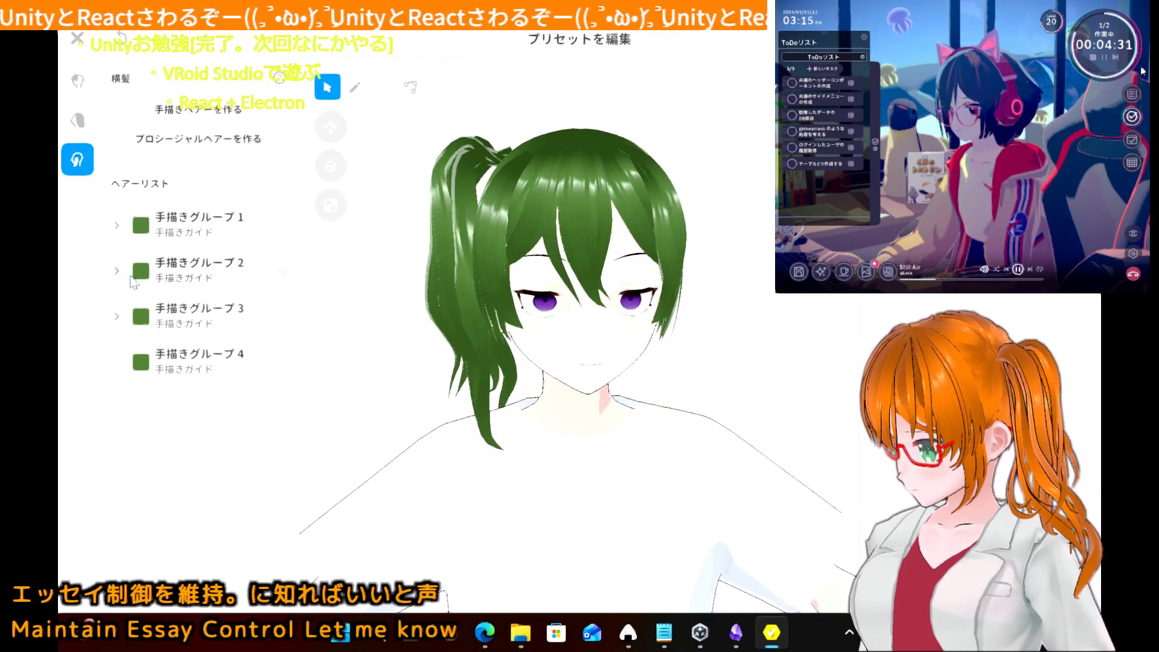
- Flatten and widen the top of 手描きグループ3's guide, checking it from back and side
left_click(205, 316)
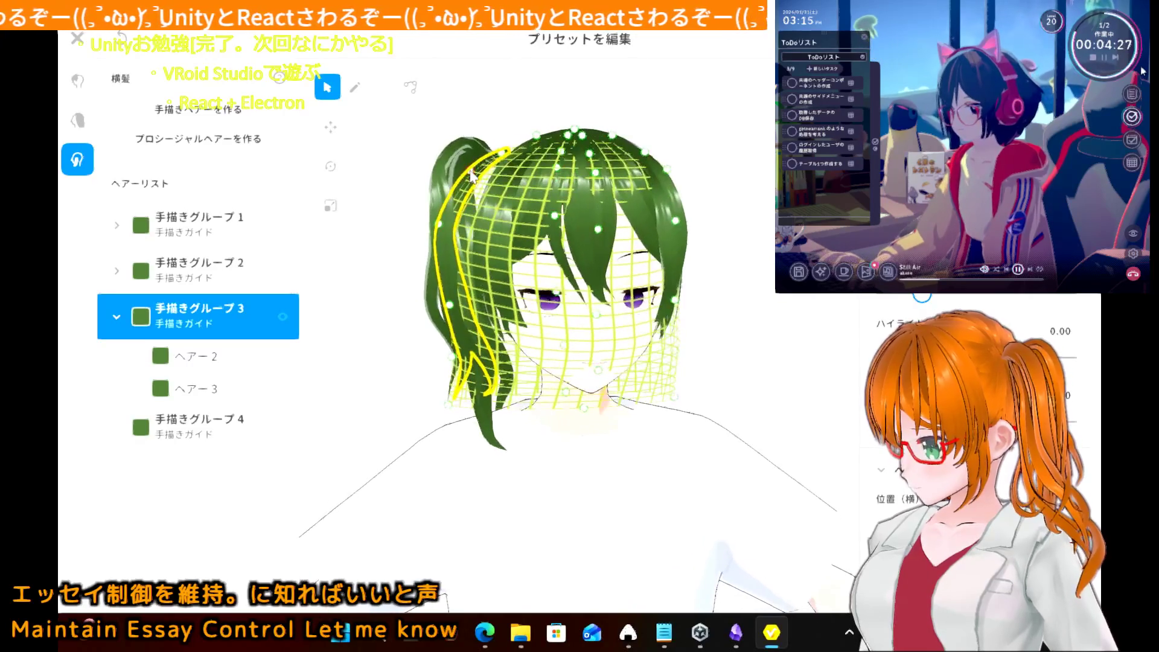
mouse_move(471, 176)
left_mouse_down()
mouse_move(487, 141)
mouse_move(465, 142)
mouse_move(504, 169)
left_mouse_up()
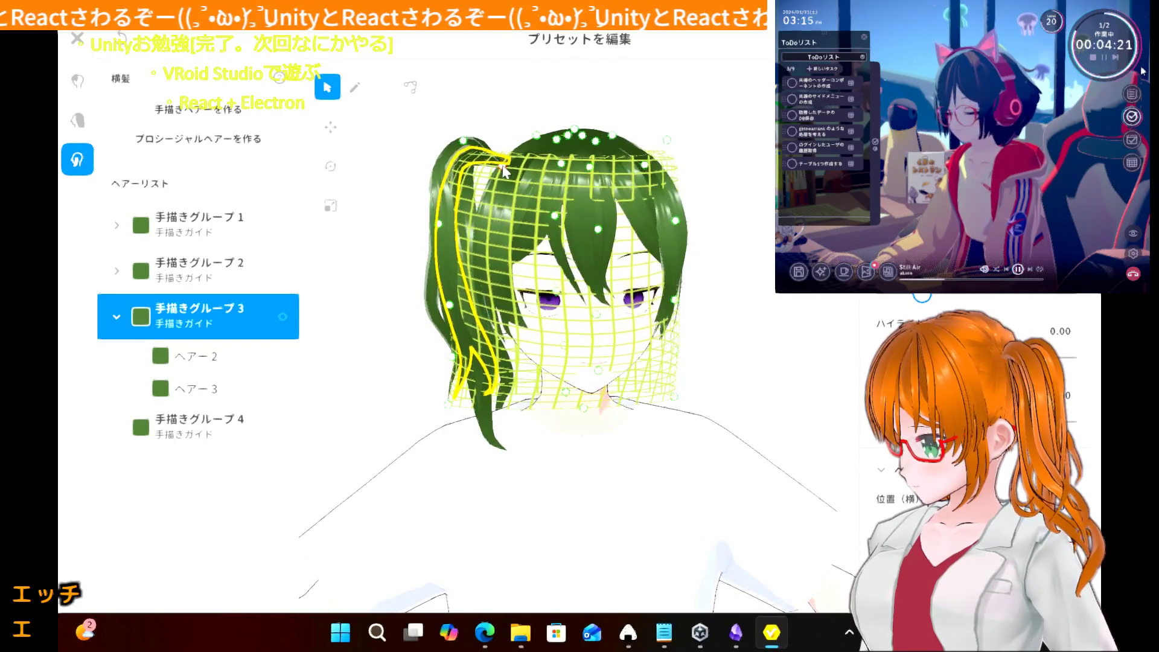
left_click(370, 270)
mouse_move(370, 271)
right_mouse_down()
mouse_move(416, 284)
mouse_move(362, 278)
right_mouse_up()
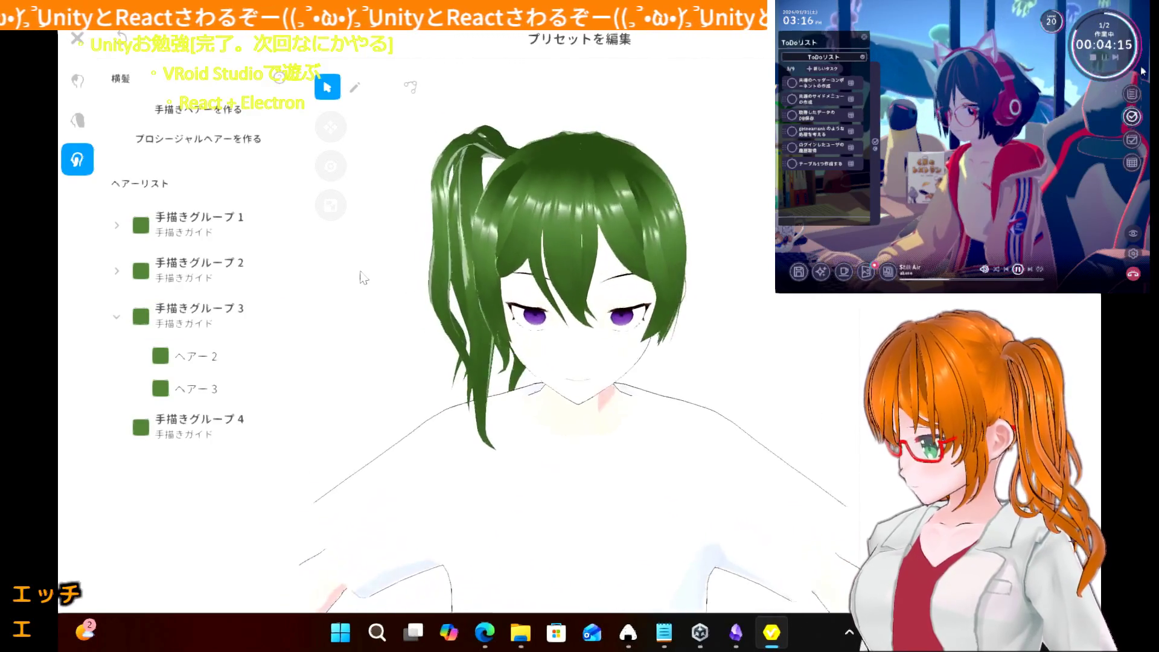
left_click(222, 320)
right_click_drag(361, 246, 368, 231)
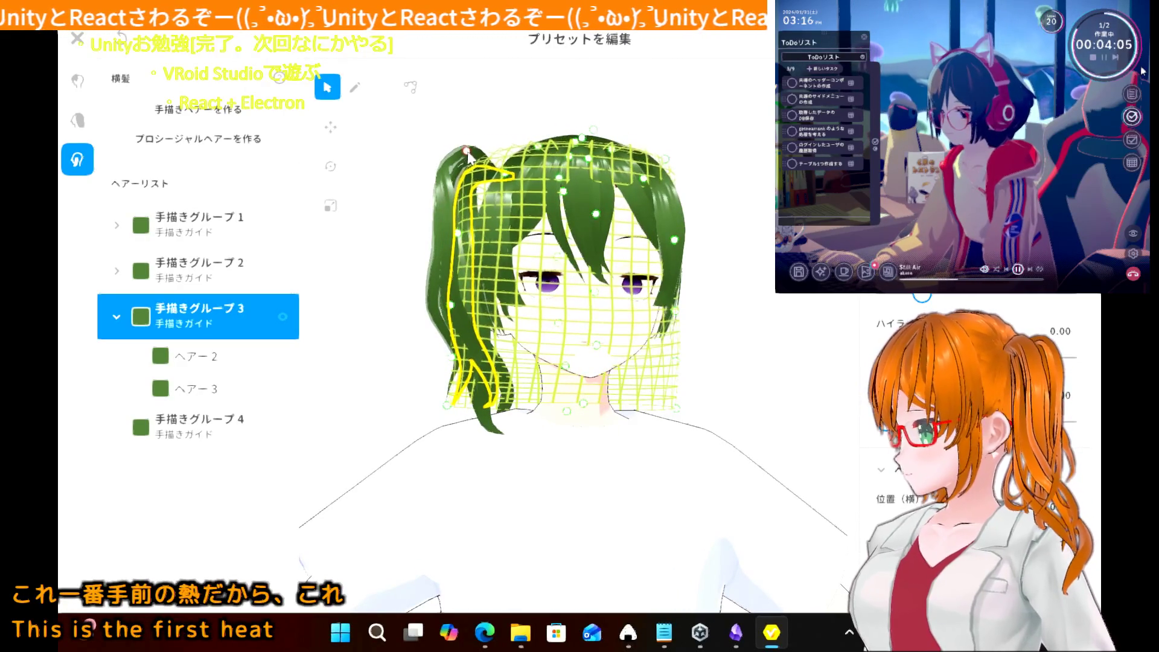
left_click(387, 237)
mouse_move(387, 237)
right_mouse_down()
mouse_move(414, 244)
mouse_move(406, 259)
mouse_move(370, 264)
mouse_move(429, 245)
right_mouse_up()
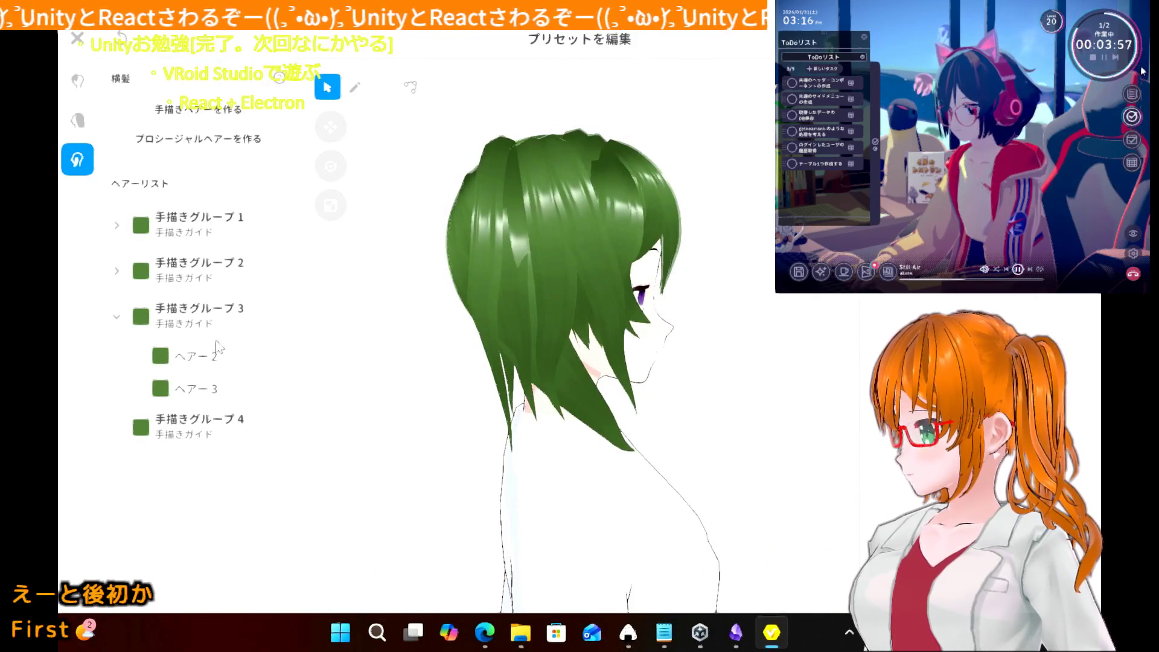
left_click(210, 313)
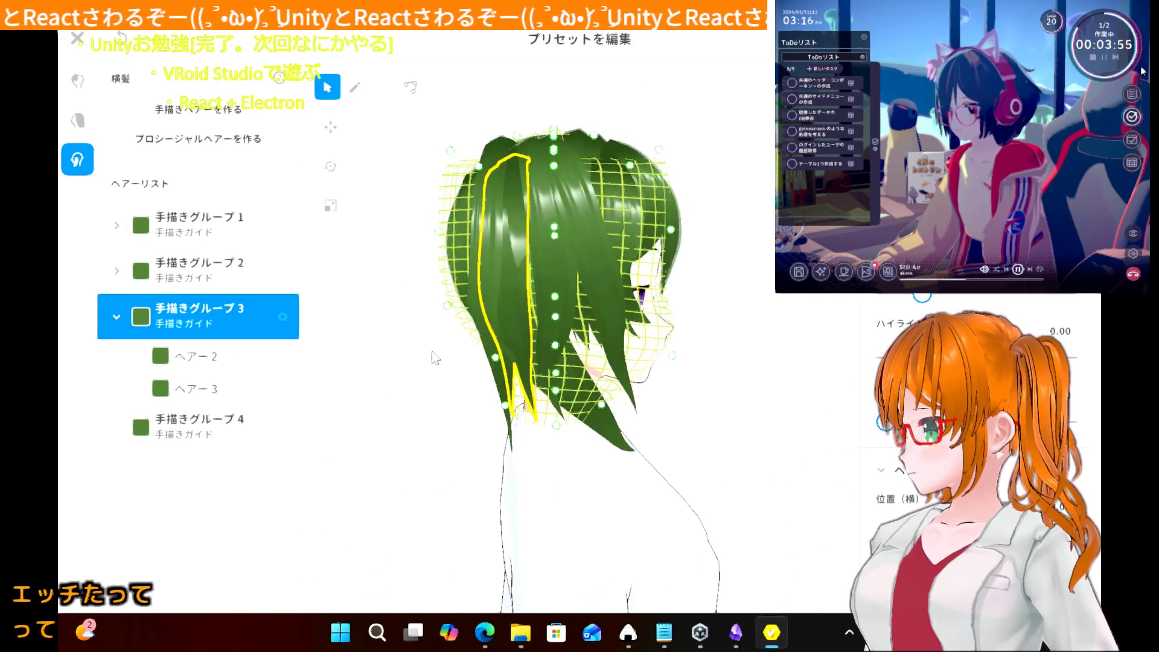
mouse_move(432, 357)
right_mouse_down()
mouse_move(393, 365)
mouse_move(399, 357)
right_mouse_up()
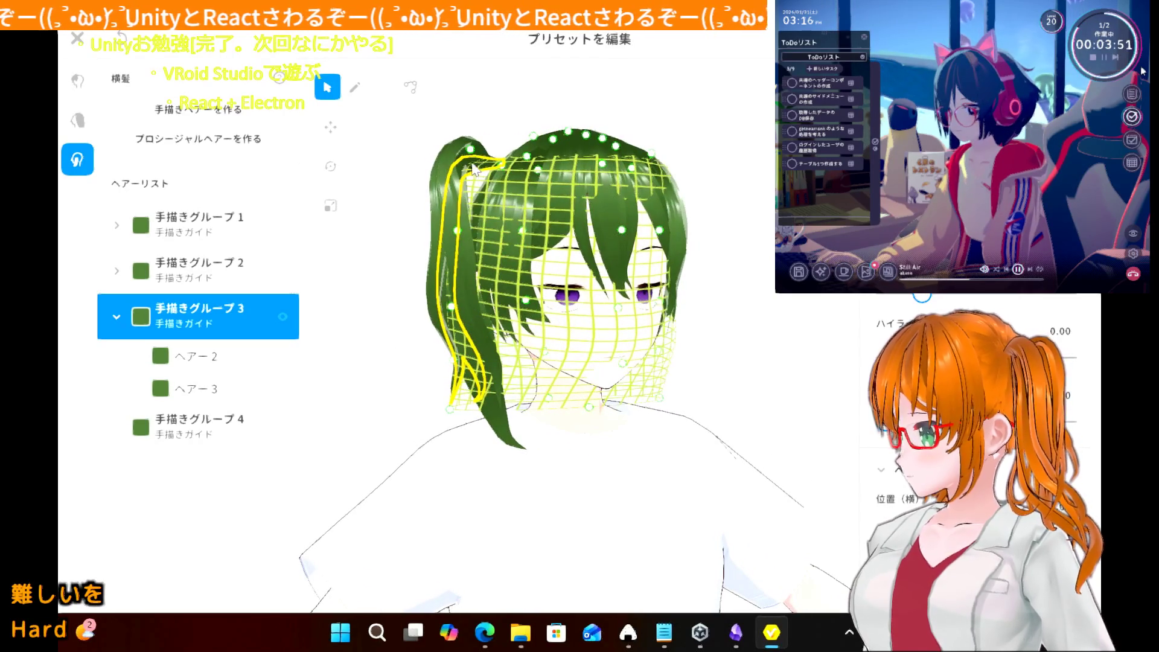
- Move group 3's top, middle and lower guide points so the side strand follows the new curve
left_click_drag(470, 151, 478, 155)
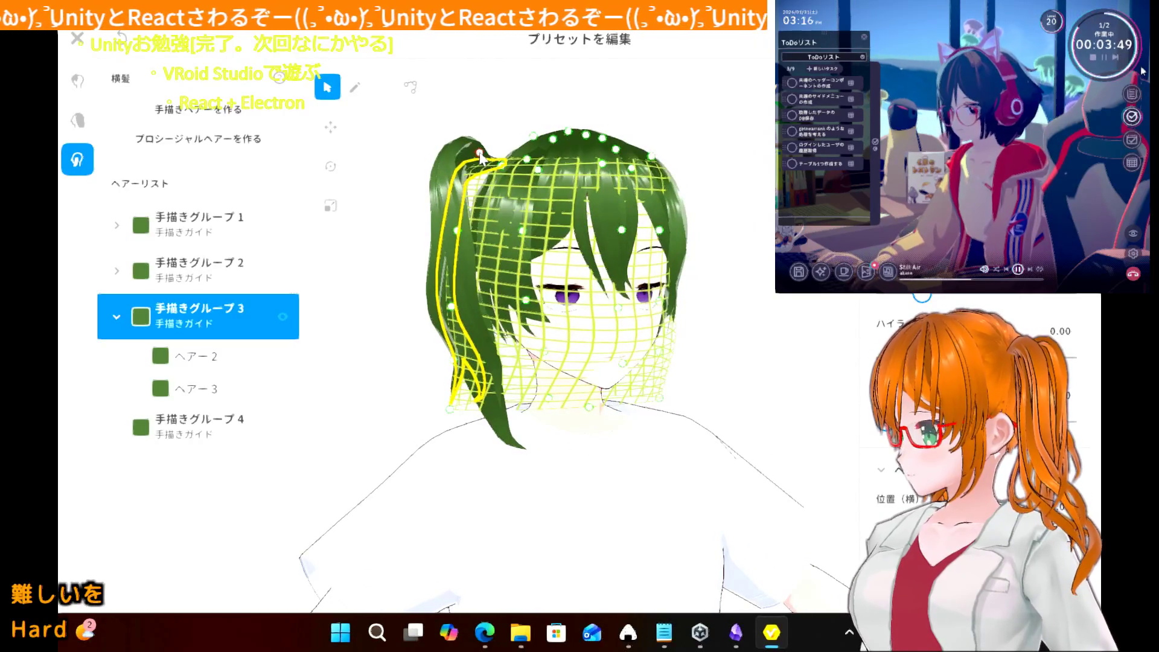
mouse_move(462, 223)
left_mouse_down()
mouse_move(471, 205)
mouse_move(456, 230)
left_mouse_up()
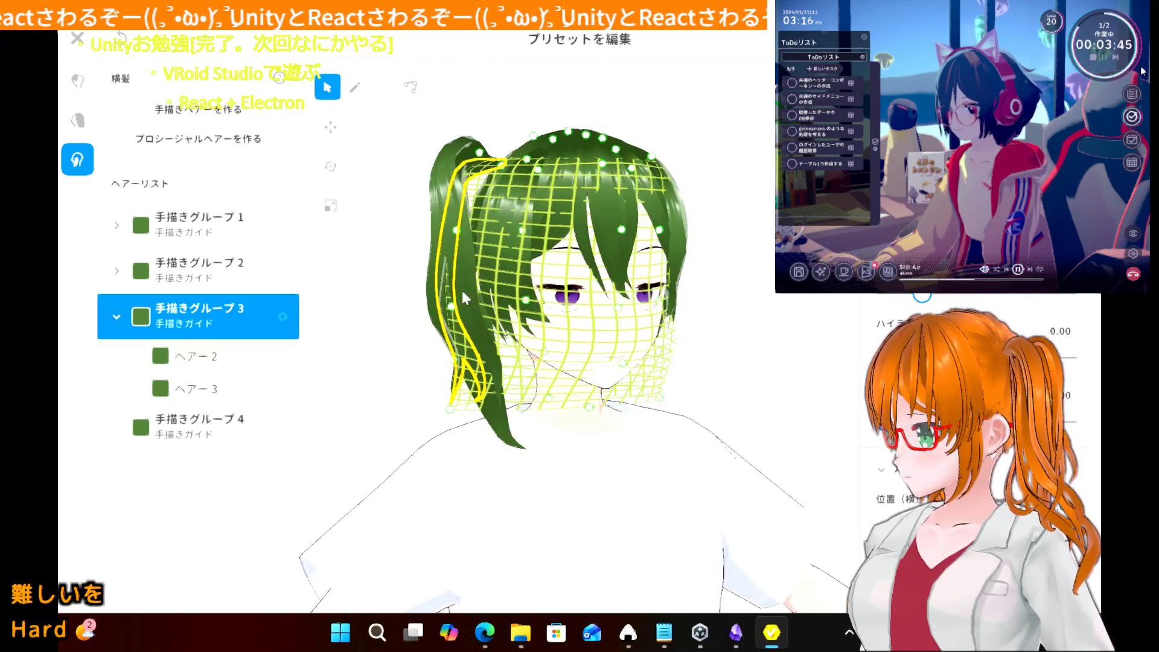
left_click_drag(455, 309, 466, 302)
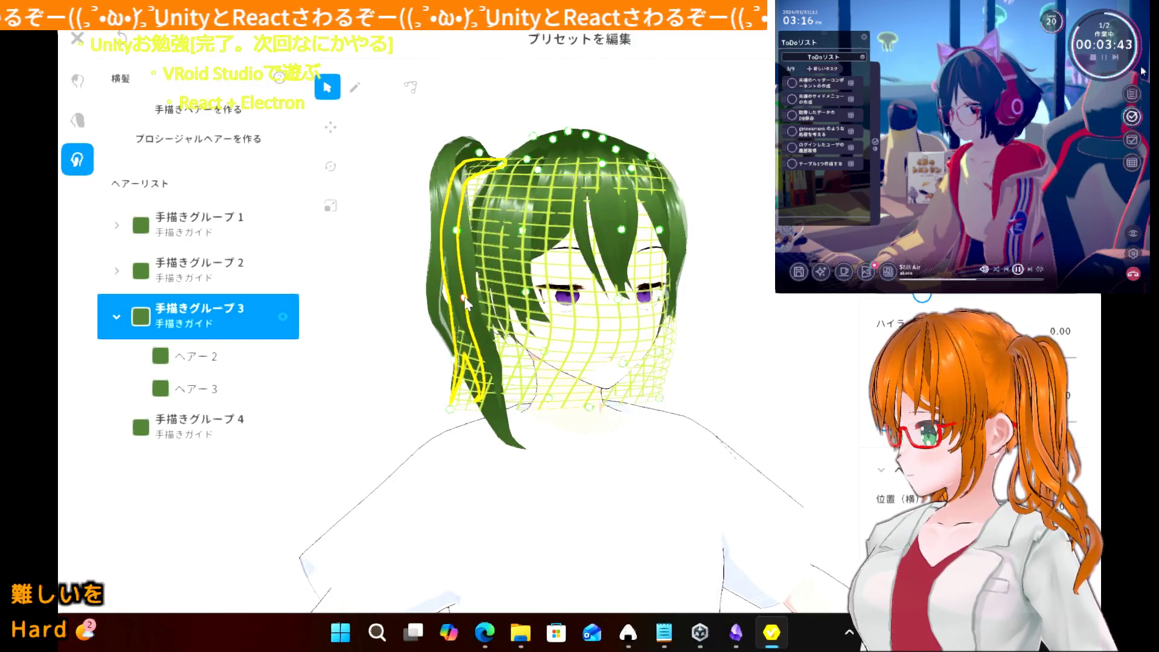
left_click(401, 332)
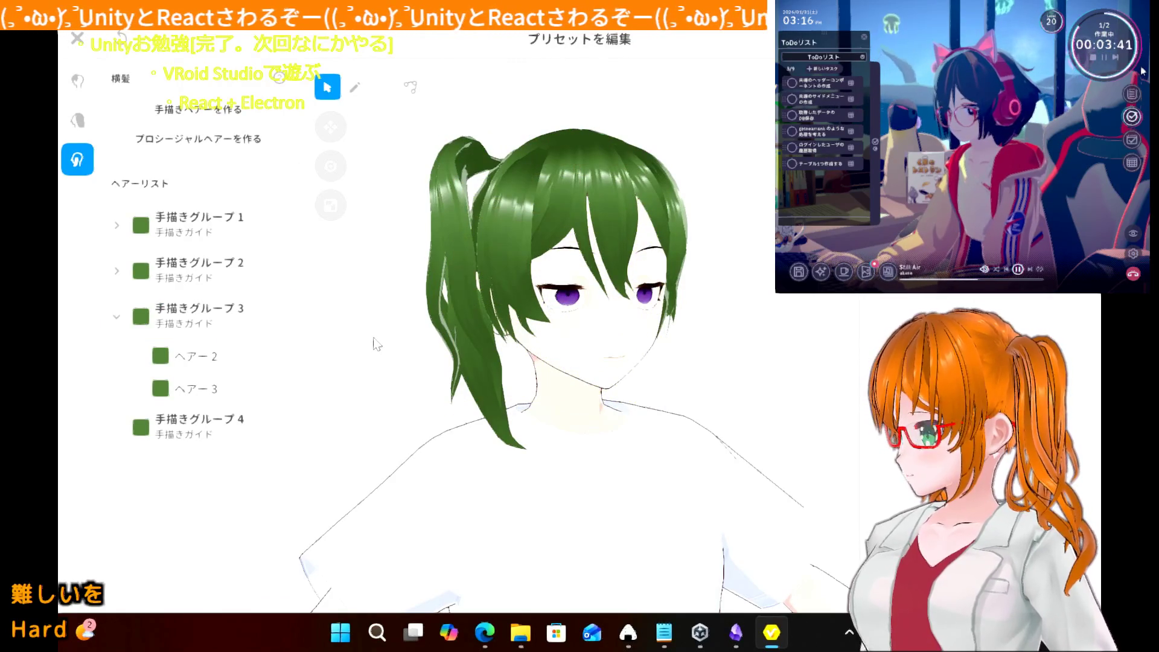
mouse_move(361, 346)
right_mouse_down()
mouse_move(344, 344)
mouse_move(401, 375)
mouse_move(383, 375)
mouse_move(450, 353)
mouse_move(459, 362)
mouse_move(448, 381)
mouse_move(479, 369)
right_mouse_up()
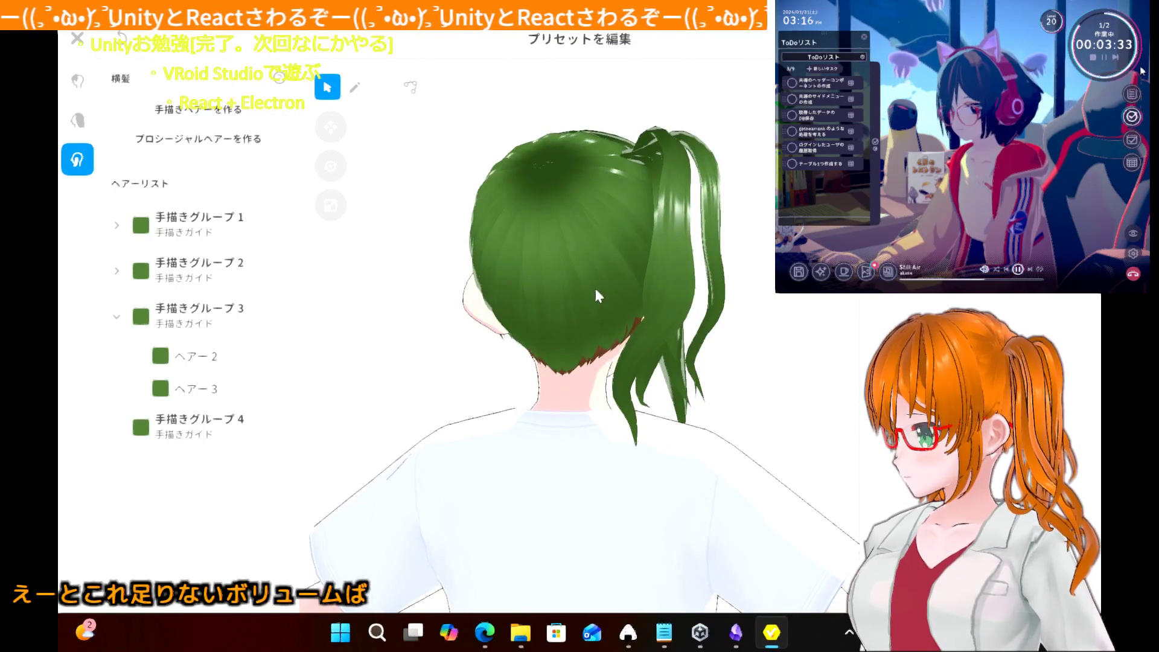
- Drag ヘアー4's upper and lower control points left so the ponytail hangs closer to the head
left_click(713, 255)
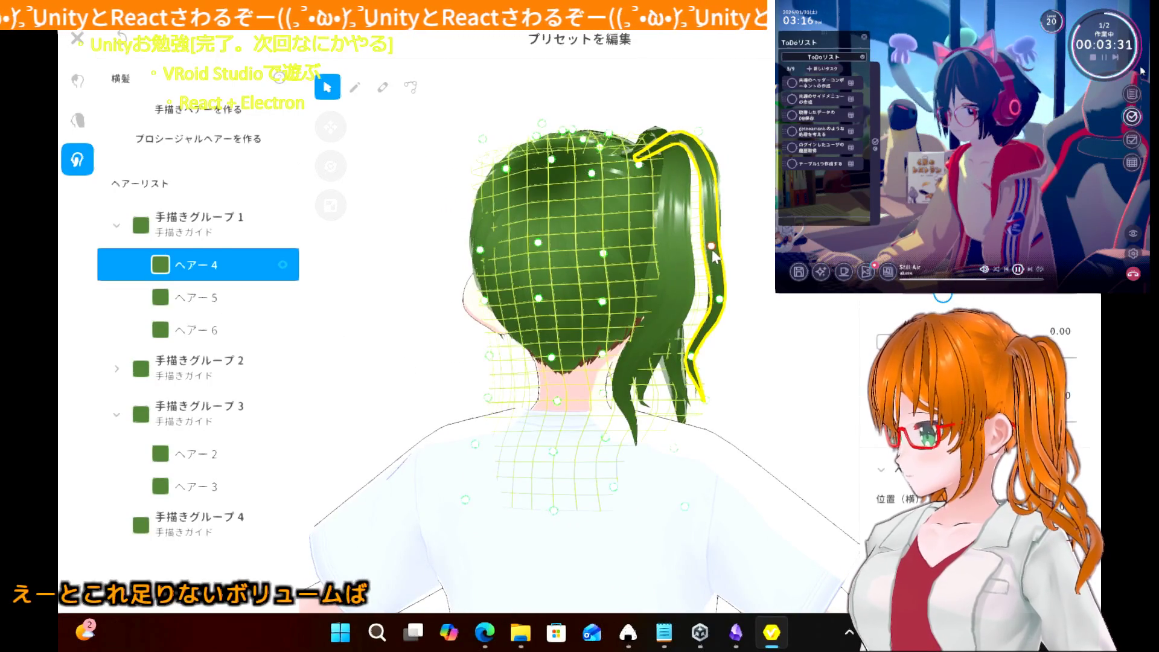
left_click_drag(713, 252, 701, 251)
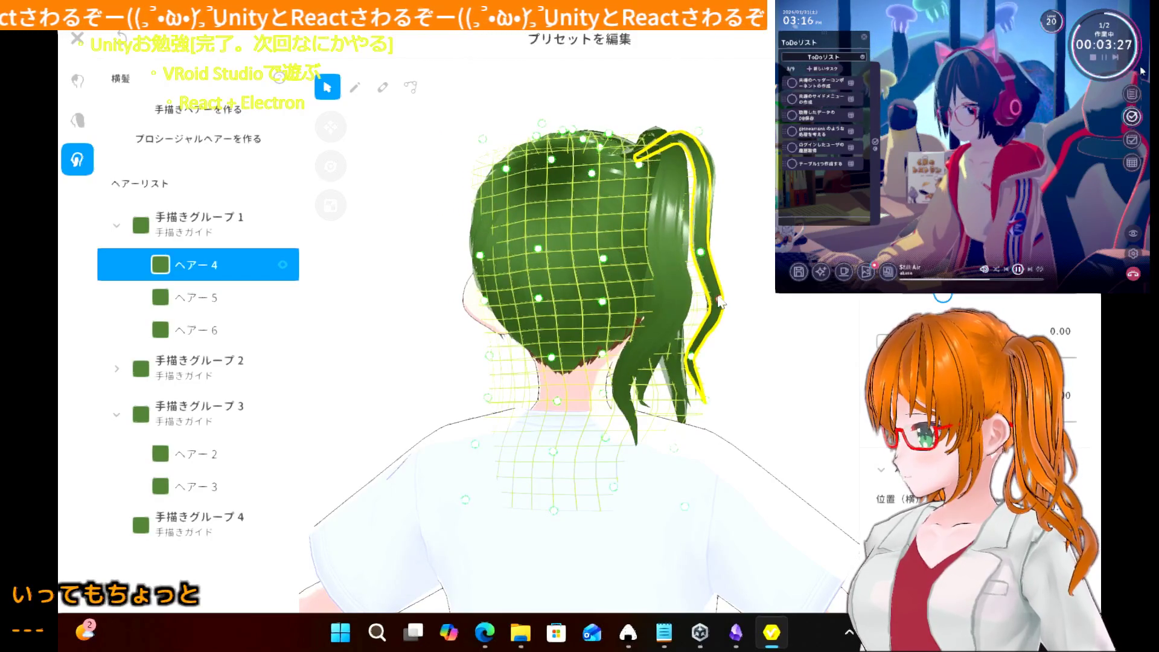
left_click_drag(720, 301, 710, 300)
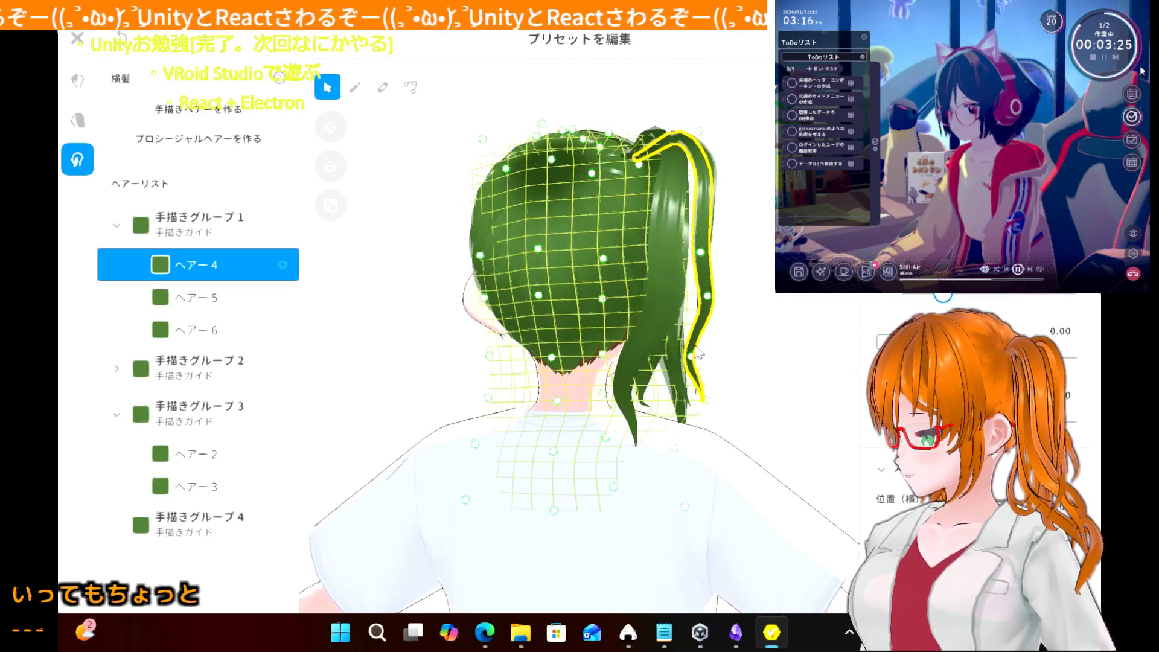
left_click_drag(710, 301, 698, 299)
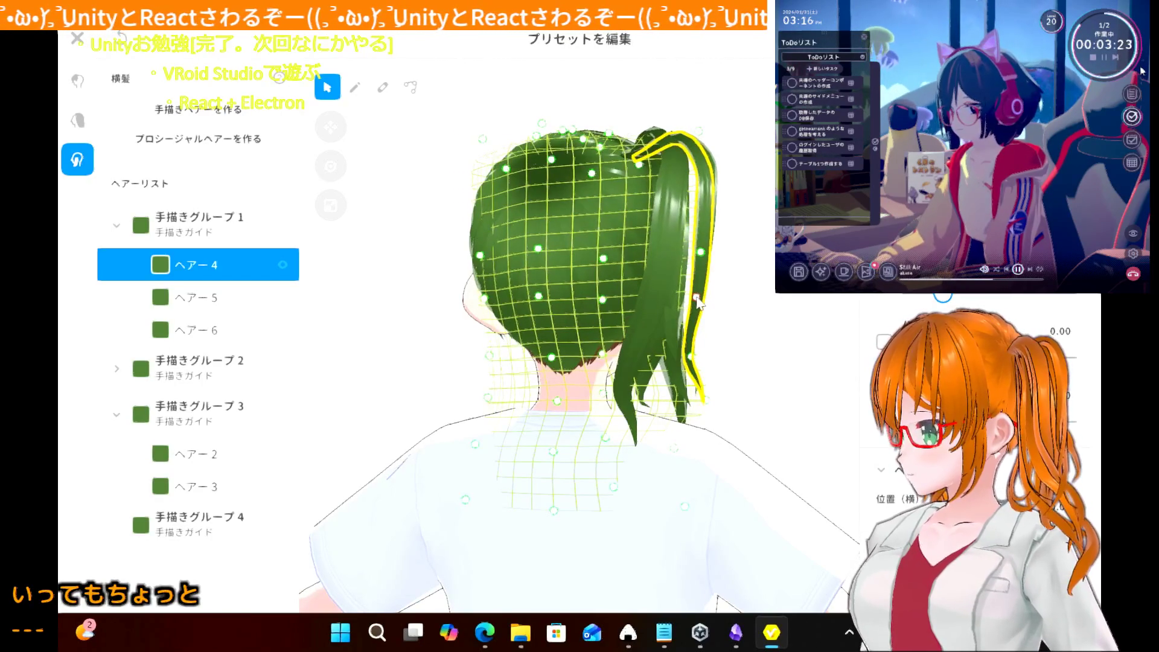
left_click_drag(695, 255, 690, 256)
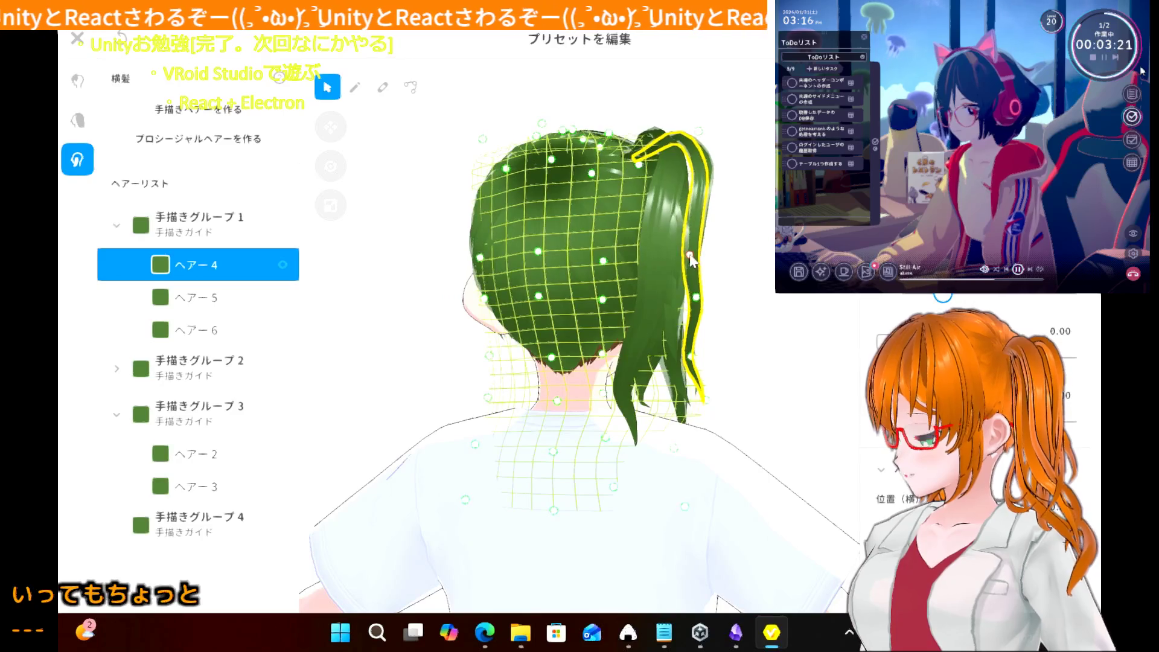
left_click_drag(696, 298, 694, 301)
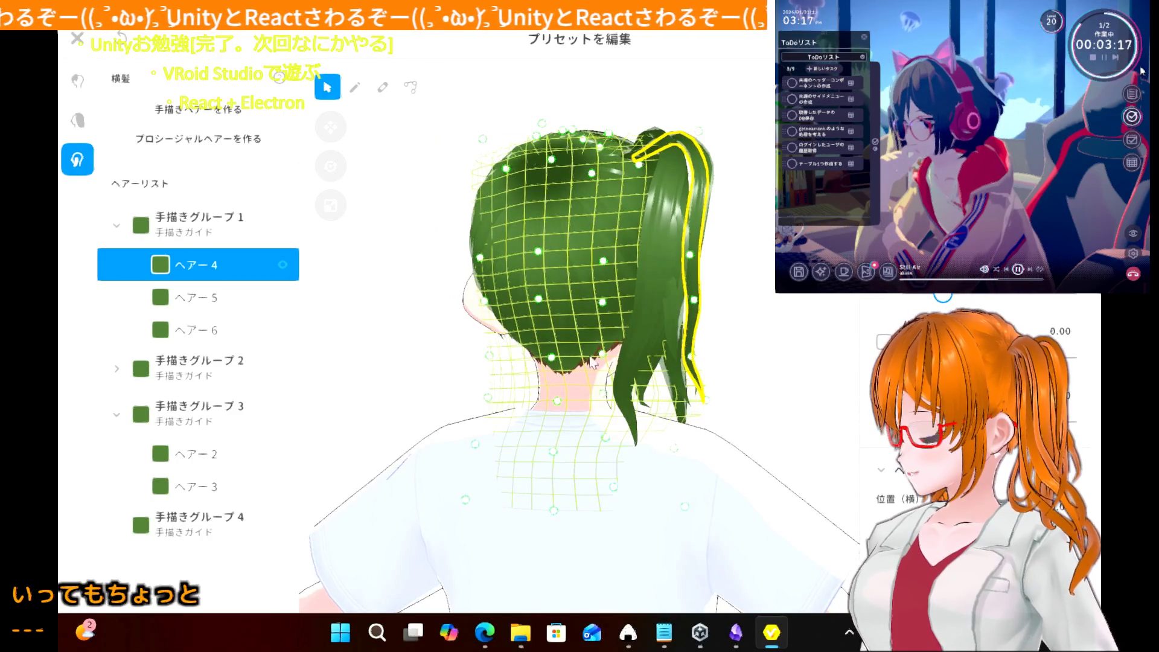
left_click(400, 387)
mouse_move(400, 387)
right_mouse_down()
mouse_move(339, 399)
mouse_move(318, 384)
mouse_move(318, 412)
mouse_move(357, 393)
mouse_move(301, 385)
mouse_move(312, 389)
right_mouse_up()
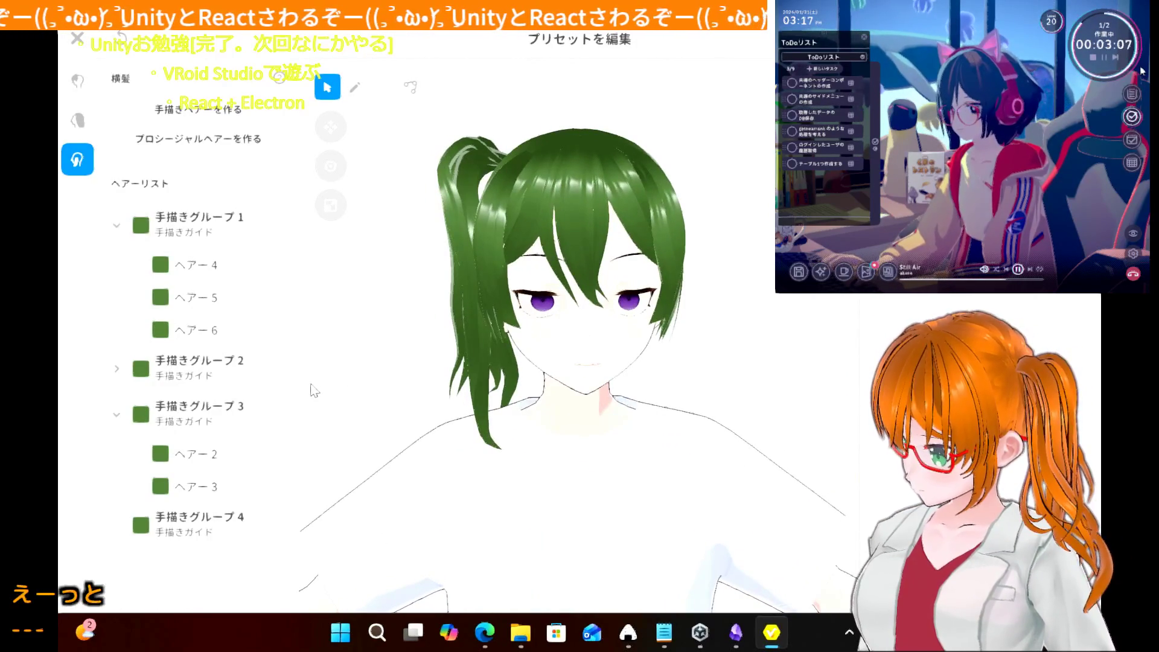
- Straighten the top of ponytail strand ヘアー4
left_click(457, 164)
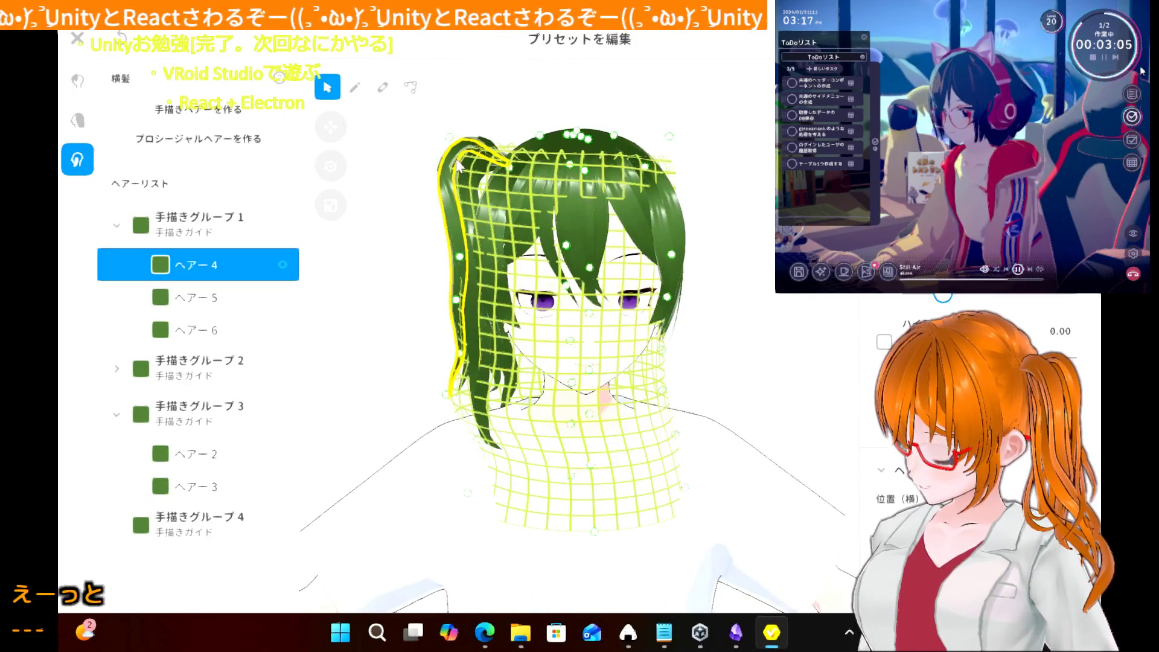
left_click_drag(450, 141, 465, 157)
left_click(387, 235)
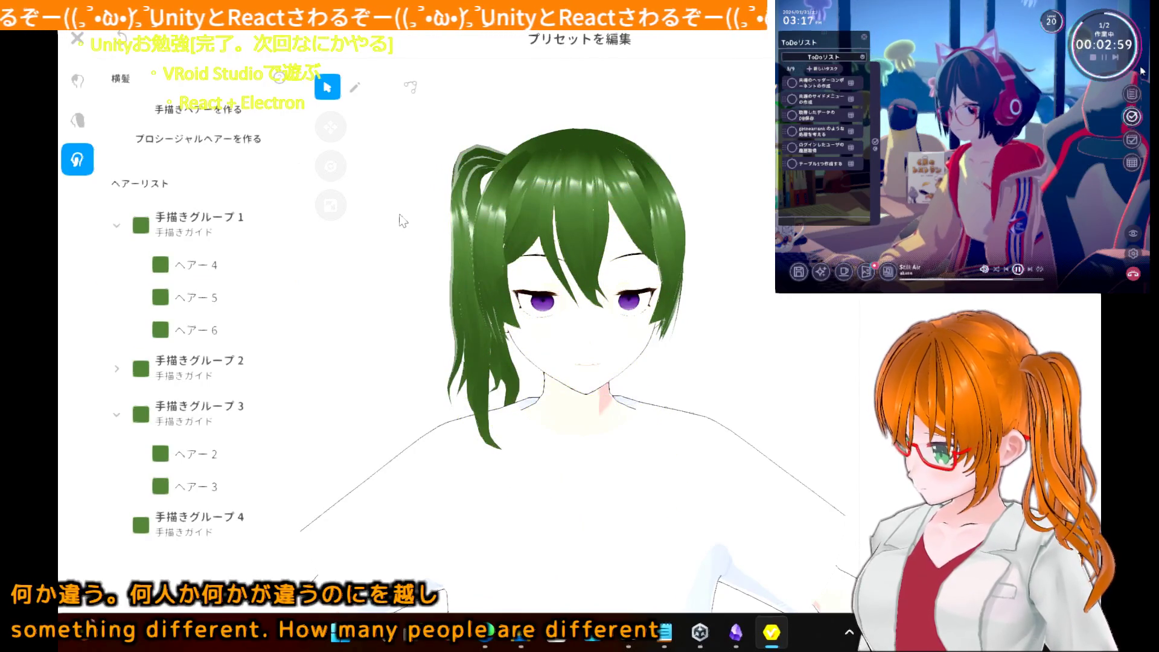
- Shift the top point of 手描きグループ1's guide to the right
left_click(228, 239)
left_click(452, 162)
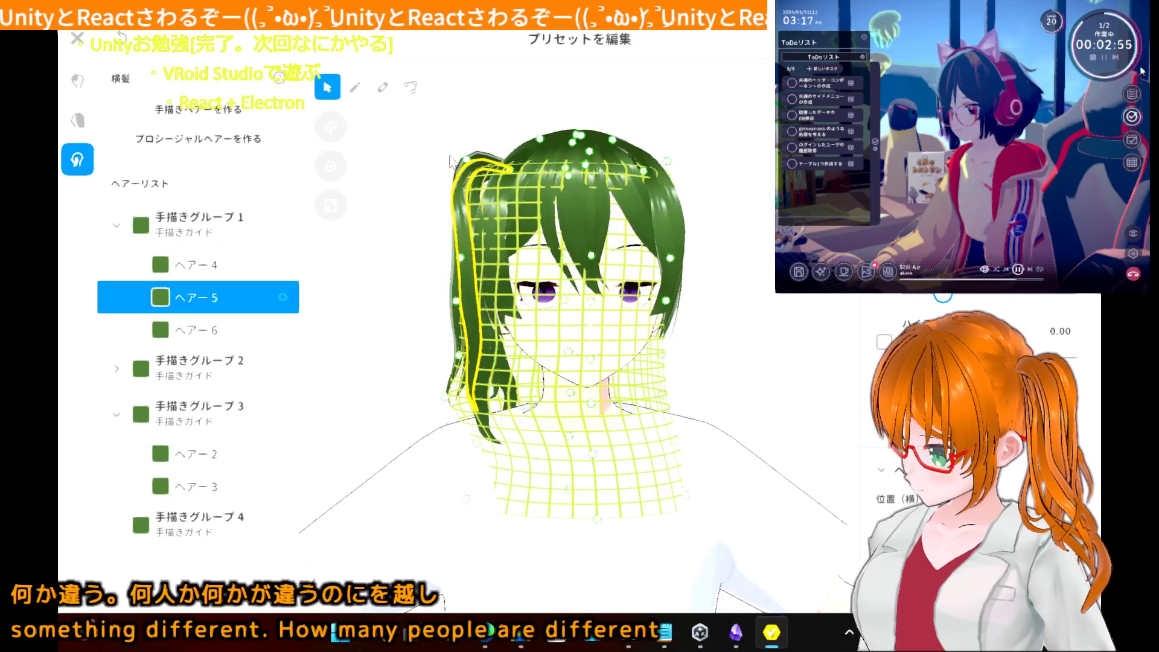
left_click(210, 234)
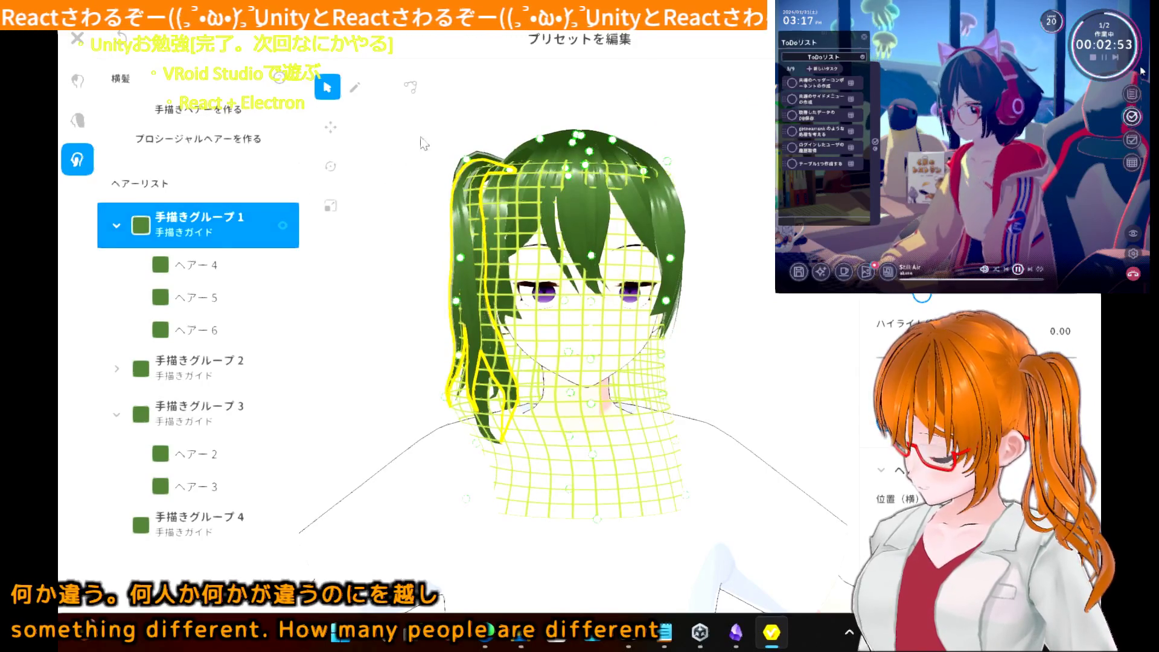
right_click_drag(468, 160, 476, 160)
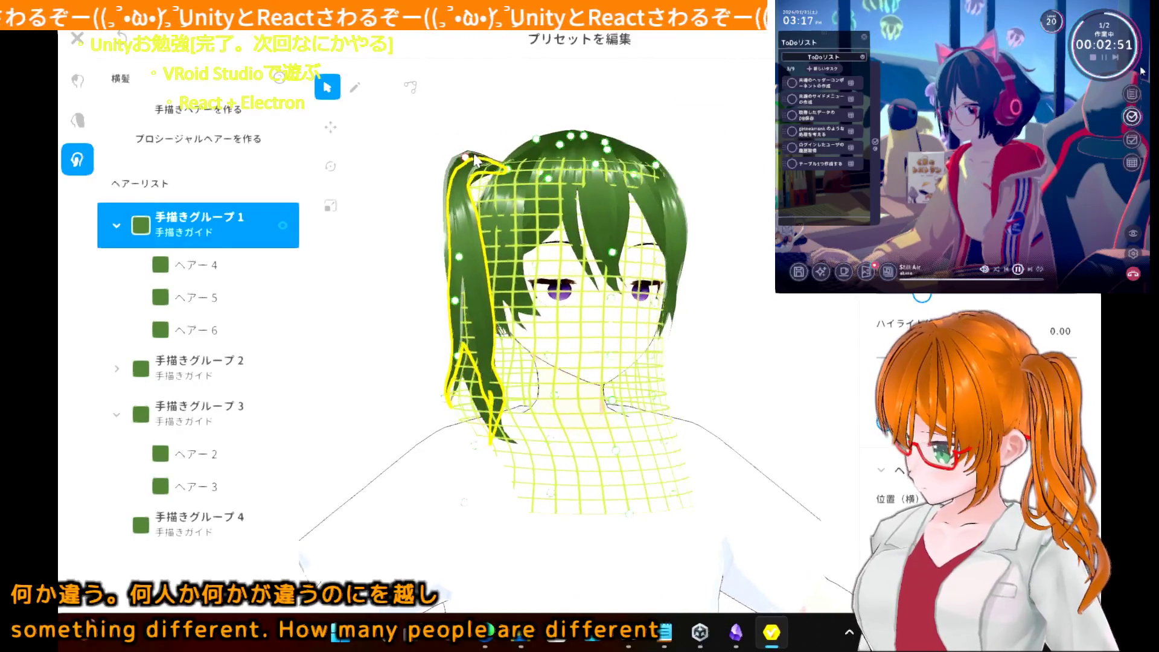
left_click_drag(462, 160, 483, 158)
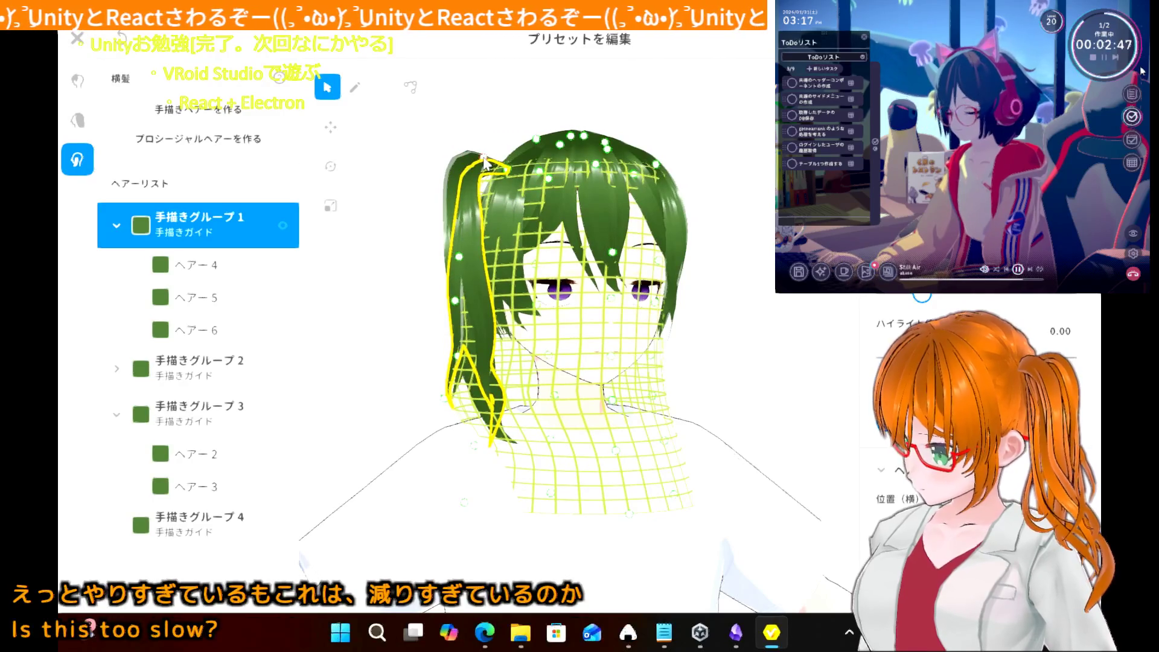
- Move the top guide points of 手描きグループ2 and 3 right, raising group 3's slightly
left_click(192, 368)
left_click_drag(468, 150, 490, 162)
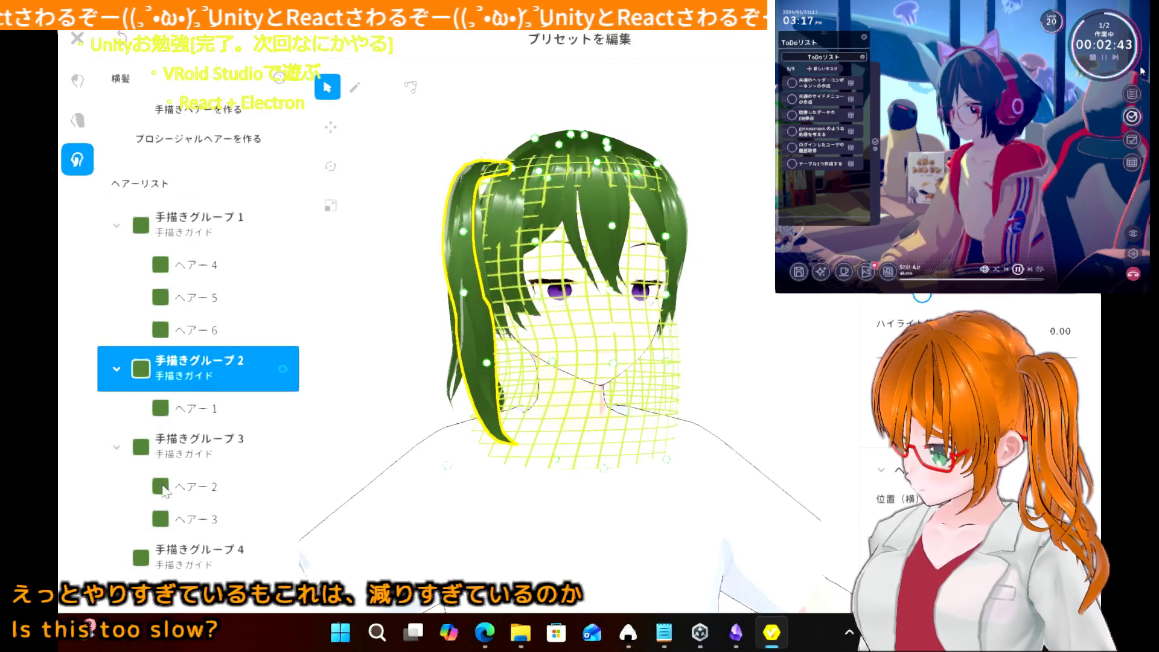
left_click(208, 454)
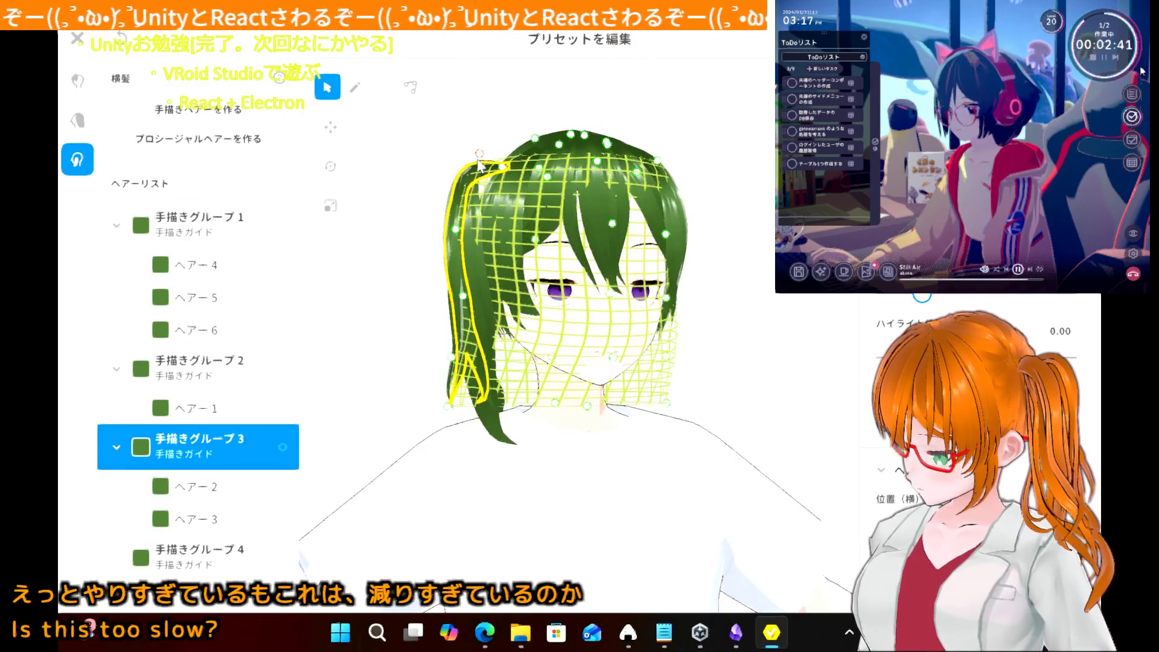
left_click_drag(481, 158, 488, 149)
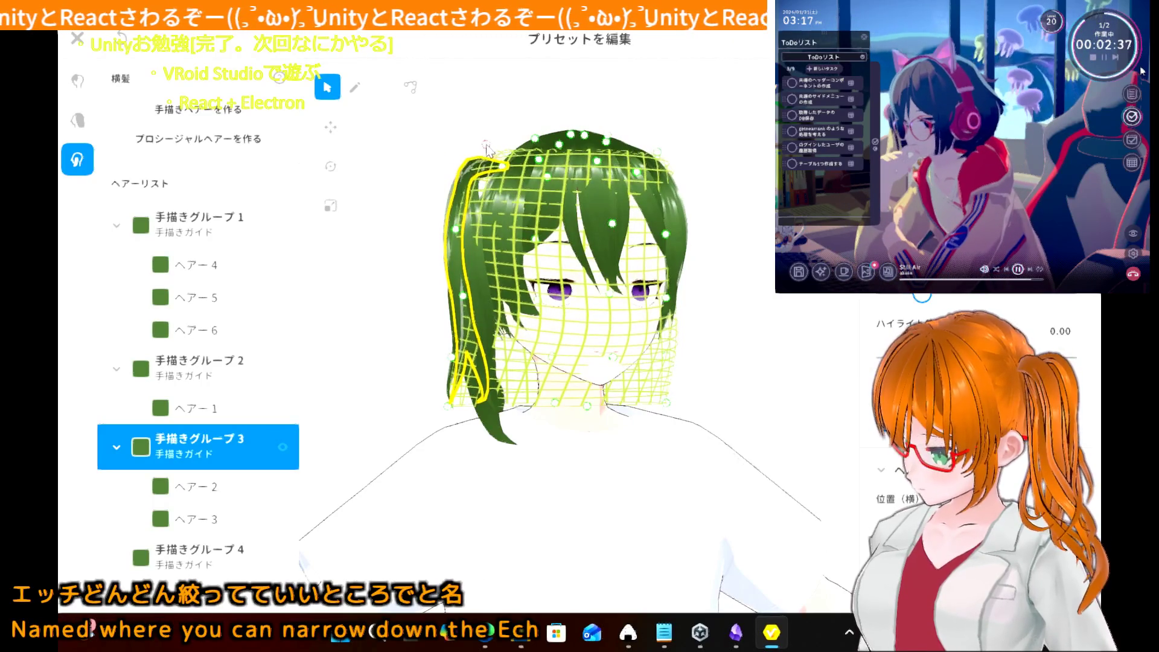
left_click(453, 230)
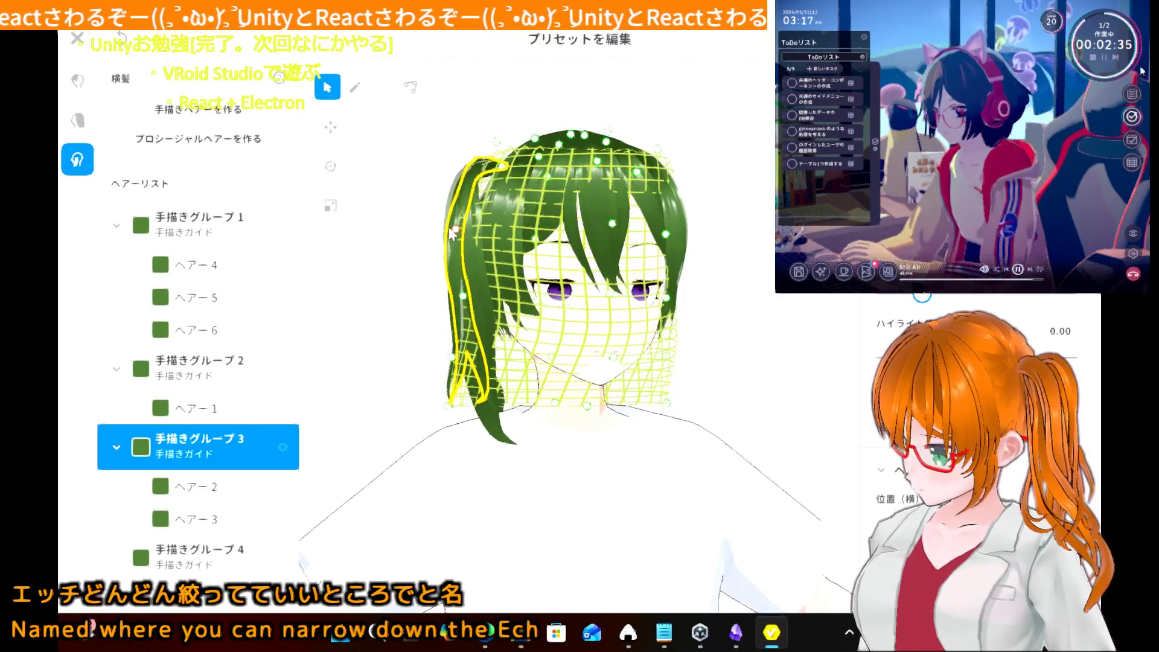
left_click(412, 283)
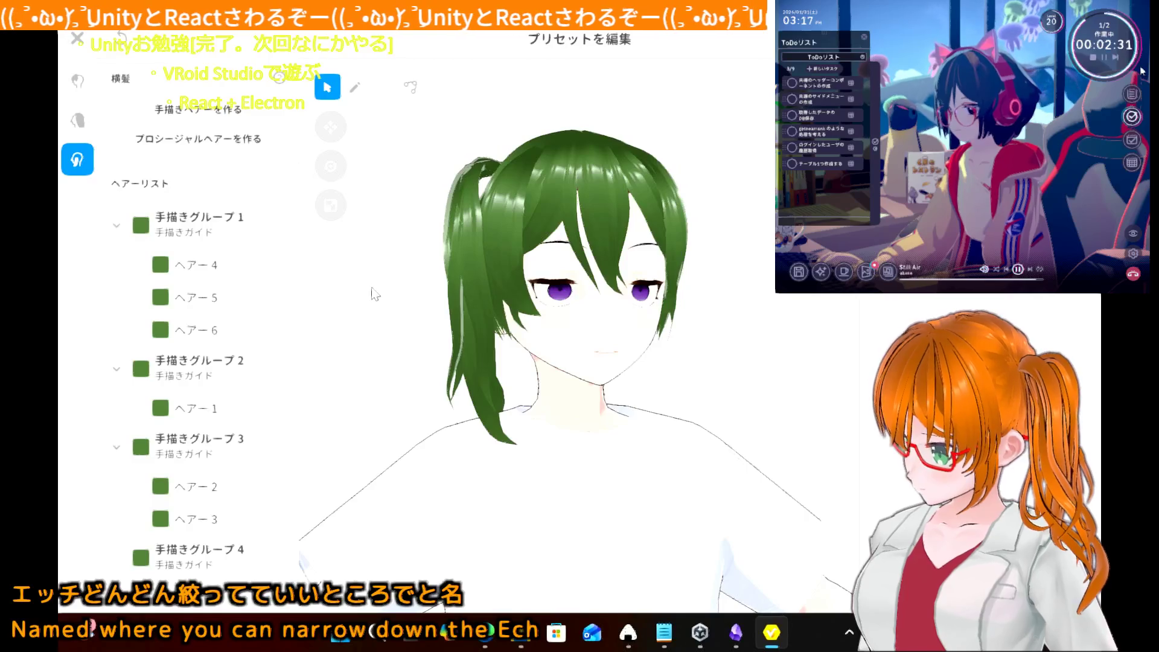
mouse_move(355, 293)
right_mouse_down()
mouse_move(396, 306)
mouse_move(392, 289)
mouse_move(348, 288)
right_mouse_up()
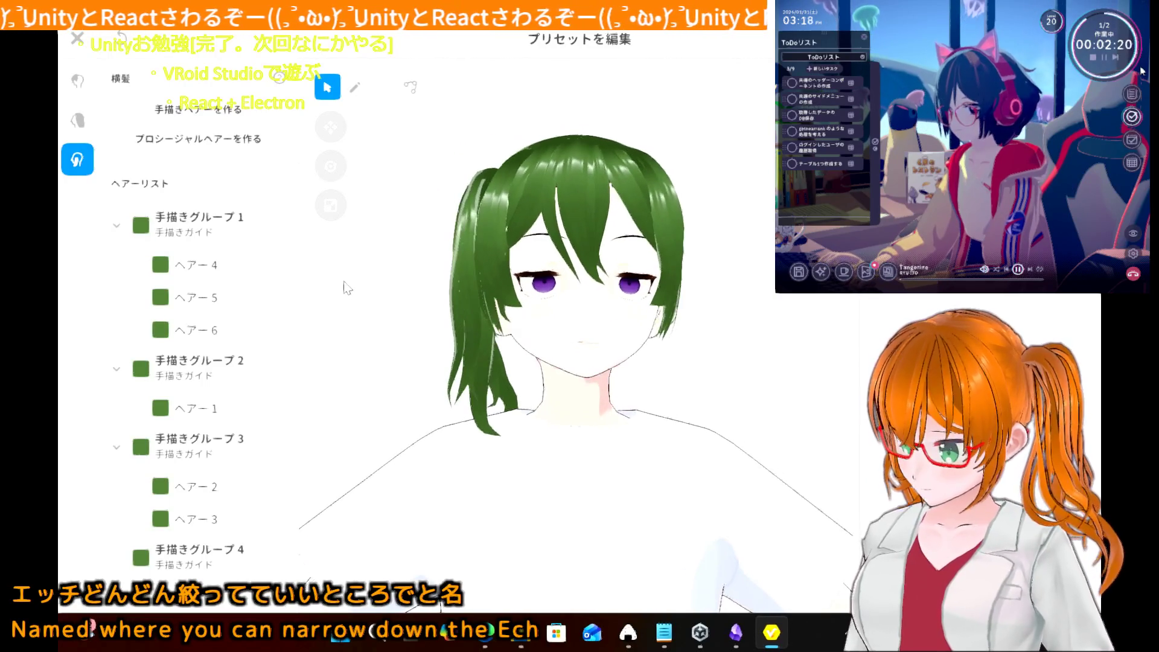
- Nudge 手描きグループ3's guide curve slightly left, then check the ponytail from the side and behind
left_click(209, 457)
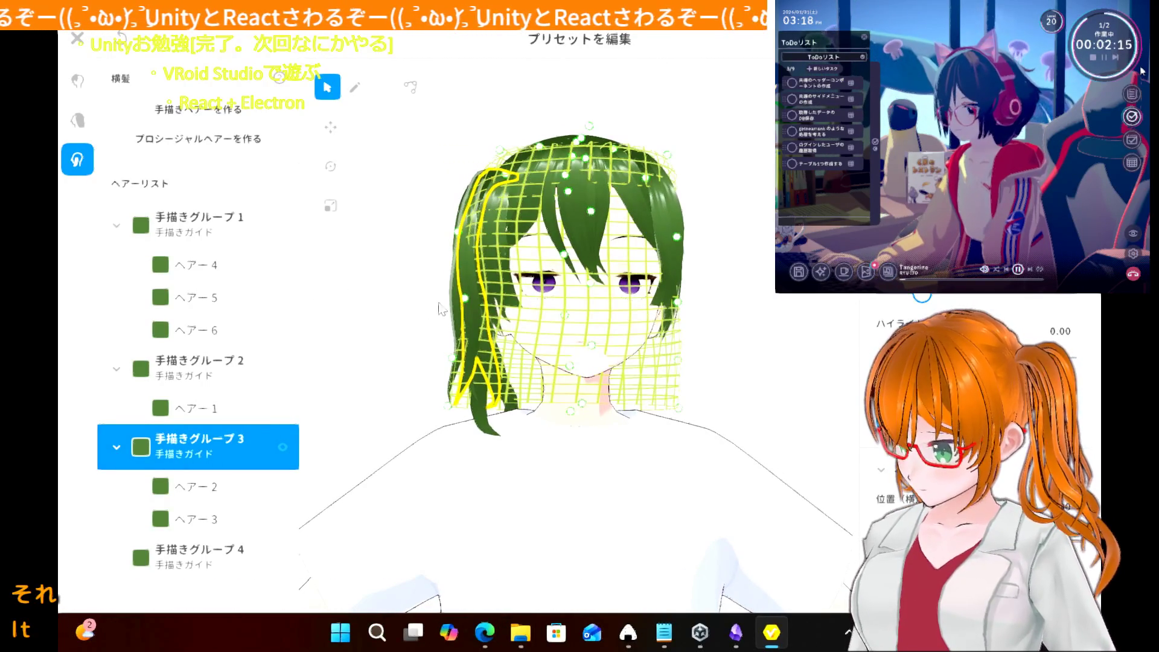
mouse_move(454, 360)
left_mouse_down()
mouse_move(444, 361)
mouse_move(456, 338)
left_mouse_up()
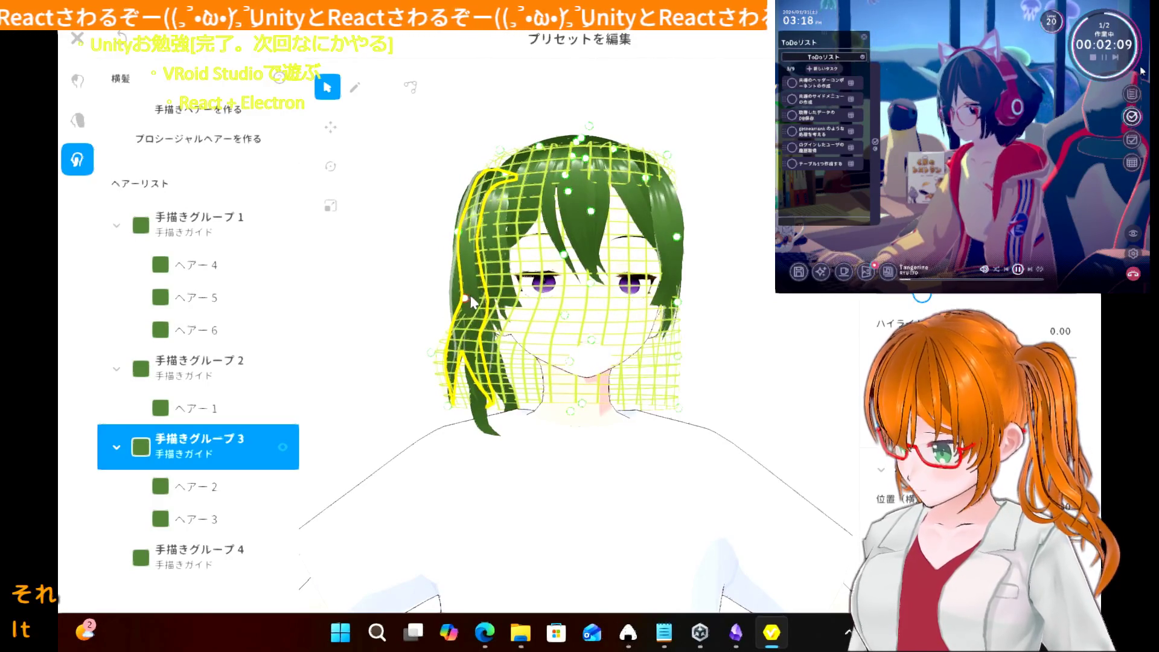
left_click_drag(459, 233, 457, 234)
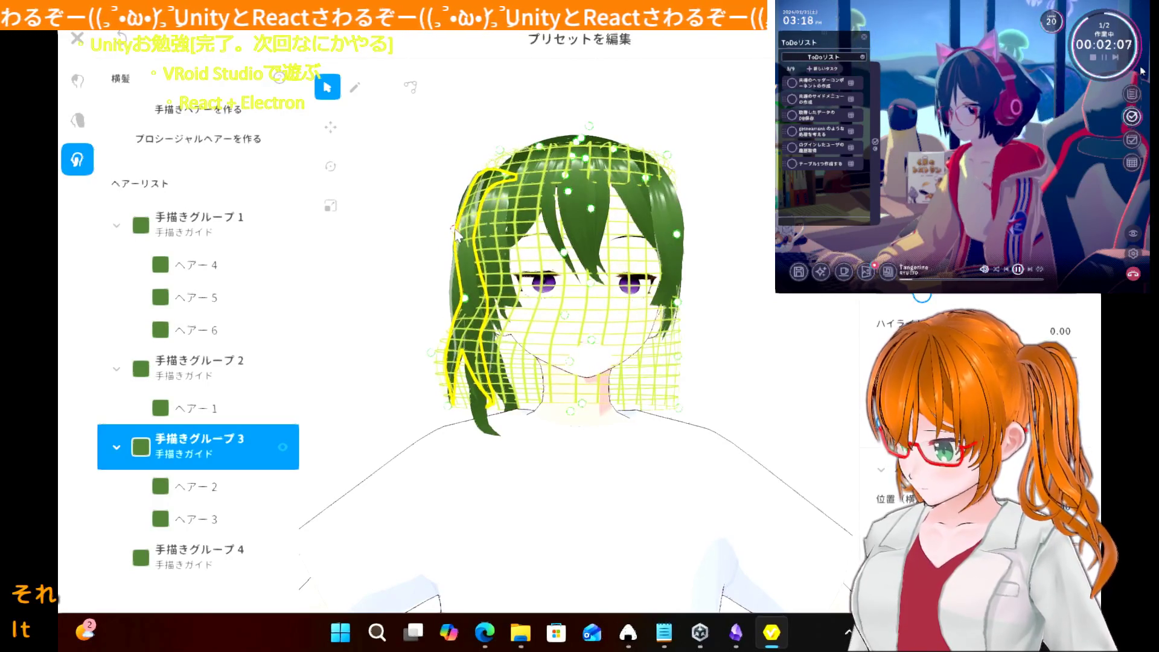
left_click(403, 301)
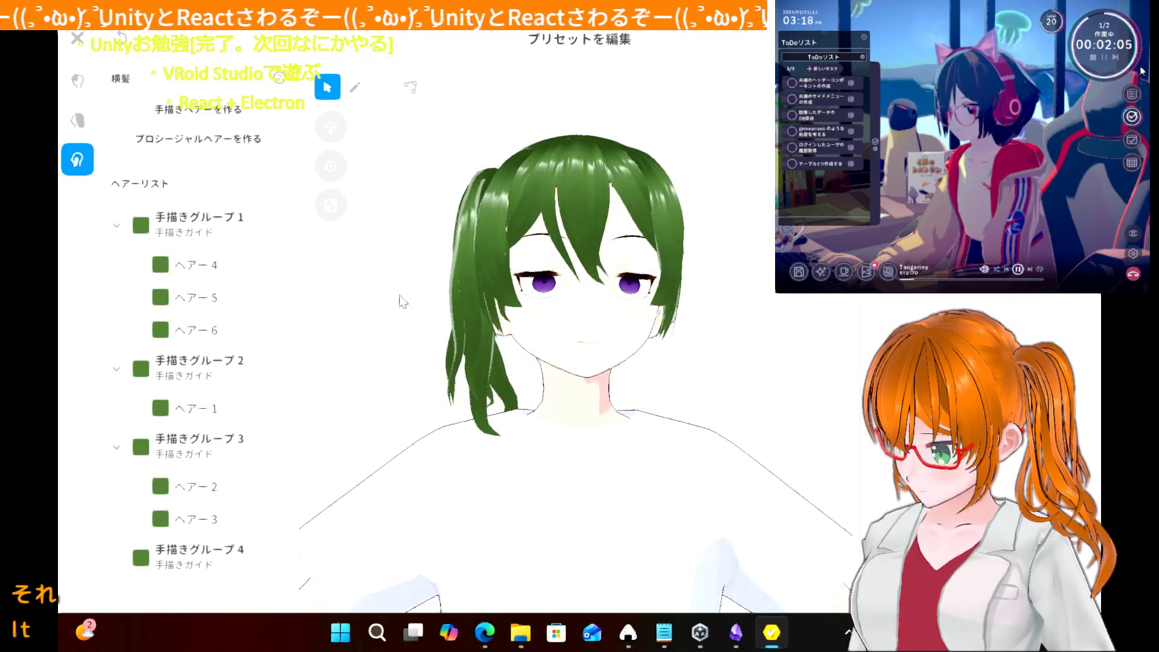
mouse_move(396, 302)
right_mouse_down()
mouse_move(411, 295)
mouse_move(422, 309)
mouse_move(388, 323)
mouse_move(409, 300)
mouse_move(397, 303)
right_mouse_up()
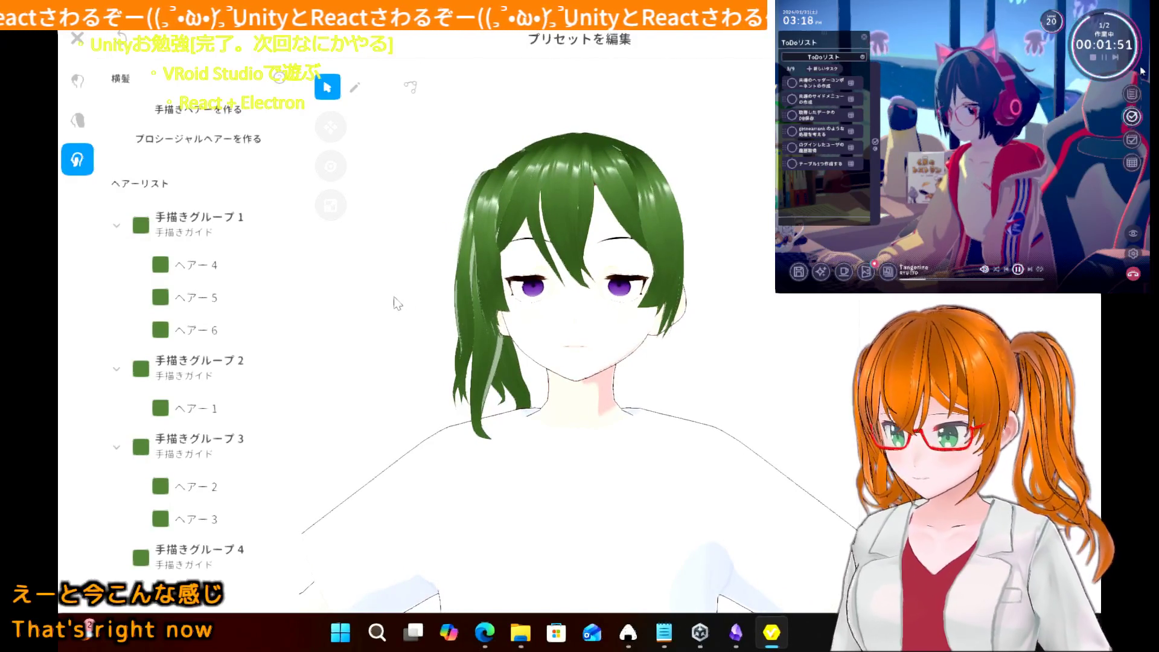
mouse_move(396, 304)
right_mouse_down()
mouse_move(477, 312)
mouse_move(396, 305)
mouse_move(430, 329)
right_mouse_up()
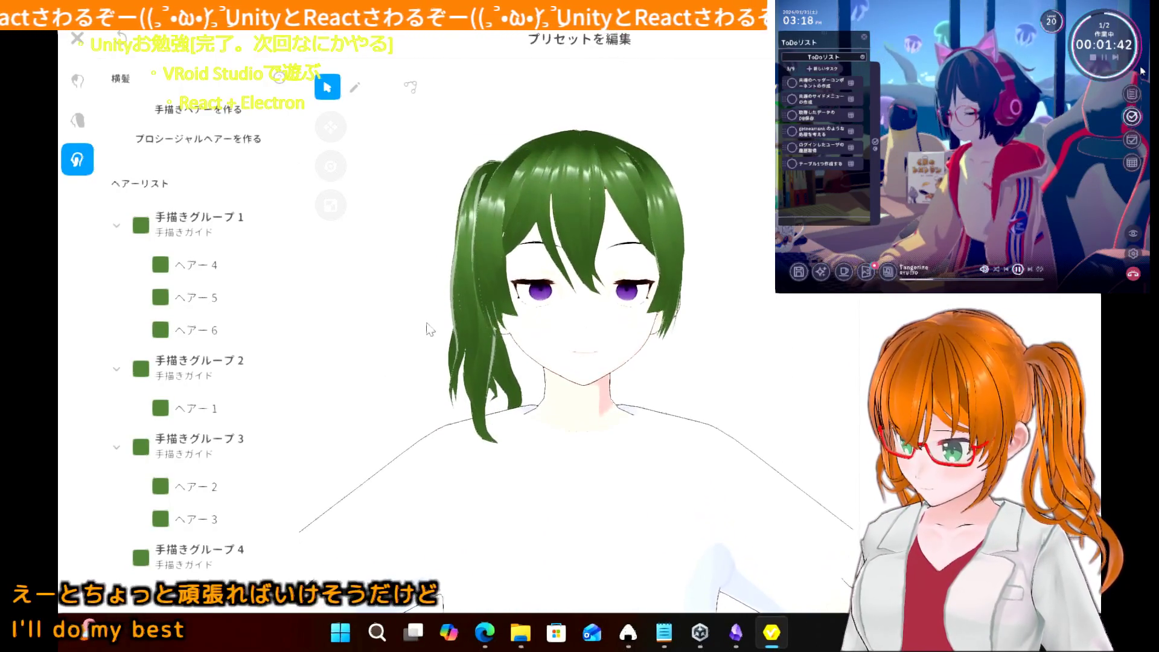
- Finish the hairstyle edit and save the side hair (横髪) as a new item
left_click(80, 42)
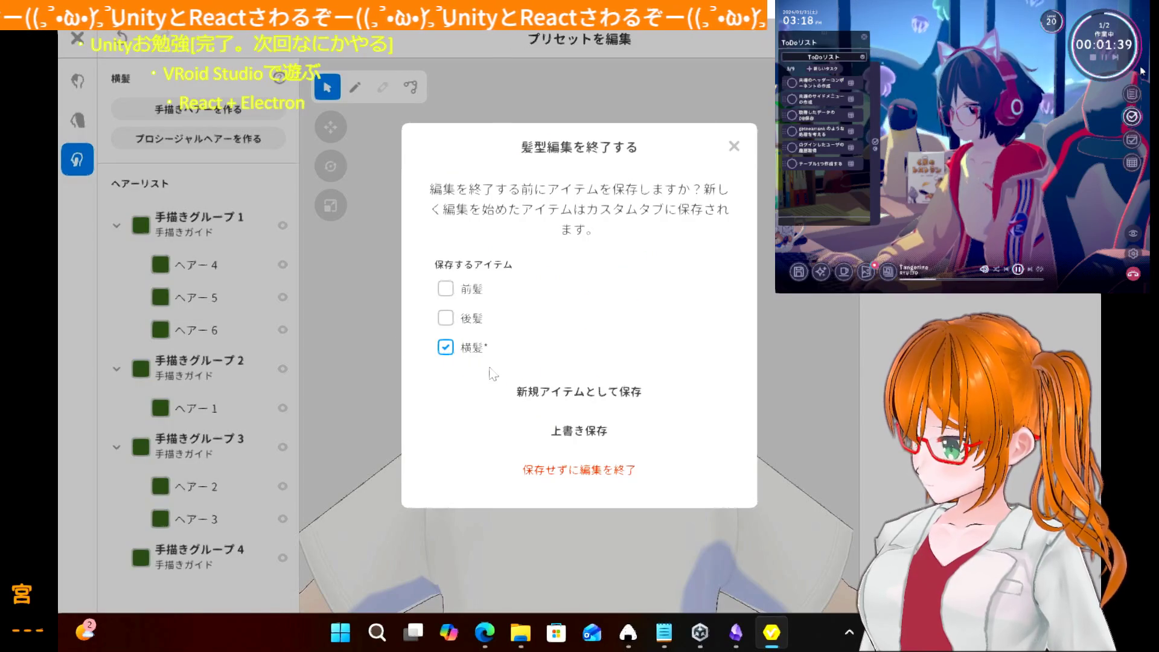
left_click(551, 396)
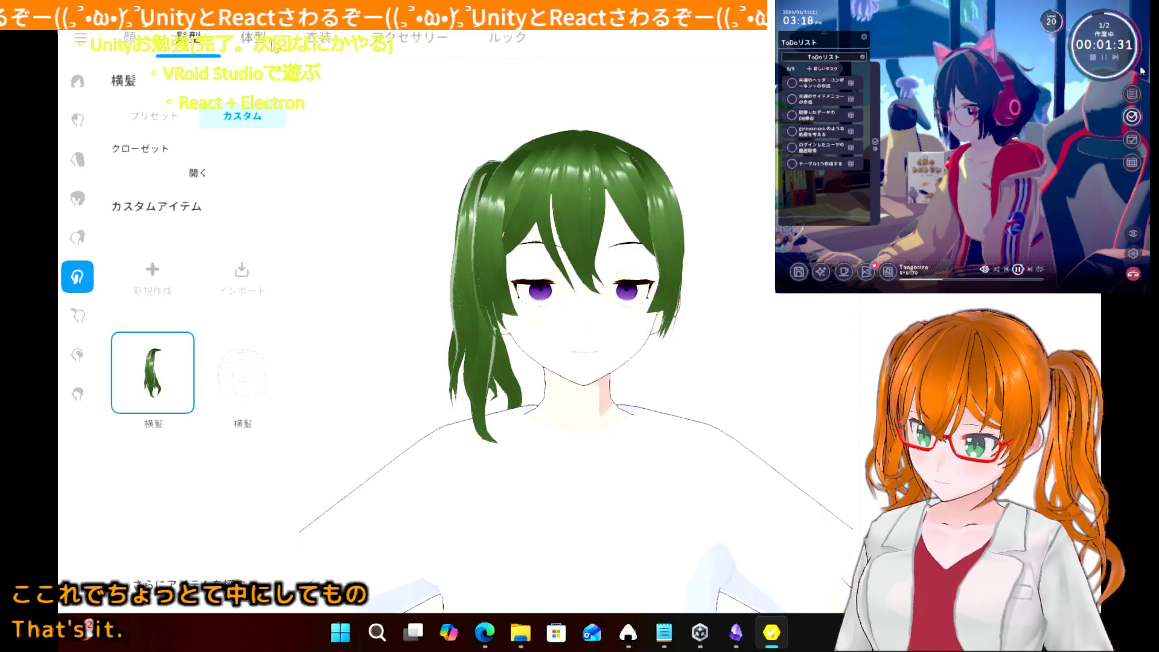
left_click(259, 39)
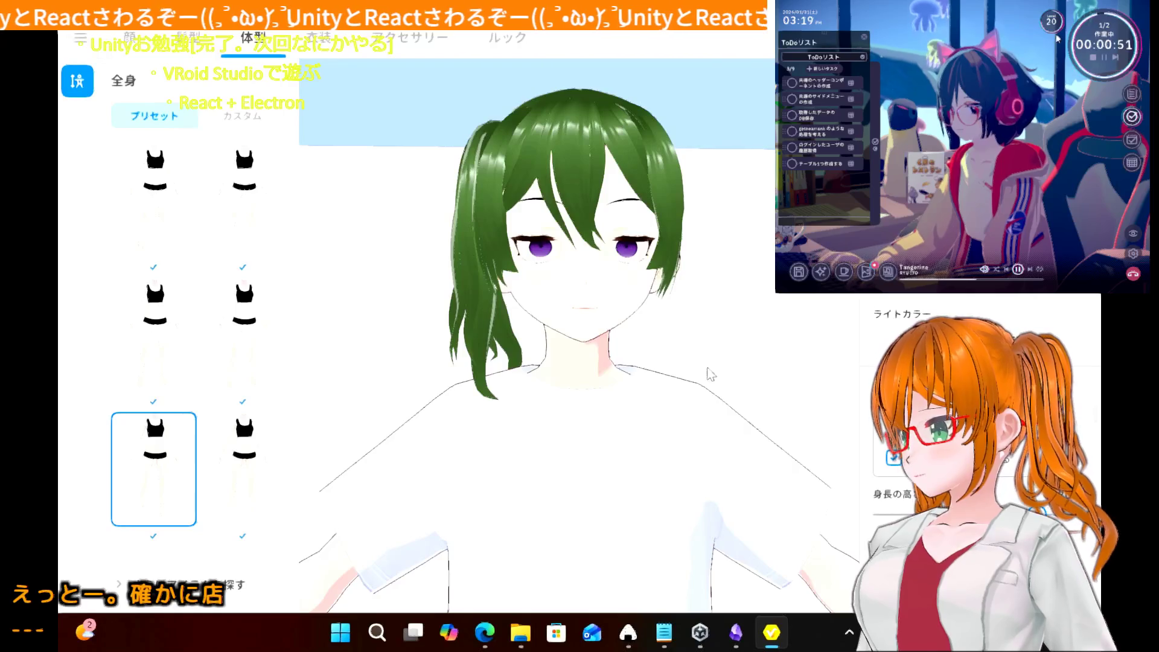
- Orbit the model to view the back of the head on the body type screen
mouse_move(468, 344)
right_mouse_down()
mouse_move(519, 359)
mouse_move(247, 347)
mouse_move(459, 321)
mouse_move(464, 348)
right_mouse_up()
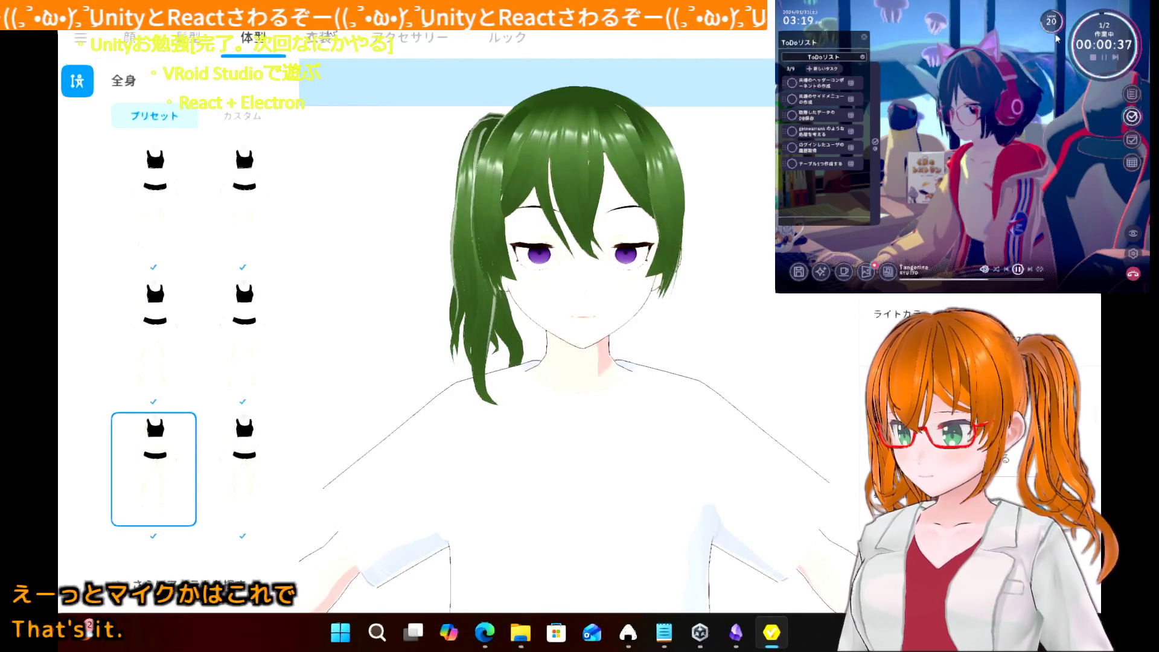
left_click(320, 37)
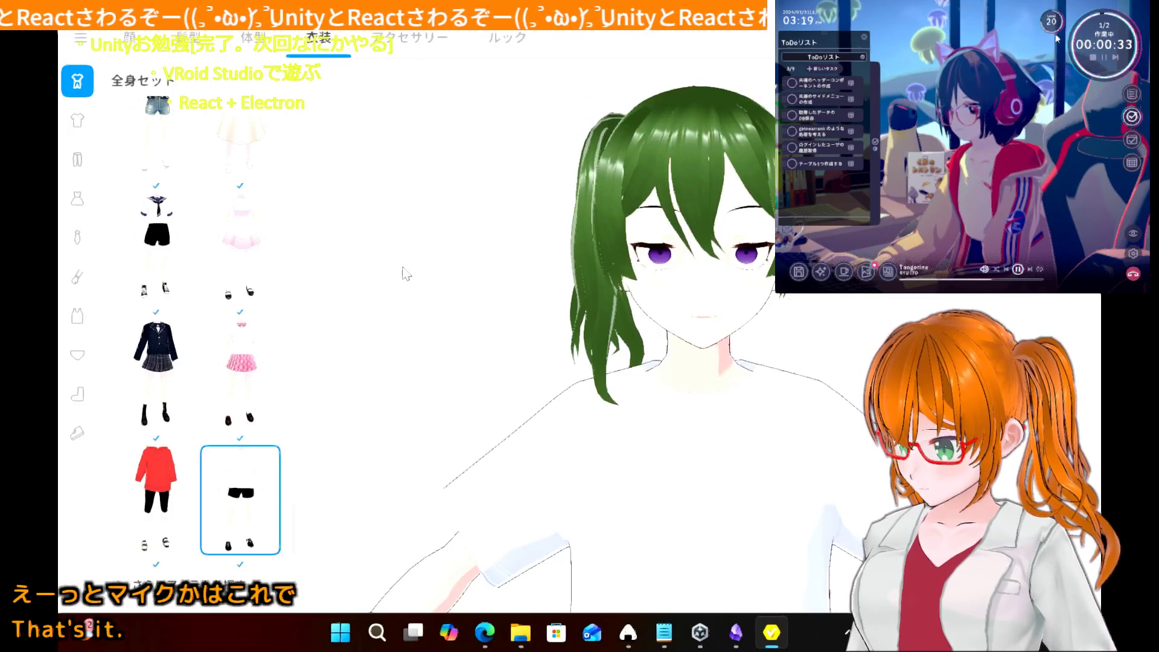
left_click(73, 116)
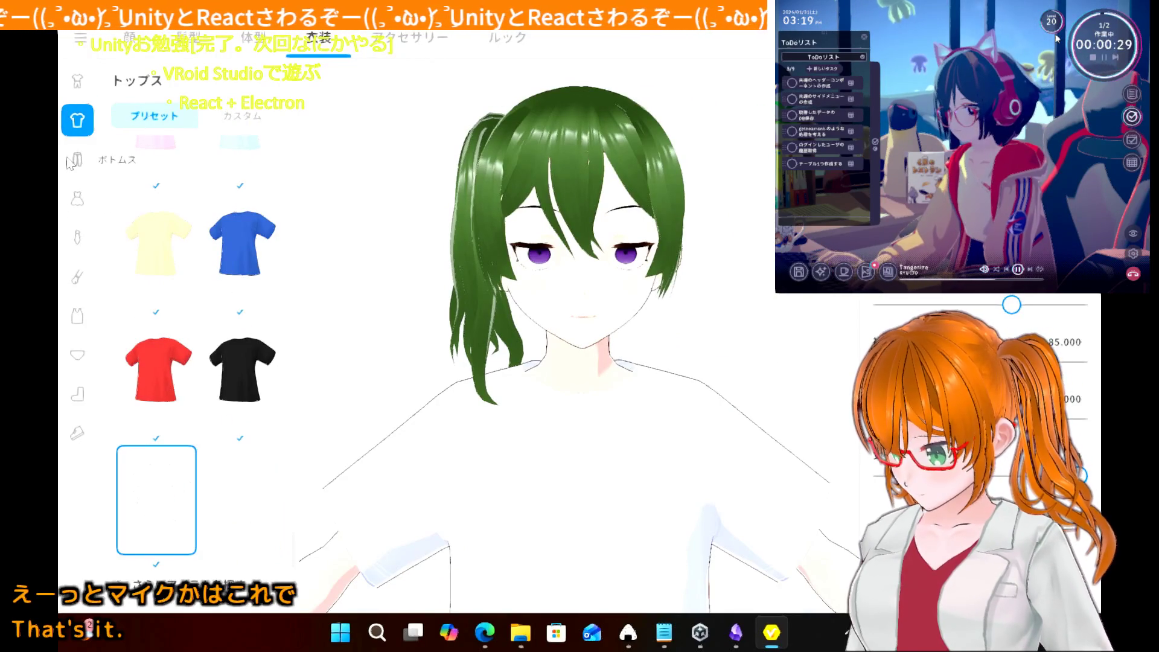
left_click(76, 84)
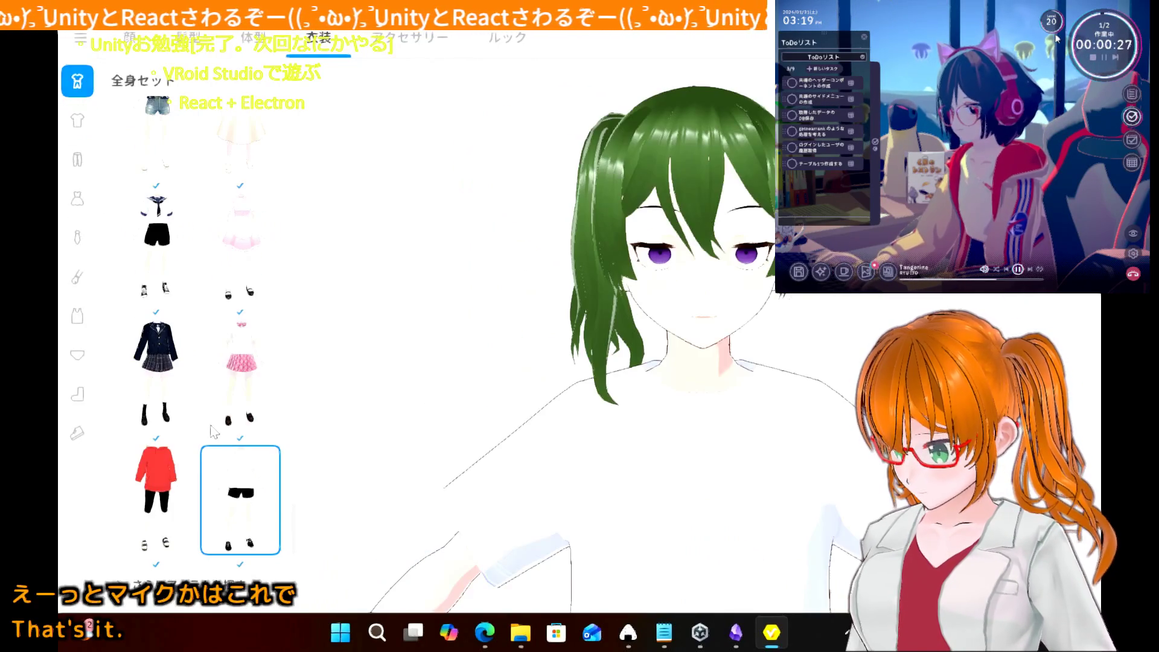
scroll(214, 430, "down", 2)
scroll(215, 430, "up", 10)
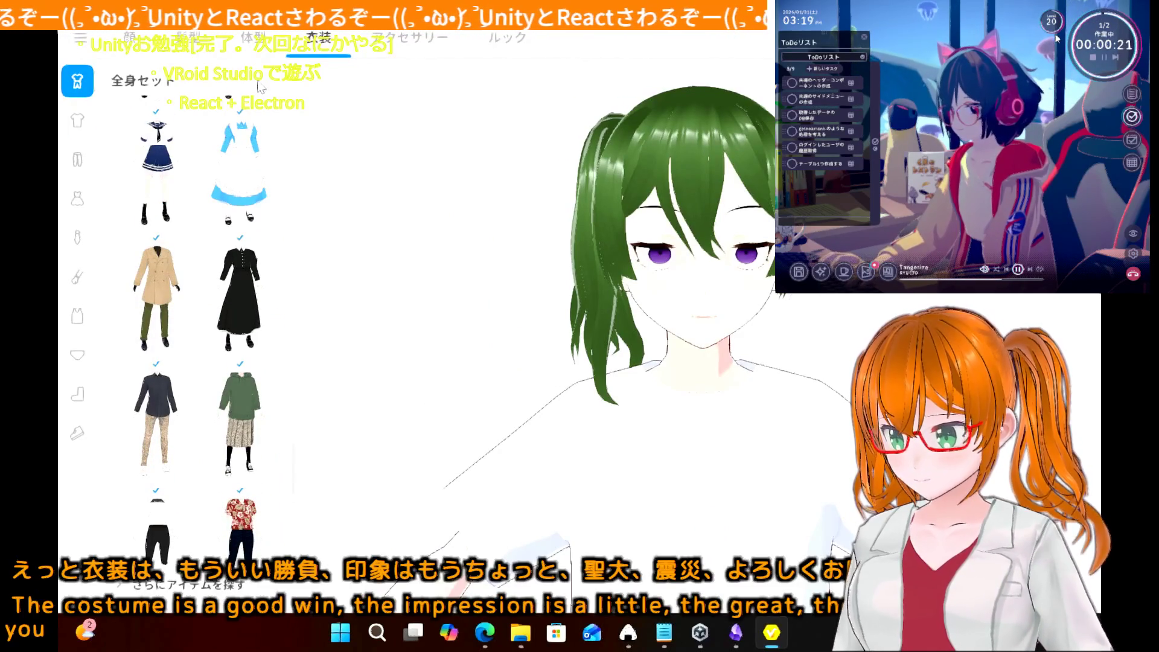
left_click(252, 37)
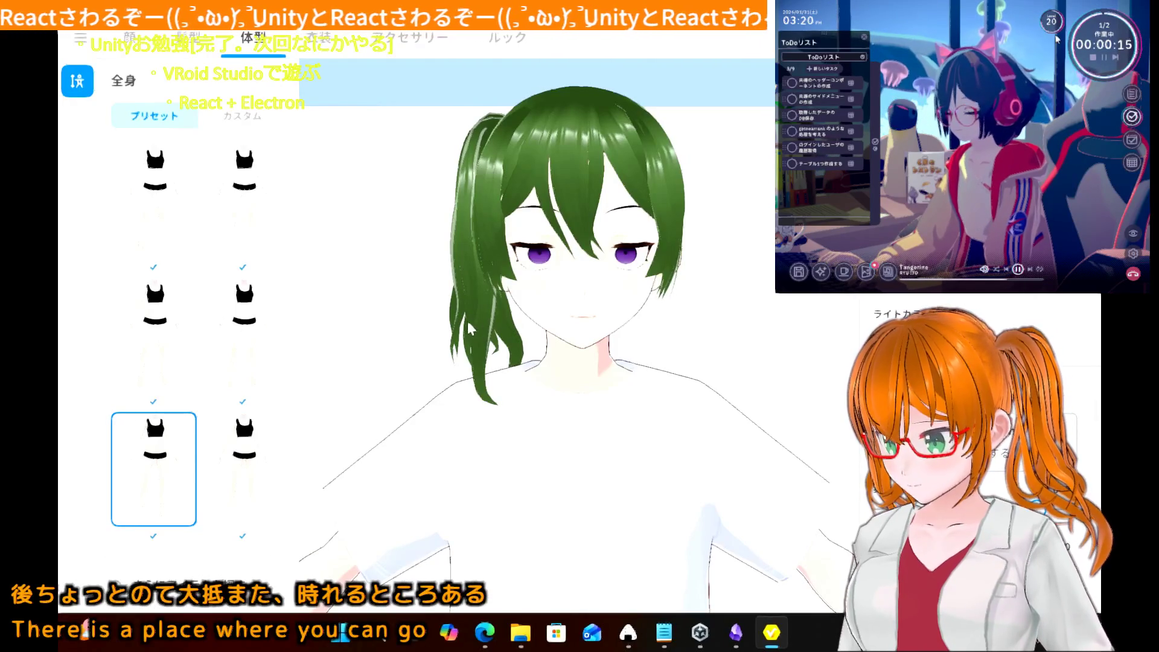
- Orbit the model to a side profile and zoom out to show its 165.1cm height
mouse_move(474, 327)
right_mouse_down()
mouse_move(508, 345)
mouse_move(529, 320)
right_mouse_up()
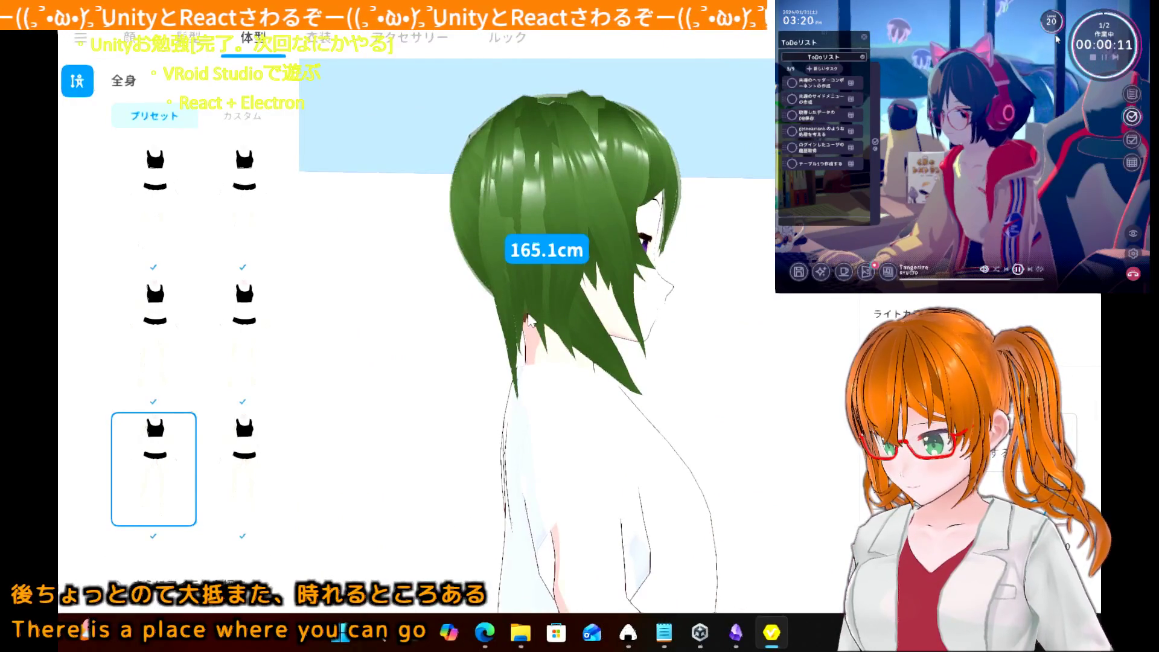
scroll(528, 320, "down", 5)
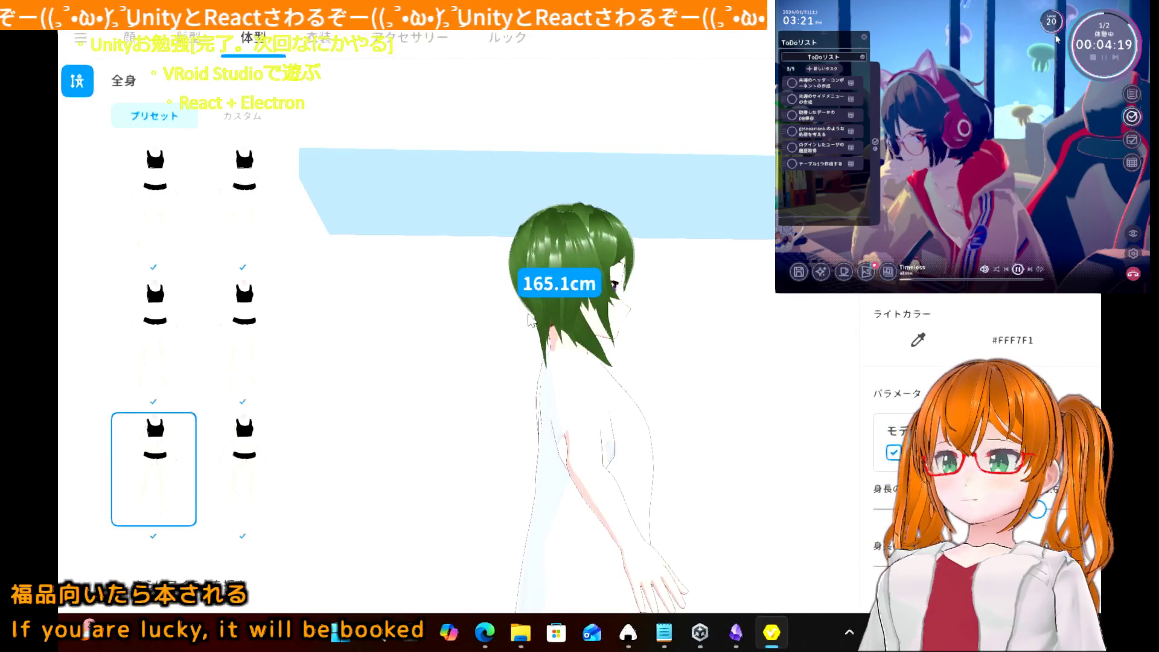
- Zoom out and orbit the green-haired avatar from the side view to face the front
scroll(517, 396, "down", 2)
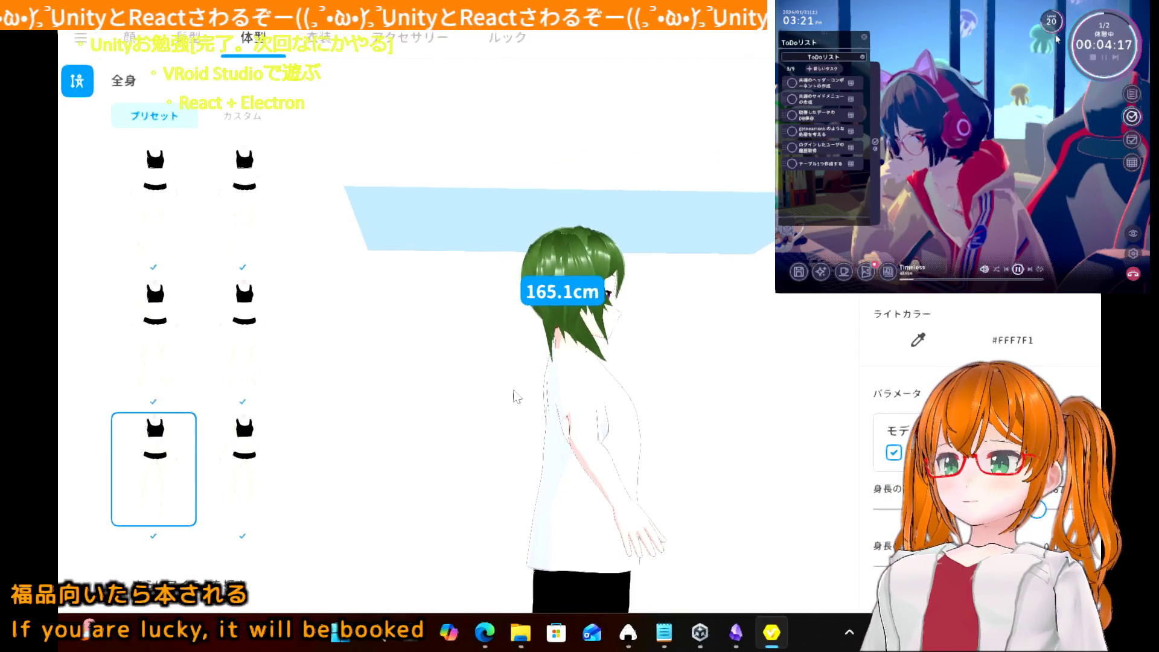
scroll(966, 470, "down", 3)
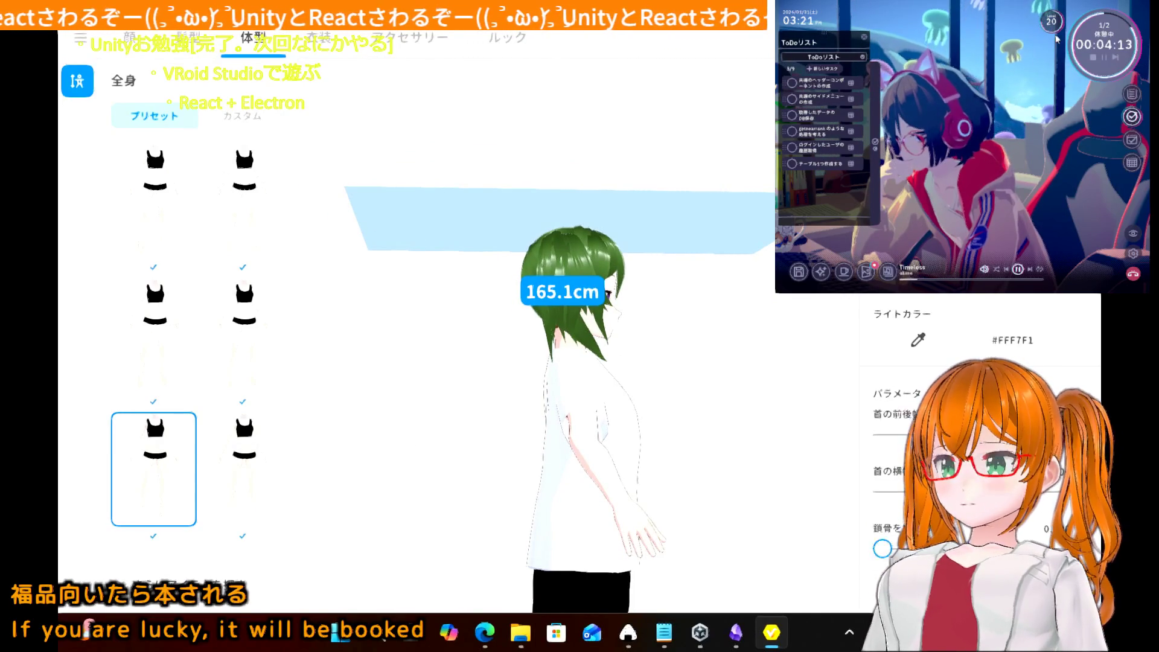
scroll(966, 471, "down", 3)
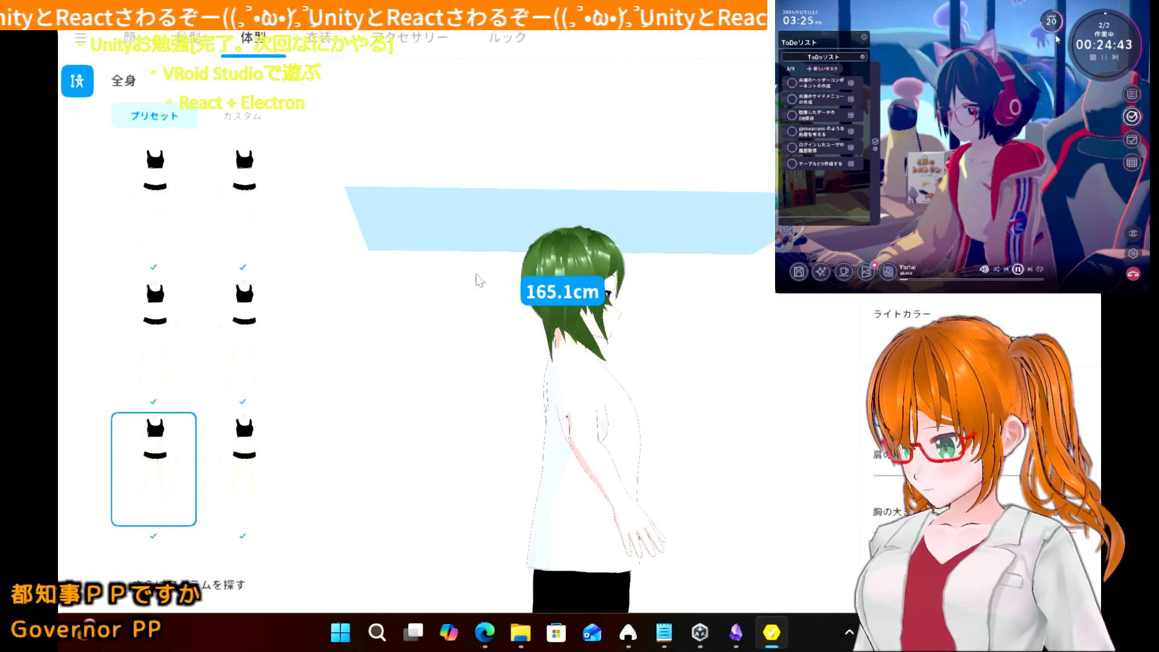
mouse_move(408, 319)
right_mouse_down()
mouse_move(347, 326)
mouse_move(375, 313)
mouse_move(367, 318)
right_mouse_up()
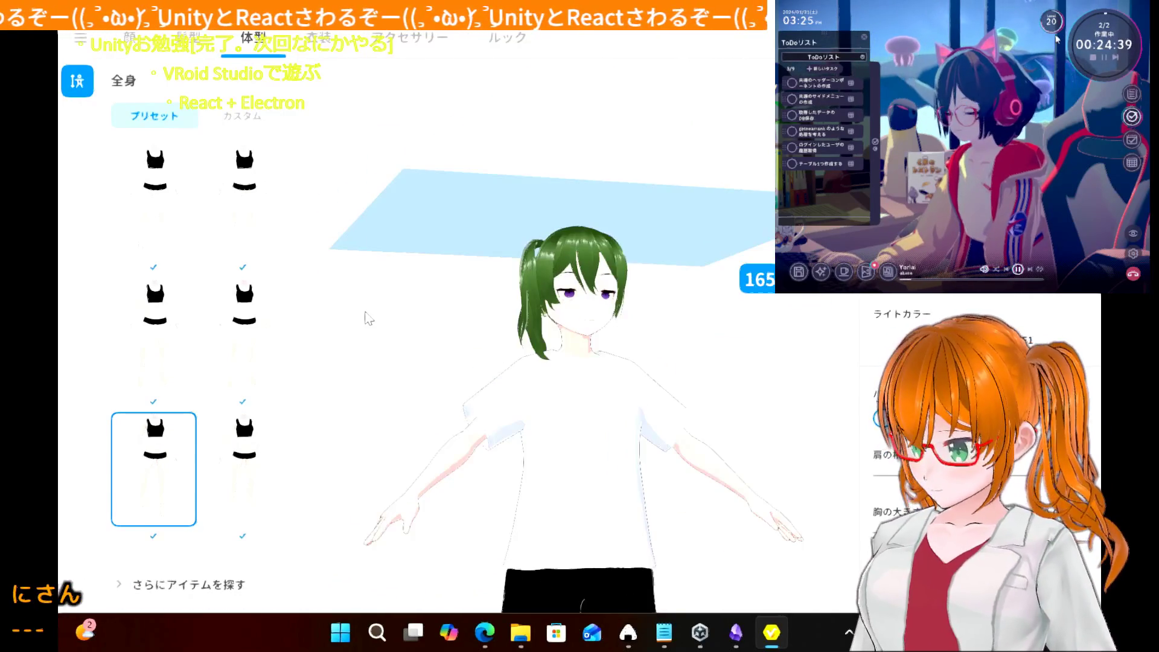
left_click(310, 51)
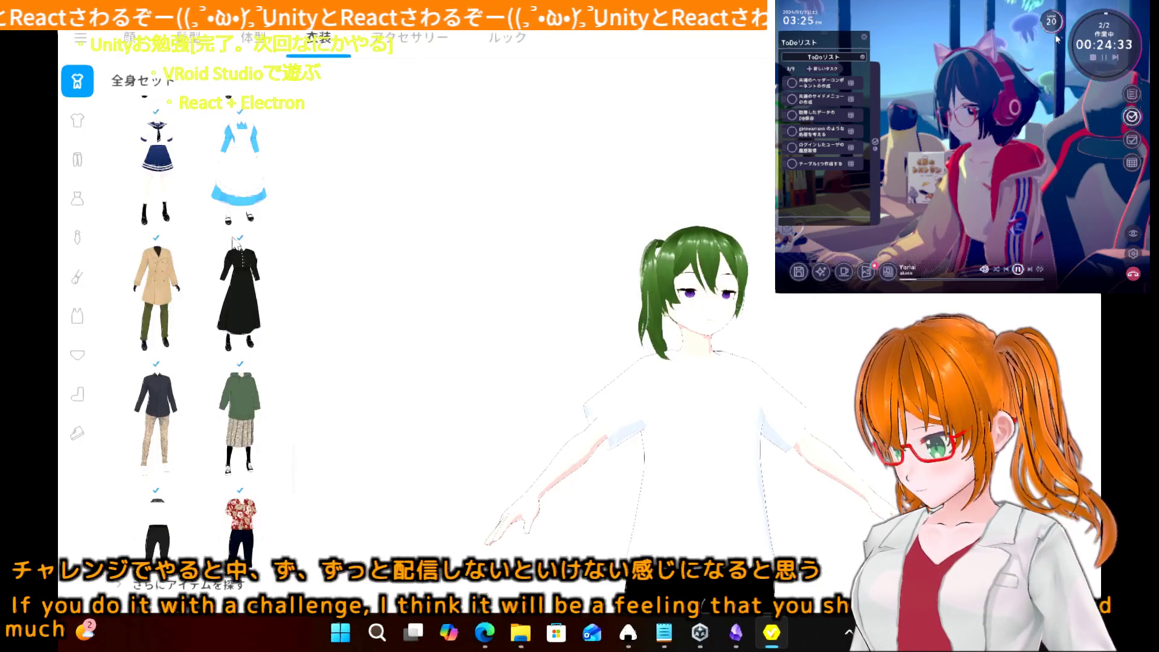
- Scroll up and down through the full-body set thumbnails to browse outfit options
scroll(233, 240, "up", 2)
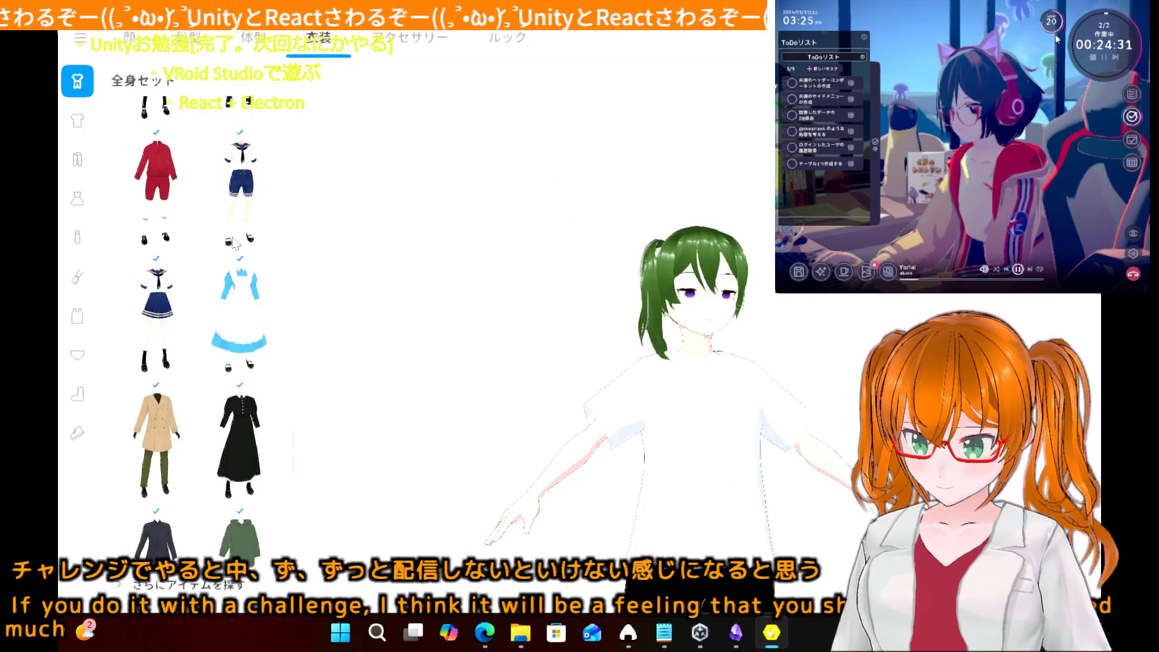
scroll(233, 244, "up", 5)
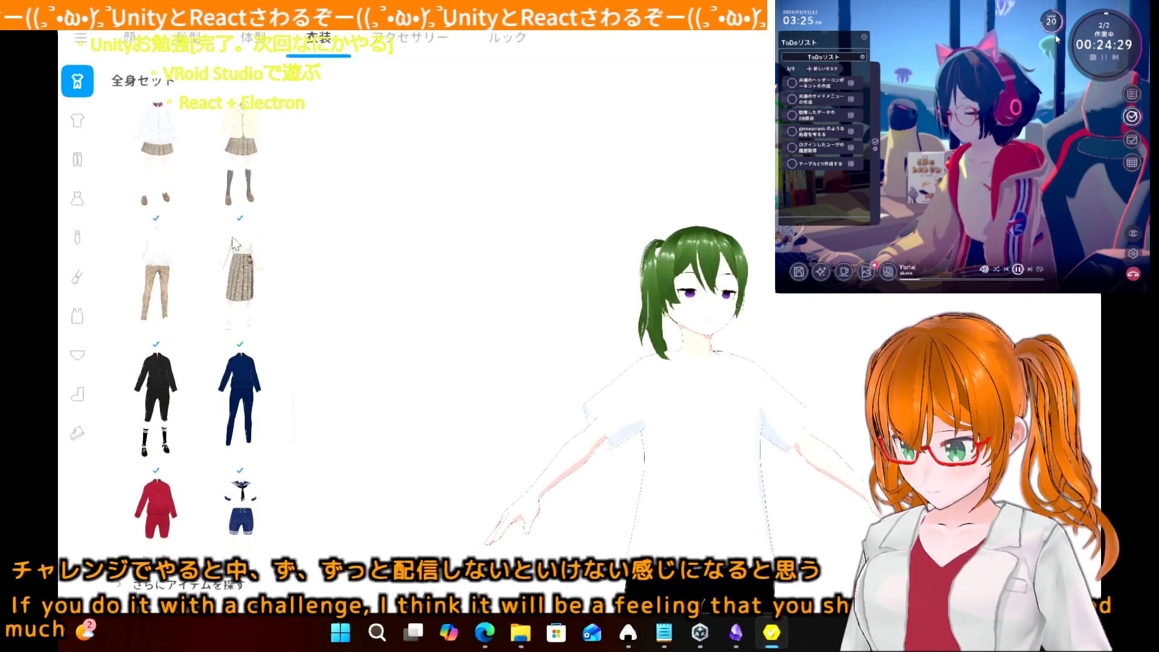
scroll(233, 243, "up", 5)
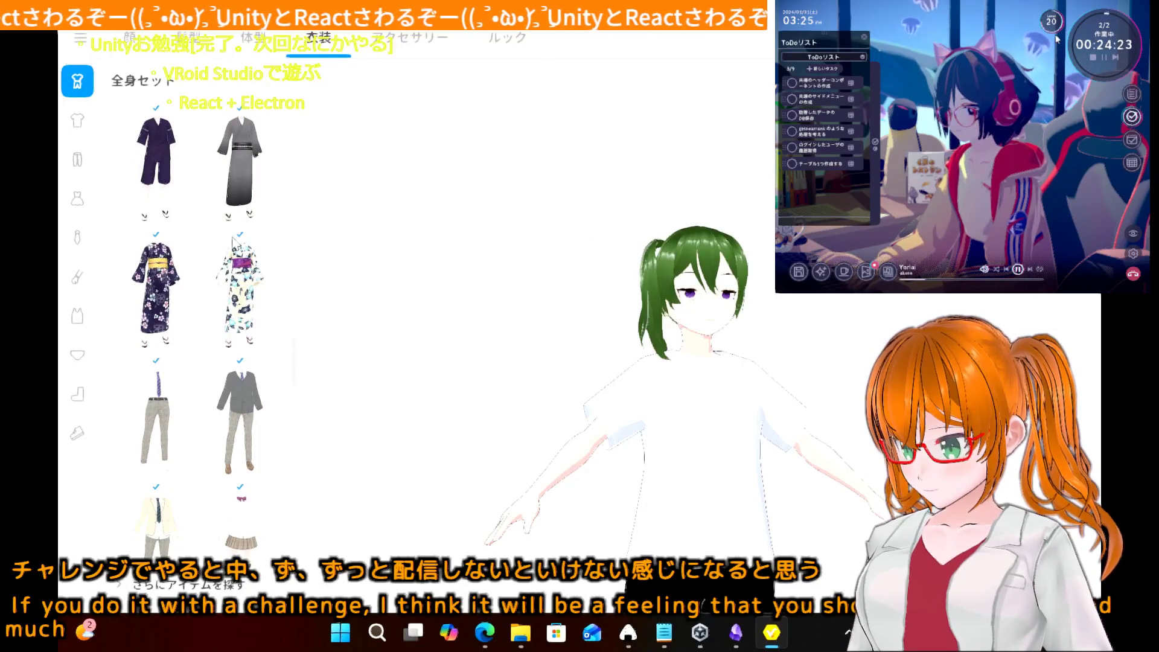
scroll(233, 243, "up", 6)
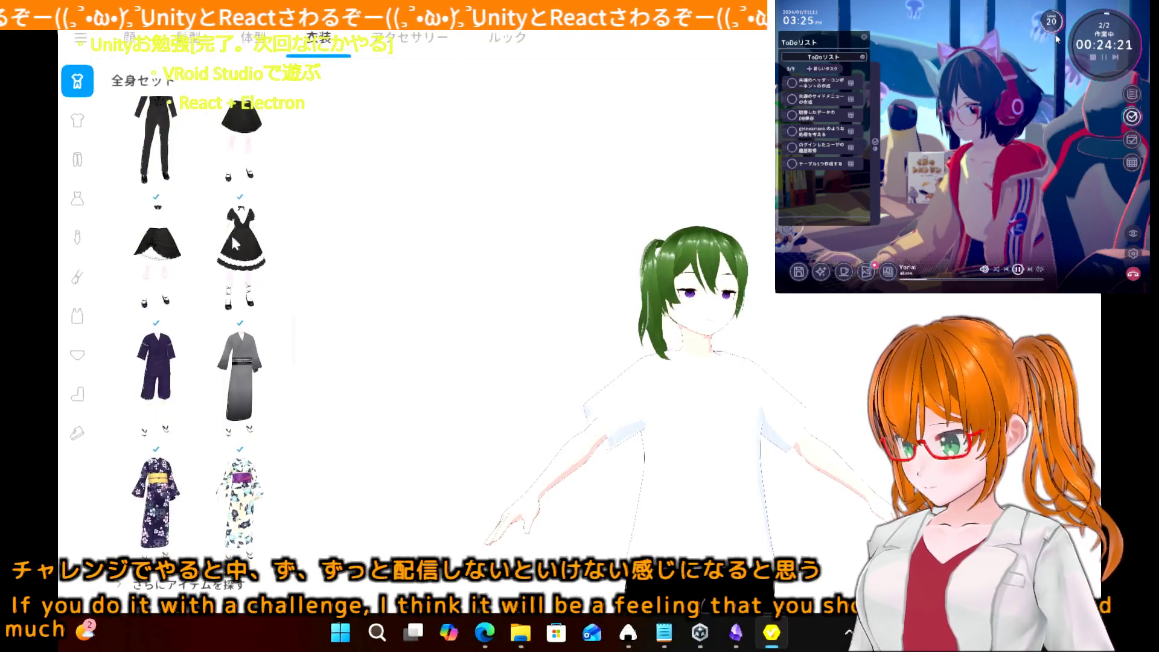
scroll(233, 244, "up", 1)
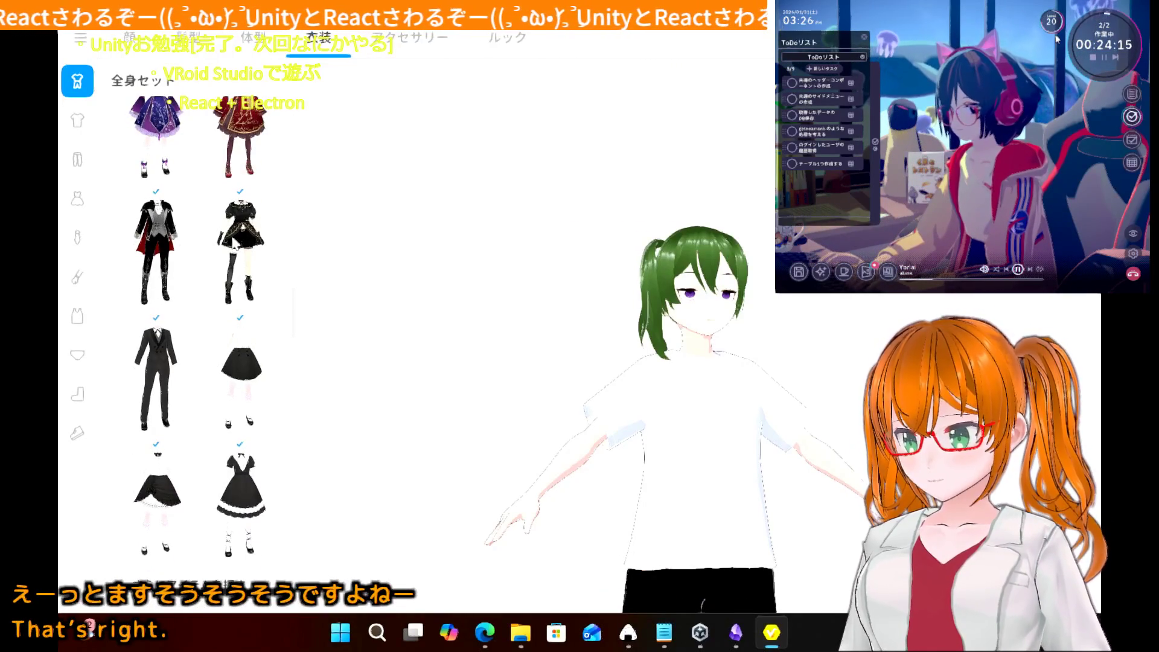
scroll(235, 242, "up", 5)
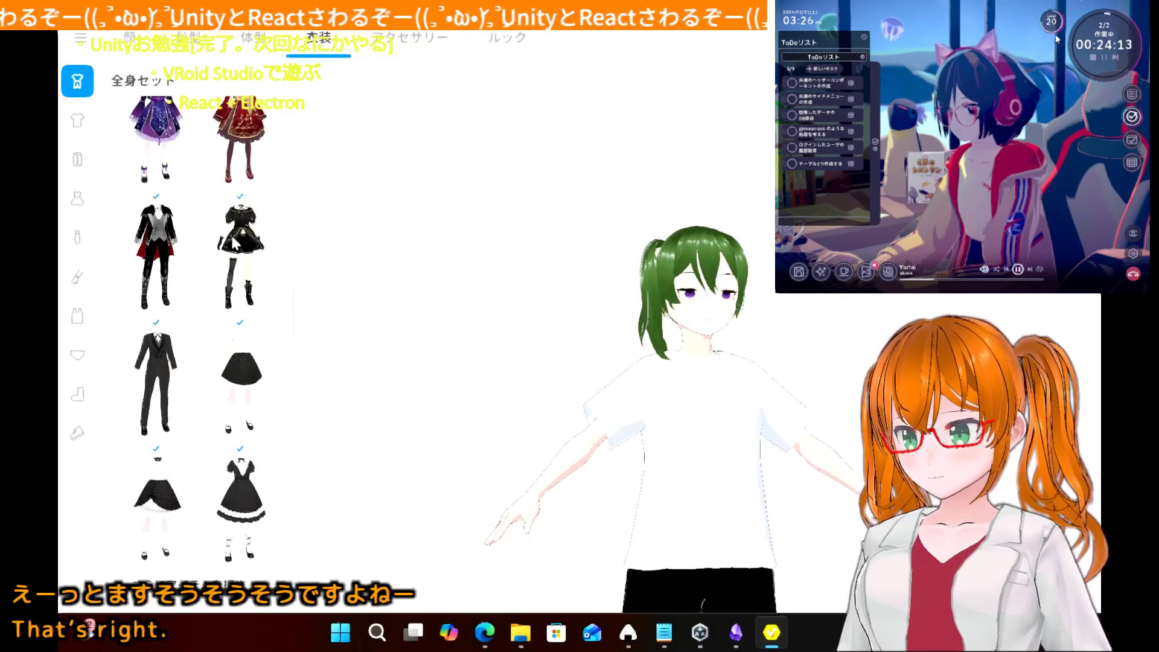
scroll(235, 243, "down", 7)
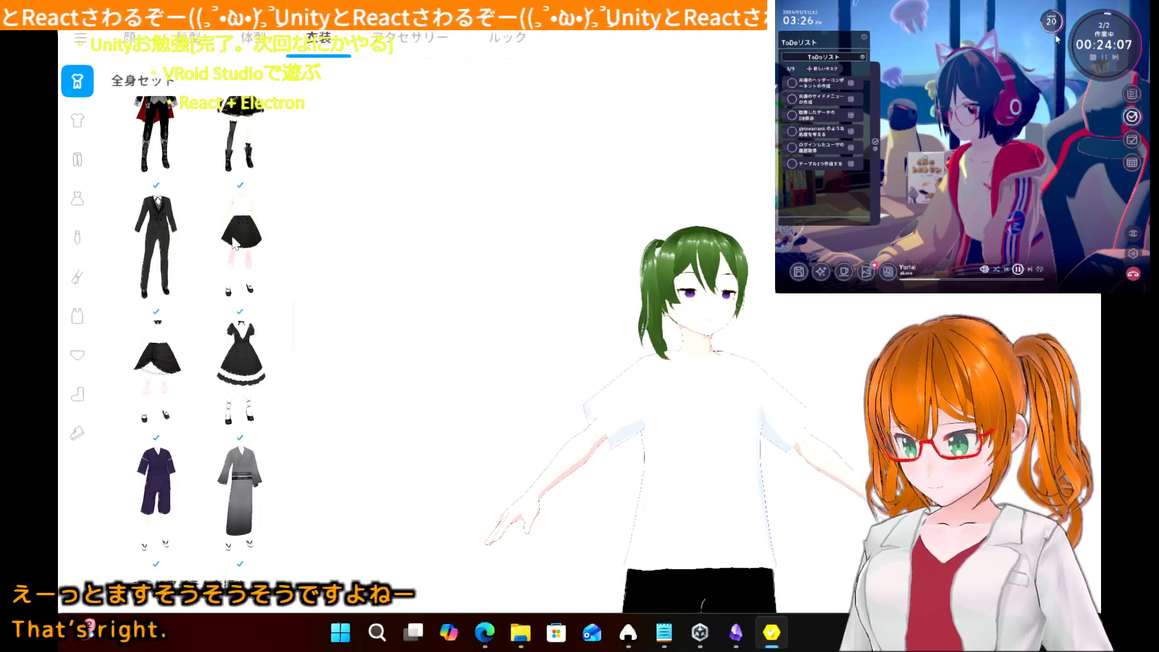
scroll(235, 242, "down", 15)
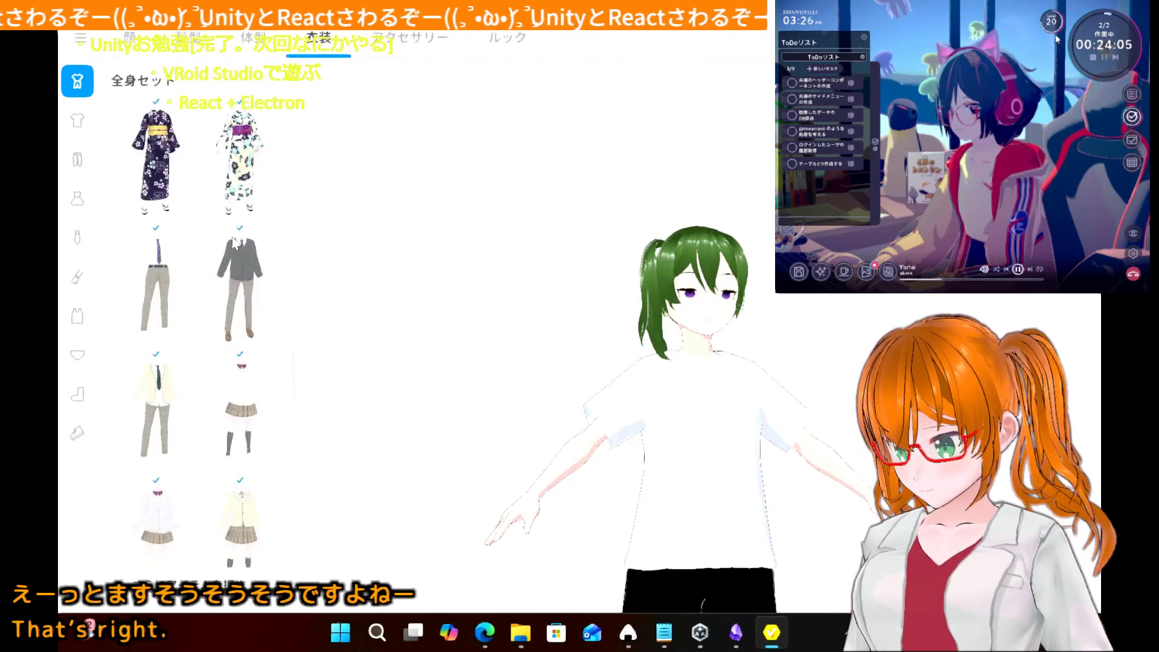
scroll(235, 242, "down", 6)
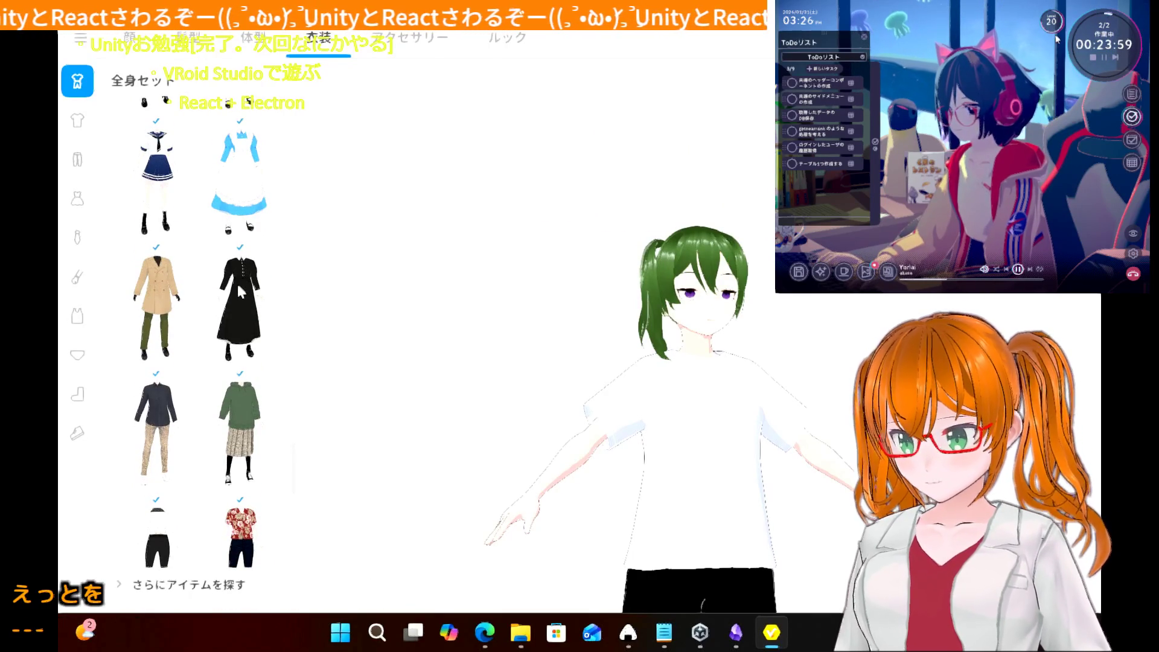
- Try the long black dress and black harness bodysuit, then choose the blue maid dress
left_click(244, 300)
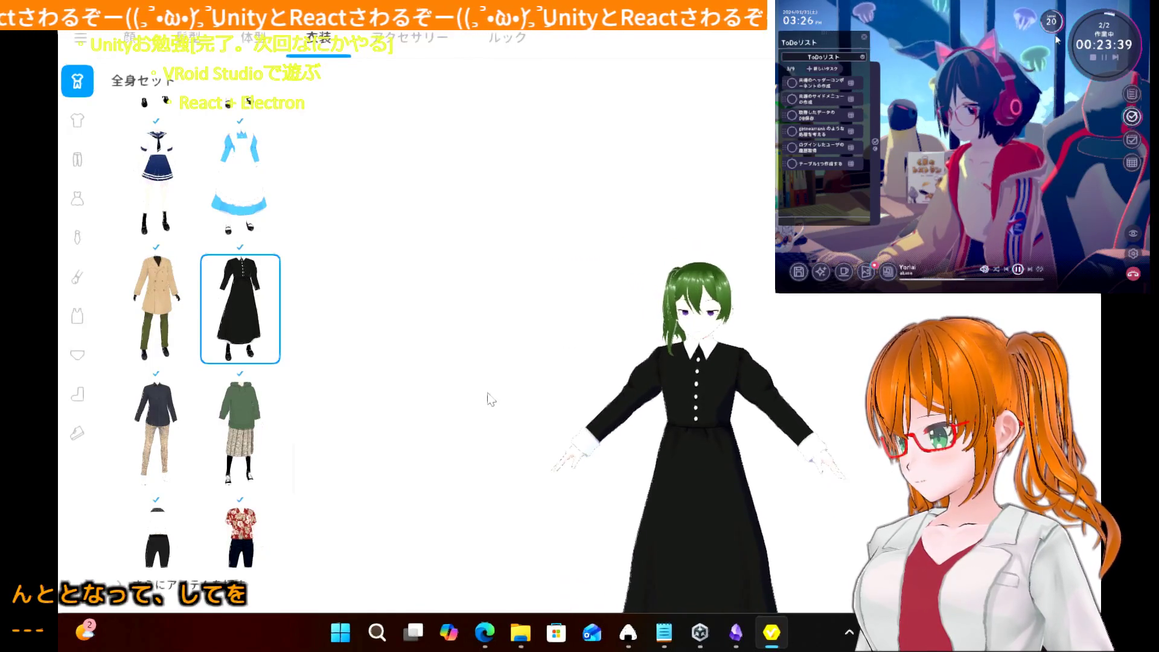
scroll(490, 399, "up", 3)
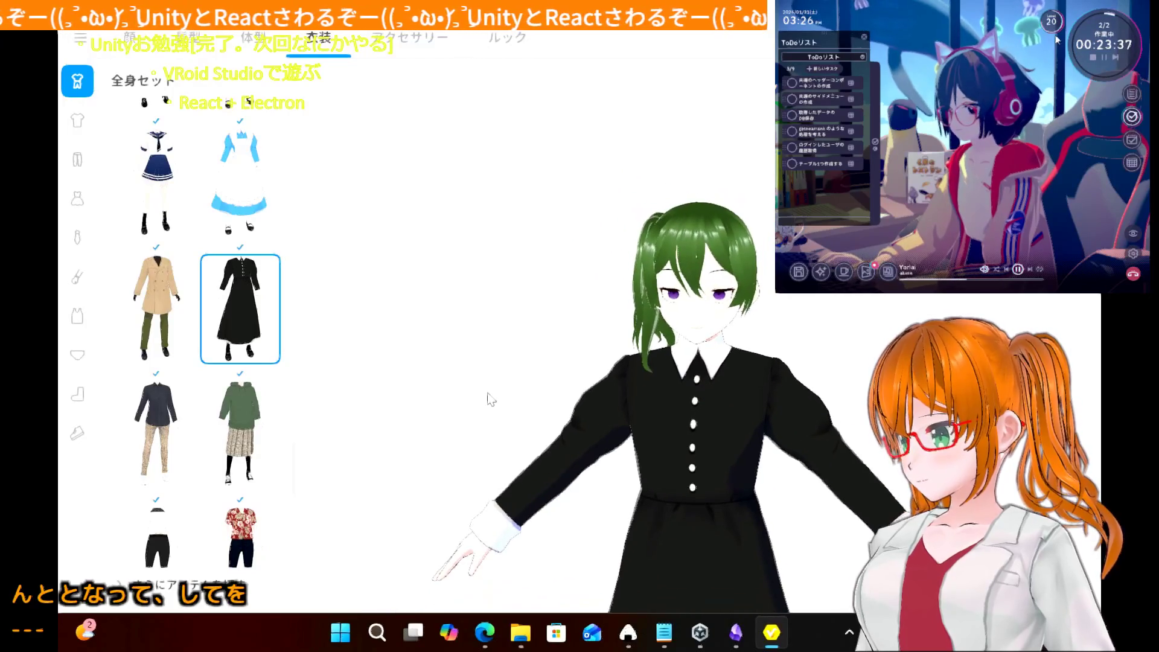
scroll(224, 428, "down", 5)
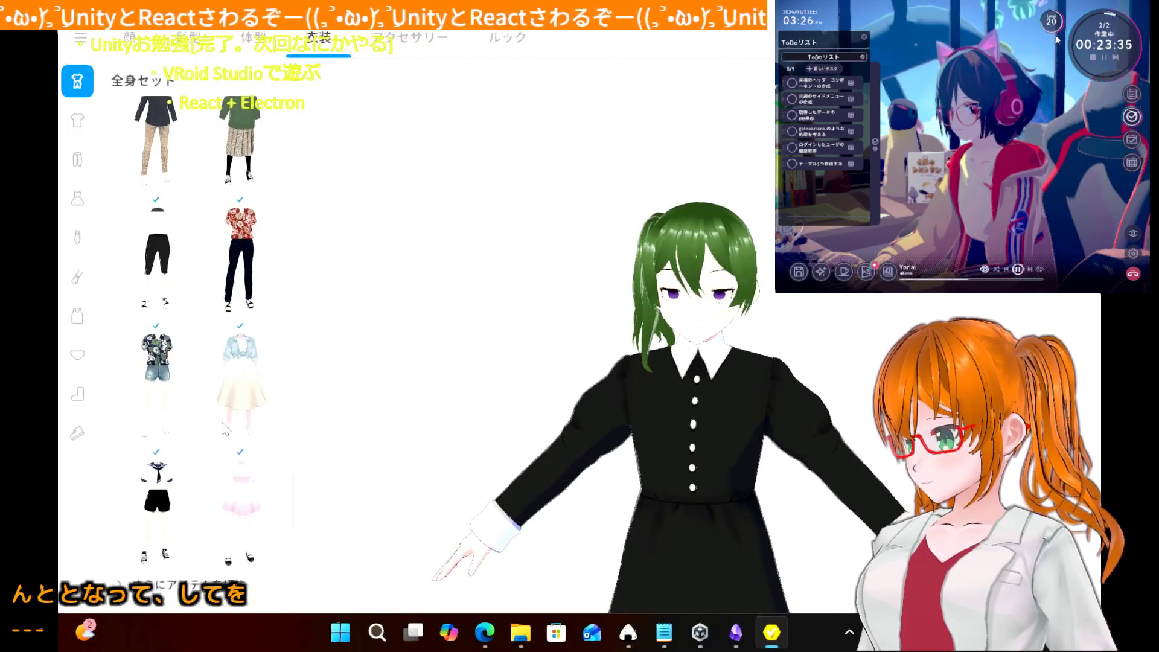
scroll(224, 429, "down", 8)
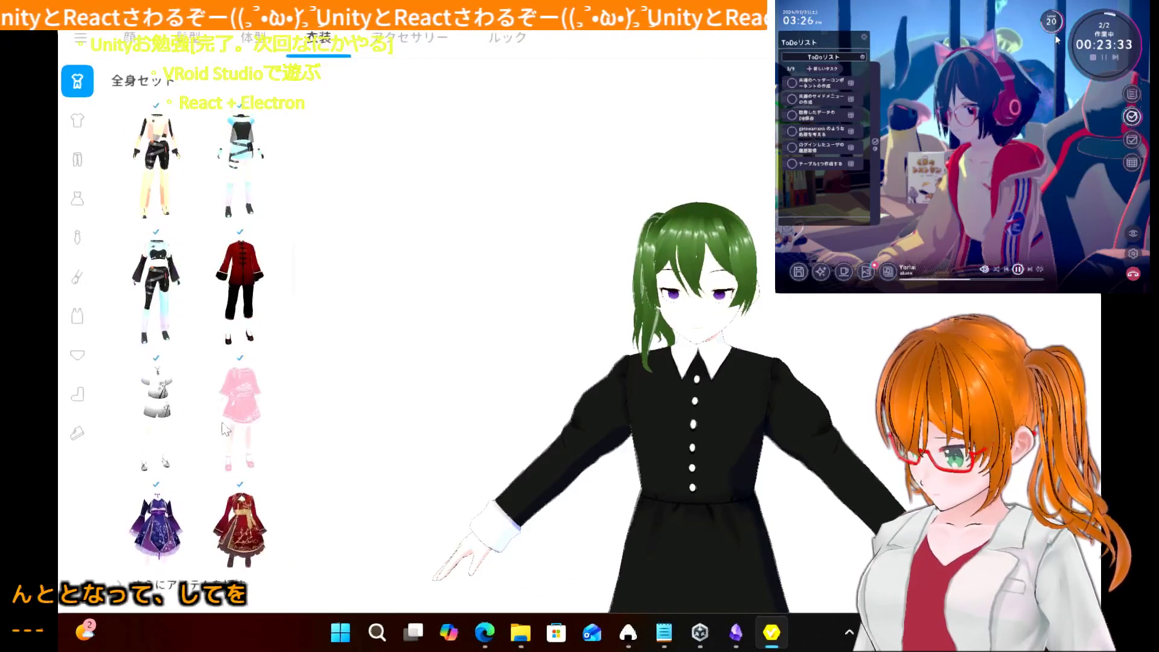
scroll(224, 428, "down", 10)
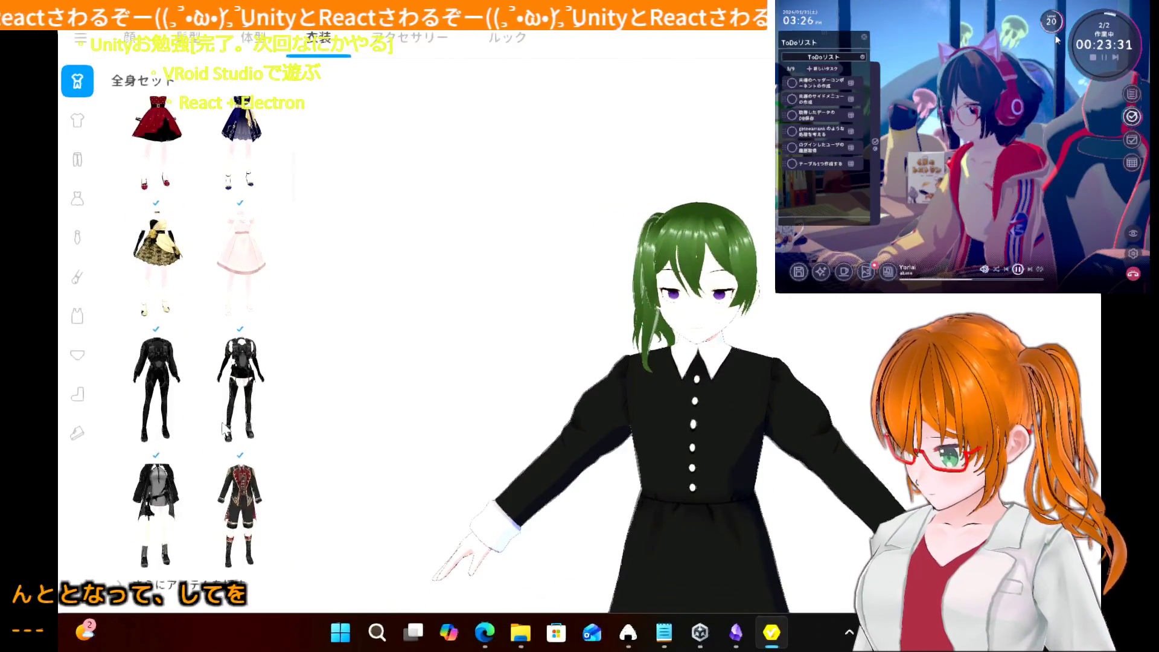
left_click(225, 429)
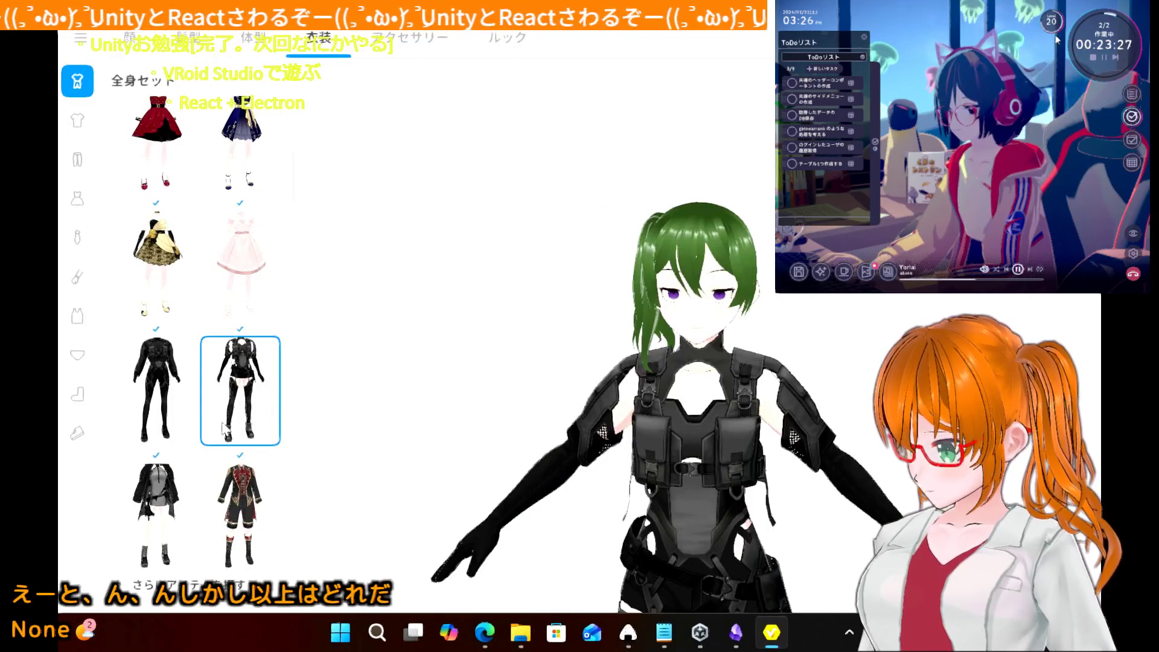
scroll(227, 293, "up", 2)
scroll(227, 293, "up", 3)
left_click(228, 292)
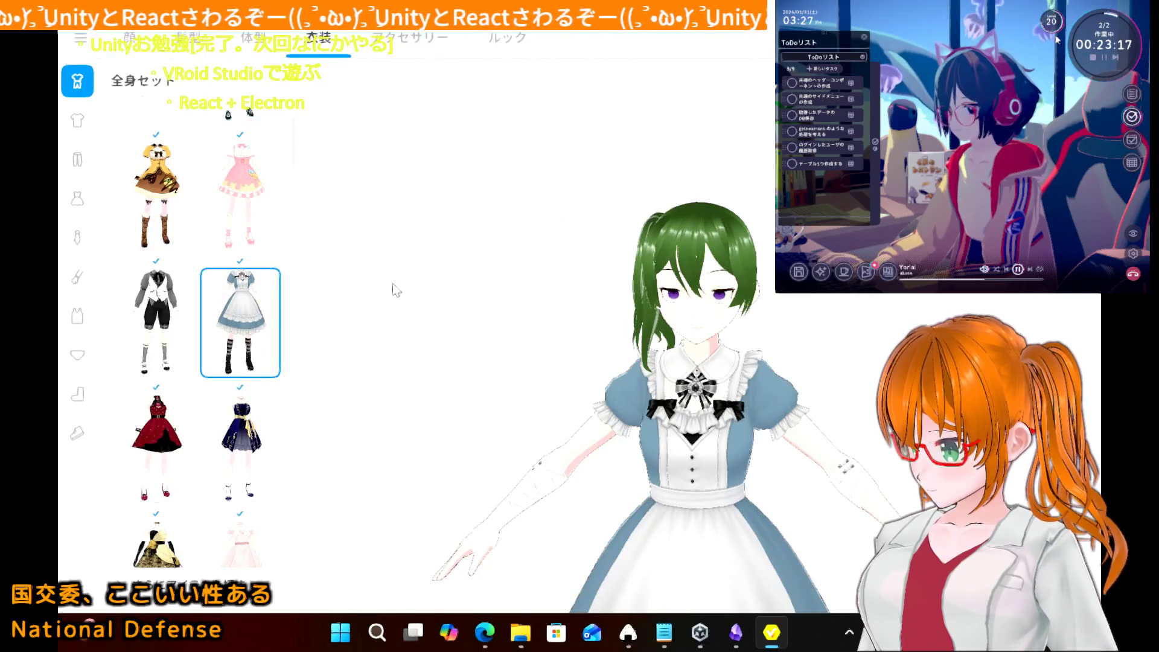
mouse_move(405, 278)
left_mouse_down()
mouse_move(396, 262)
mouse_move(326, 313)
mouse_move(295, 273)
mouse_move(383, 284)
mouse_move(427, 275)
mouse_move(393, 269)
left_mouse_up()
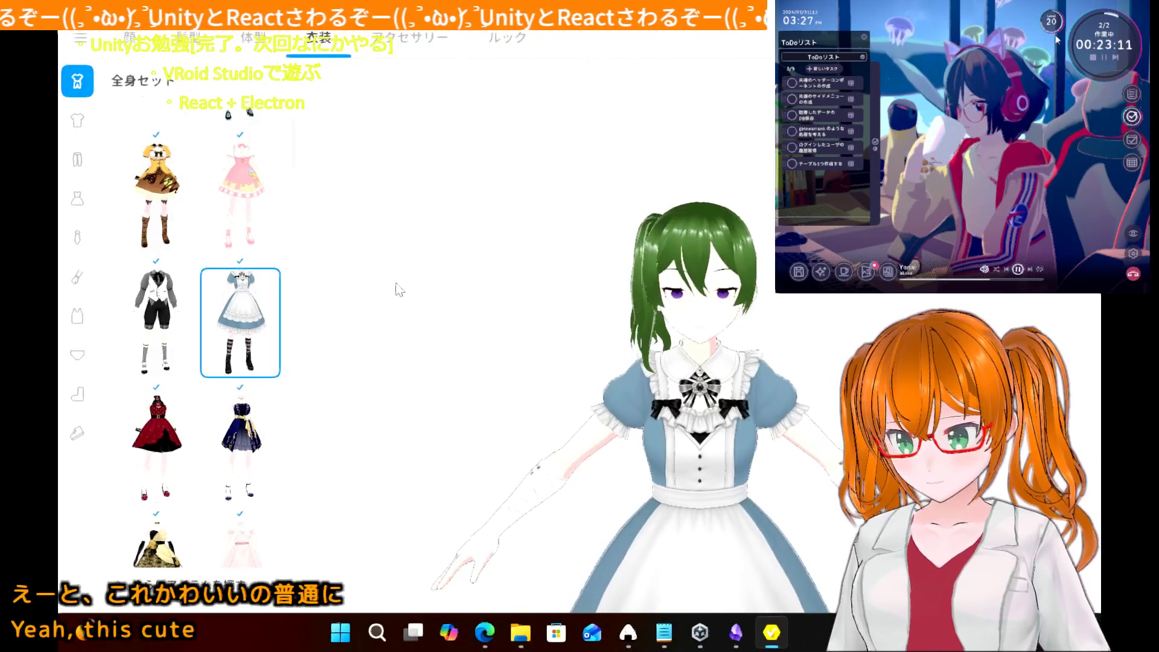
mouse_move(390, 286)
left_mouse_down()
mouse_move(417, 219)
mouse_move(393, 251)
left_mouse_up()
scroll(393, 255, "down", 5)
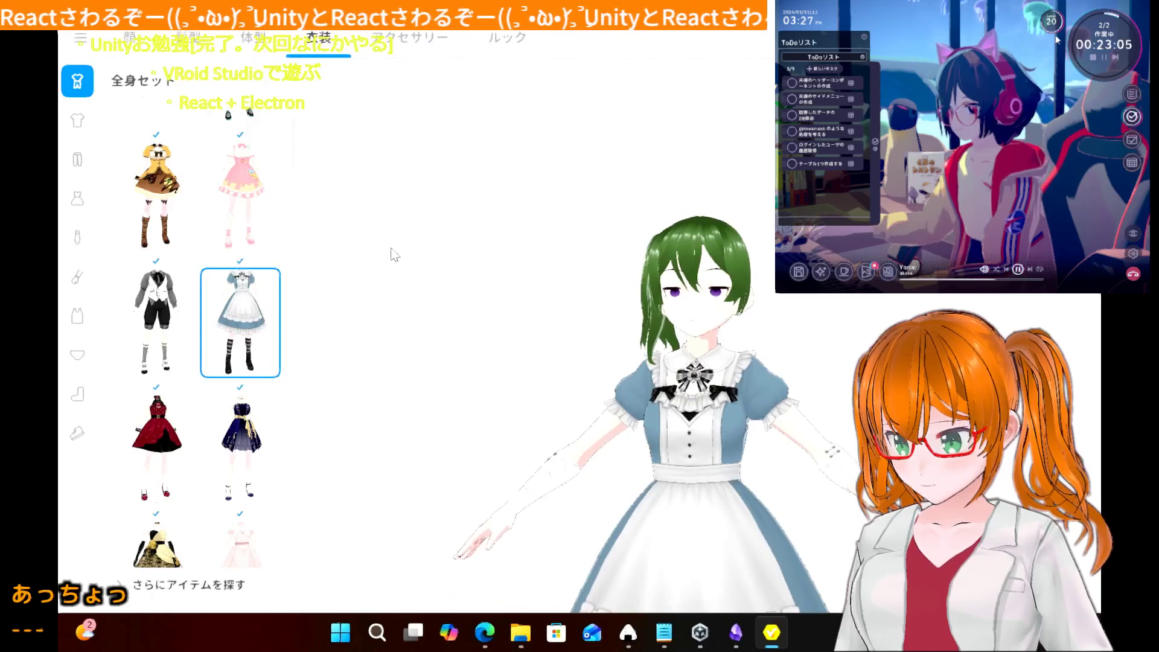
scroll(392, 253, "down", 3)
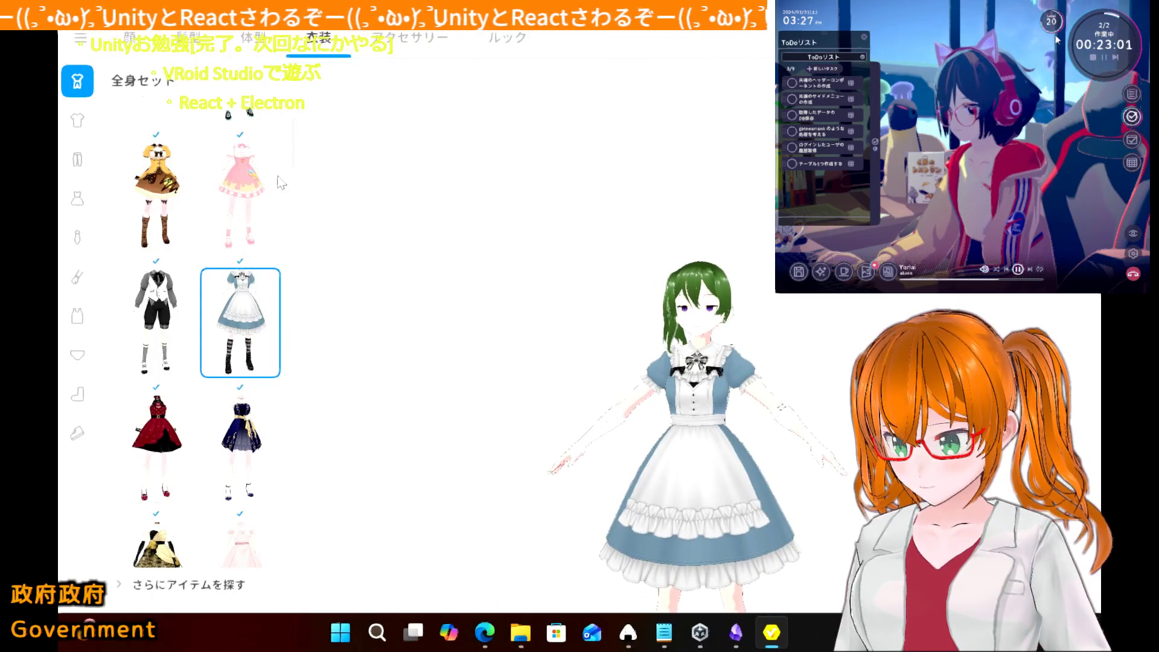
left_click(160, 305)
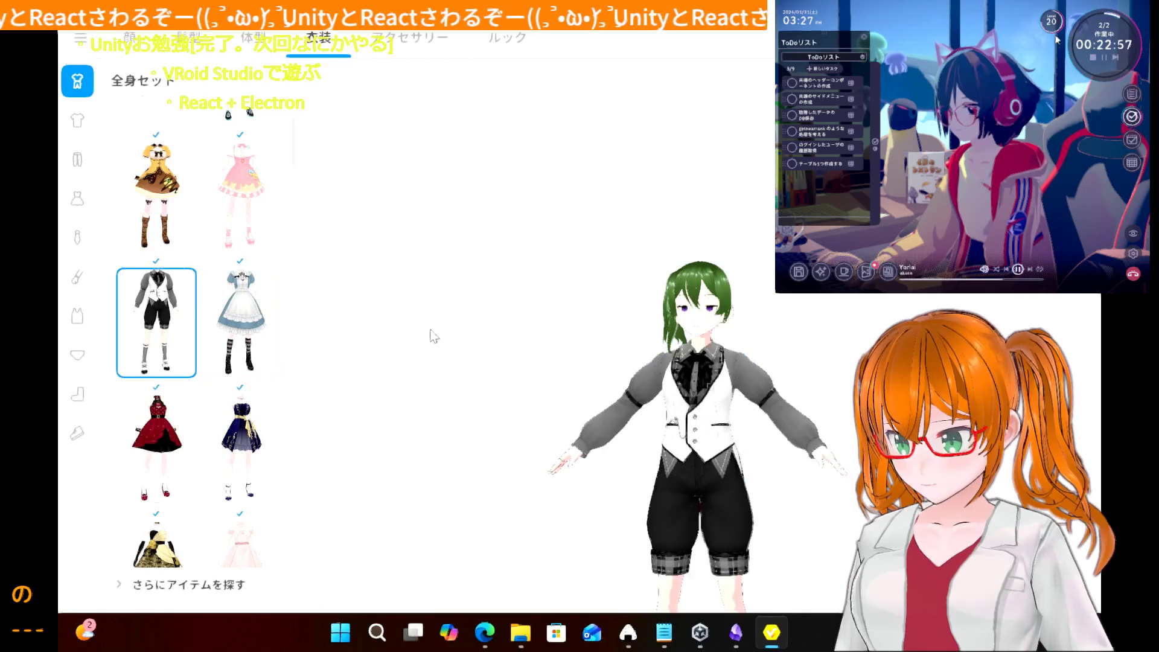
- Try on the red dress, the navy strapless dress with gold ribbon, and the blue corset outfit
scroll(250, 326, "up", 3)
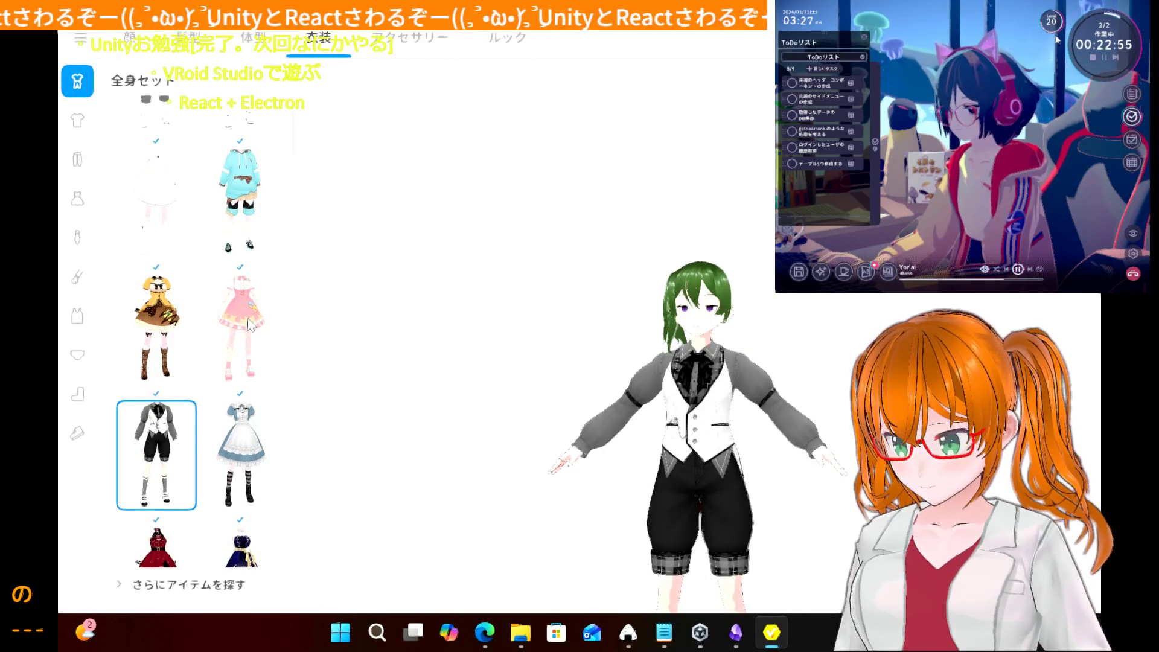
scroll(176, 429, "down", 3)
left_click(176, 431)
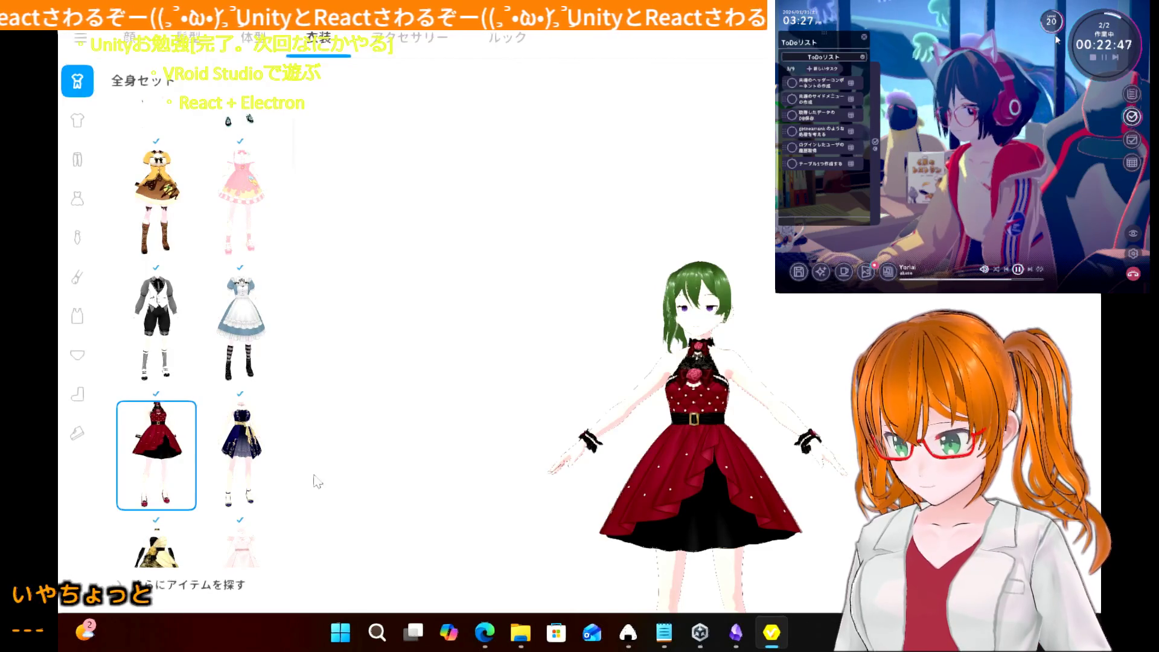
left_click(249, 481)
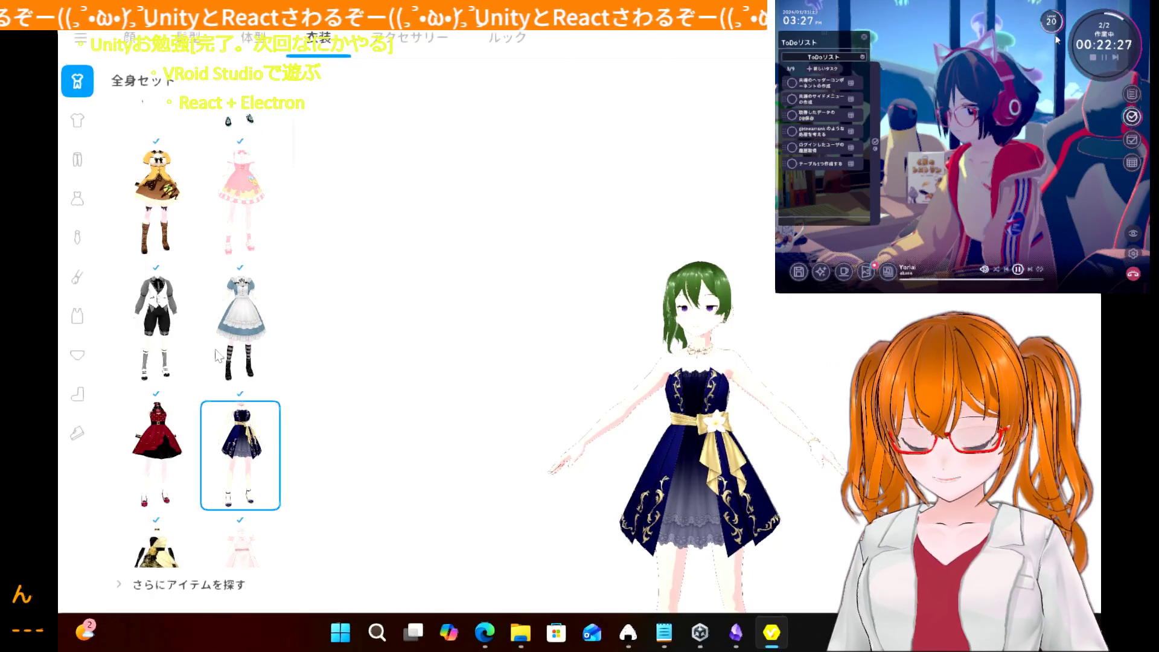
scroll(218, 356, "up", 3)
scroll(219, 356, "down", 10)
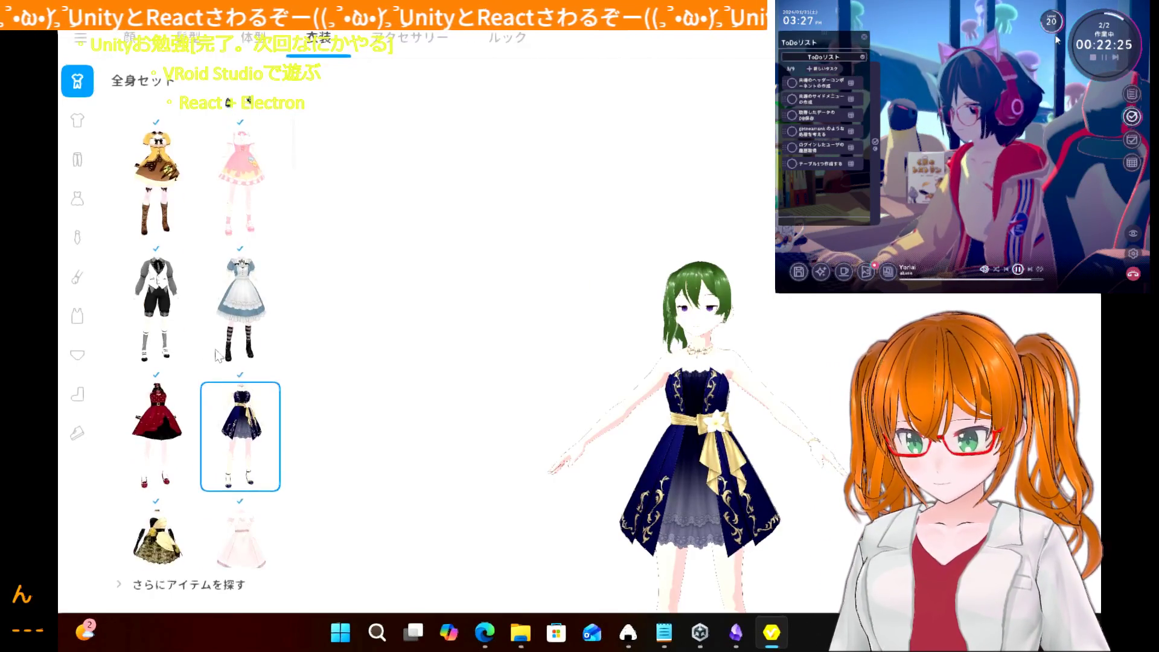
scroll(218, 356, "down", 2)
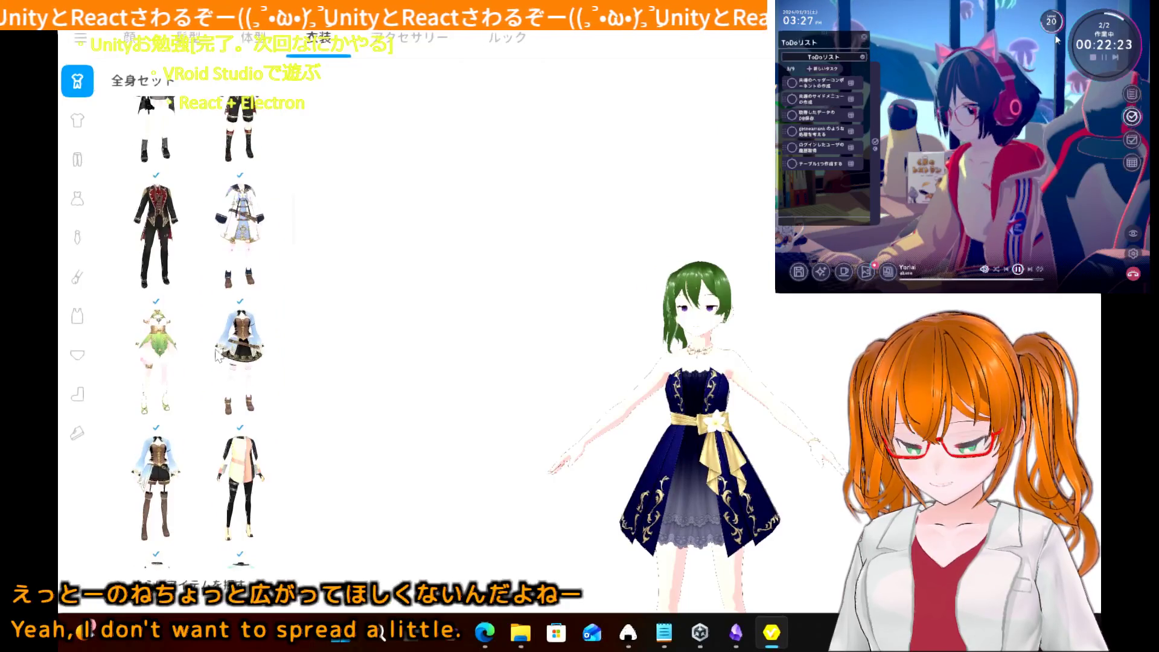
scroll(218, 356, "down", 4)
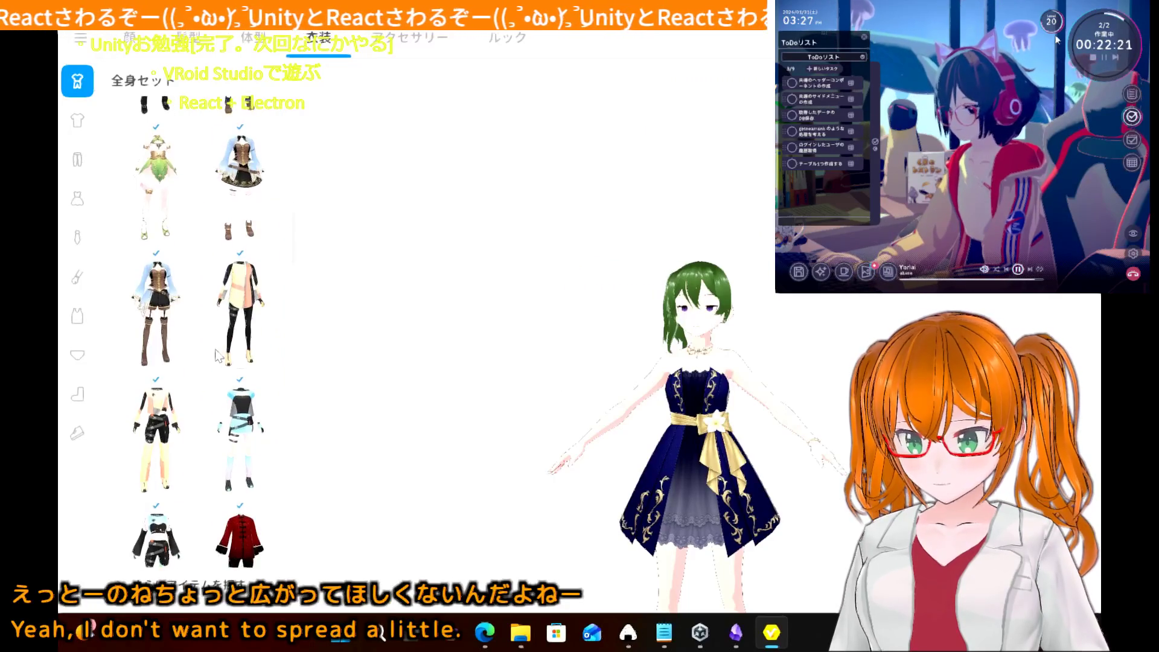
scroll(219, 356, "up", 1)
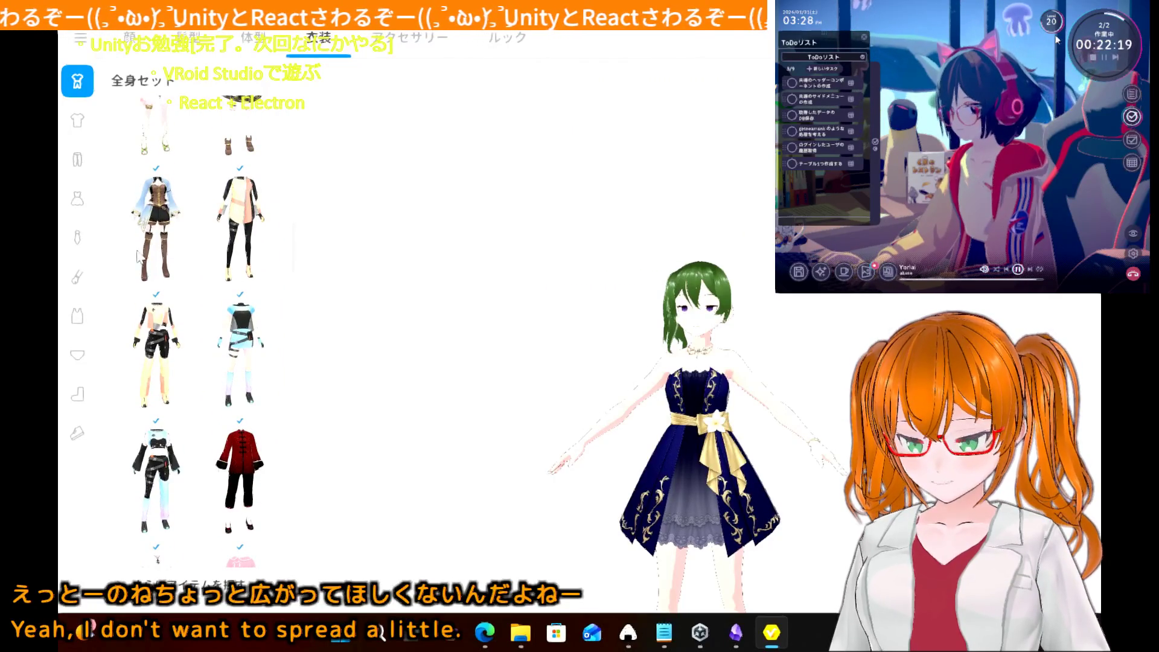
left_click(139, 228)
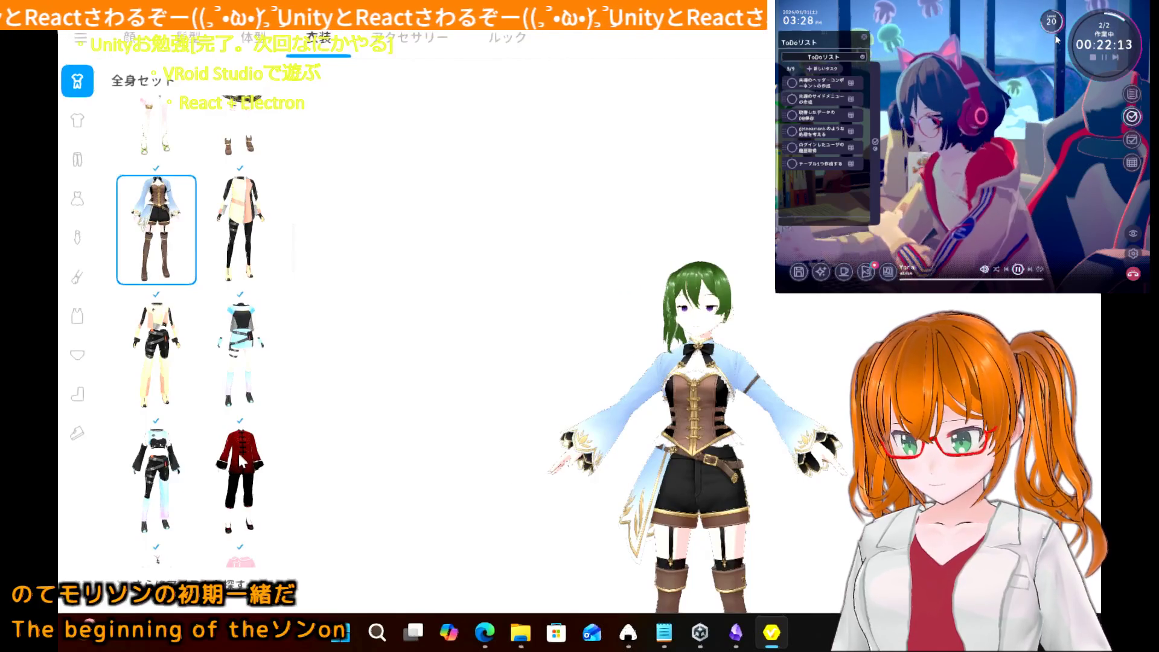
- Settle on the short black puff-sleeved dress with gold trim
scroll(241, 460, "down", 5)
scroll(241, 460, "down", 1)
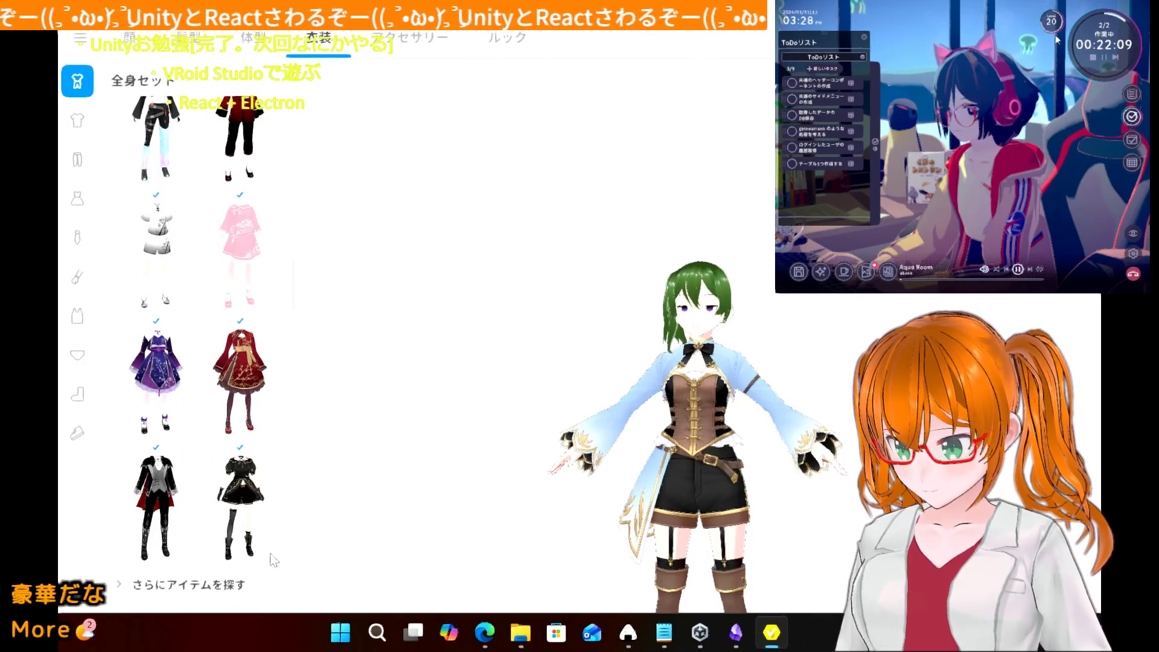
left_click(234, 521)
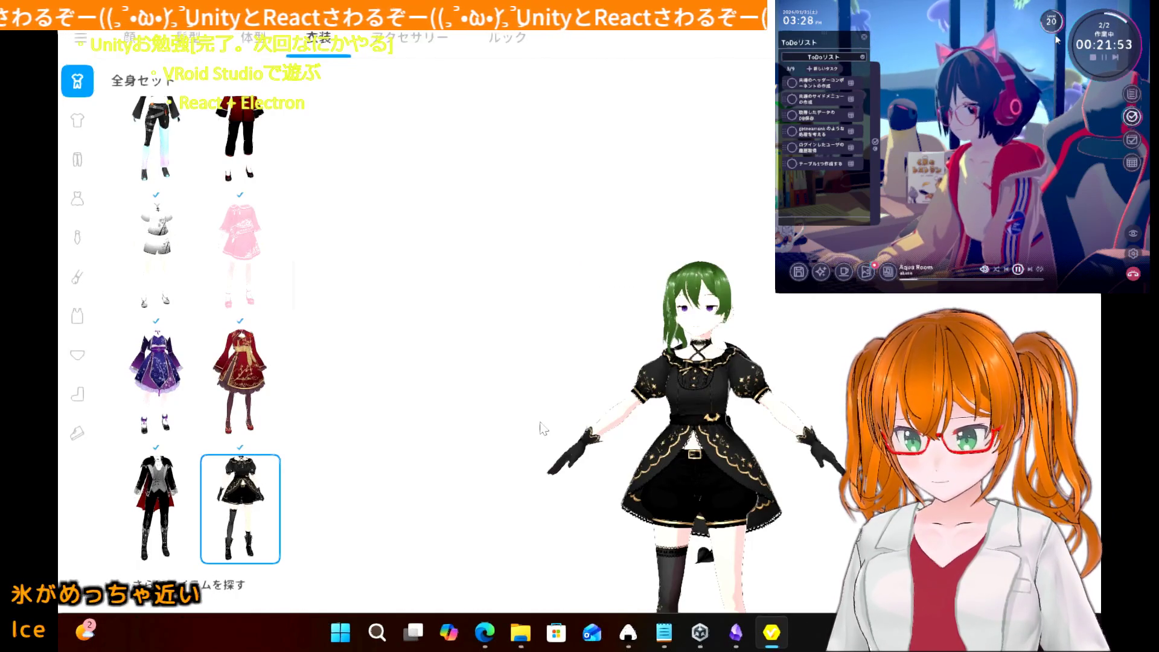
scroll(544, 428, "down", 5)
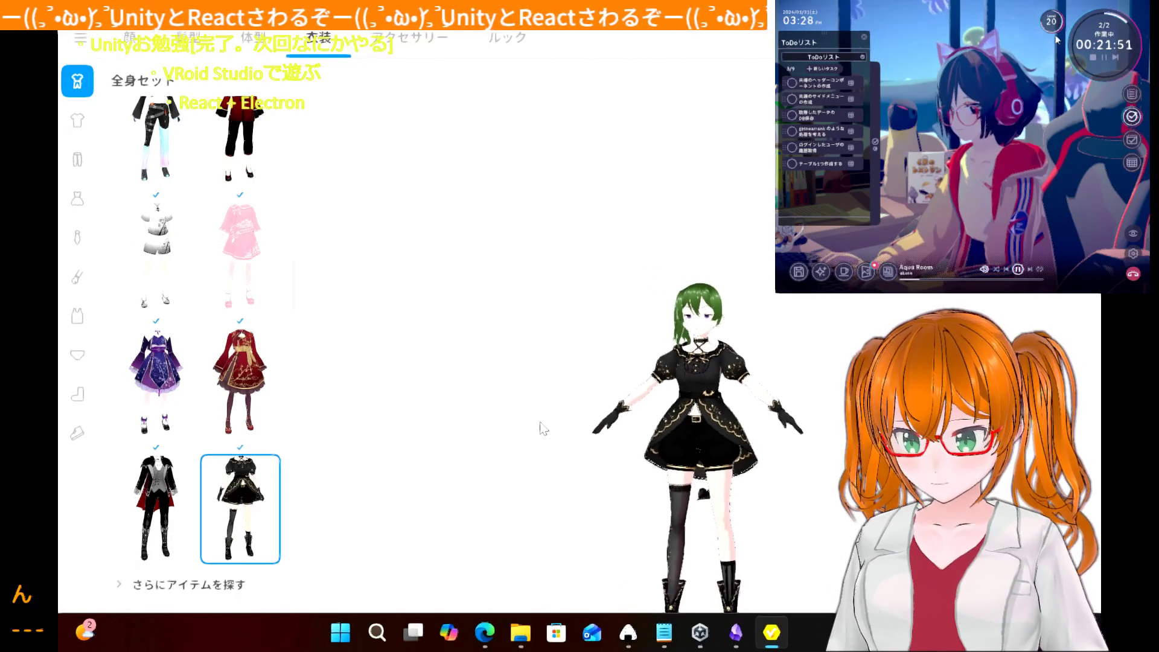
scroll(543, 429, "up", 3)
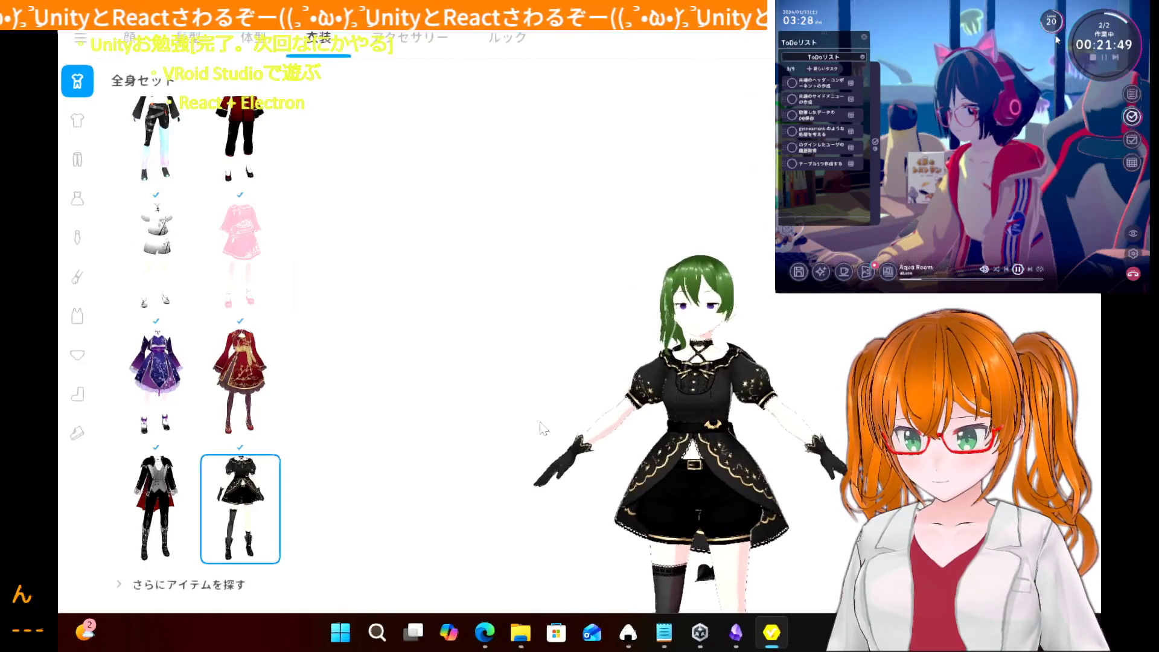
scroll(221, 507, "down", 5)
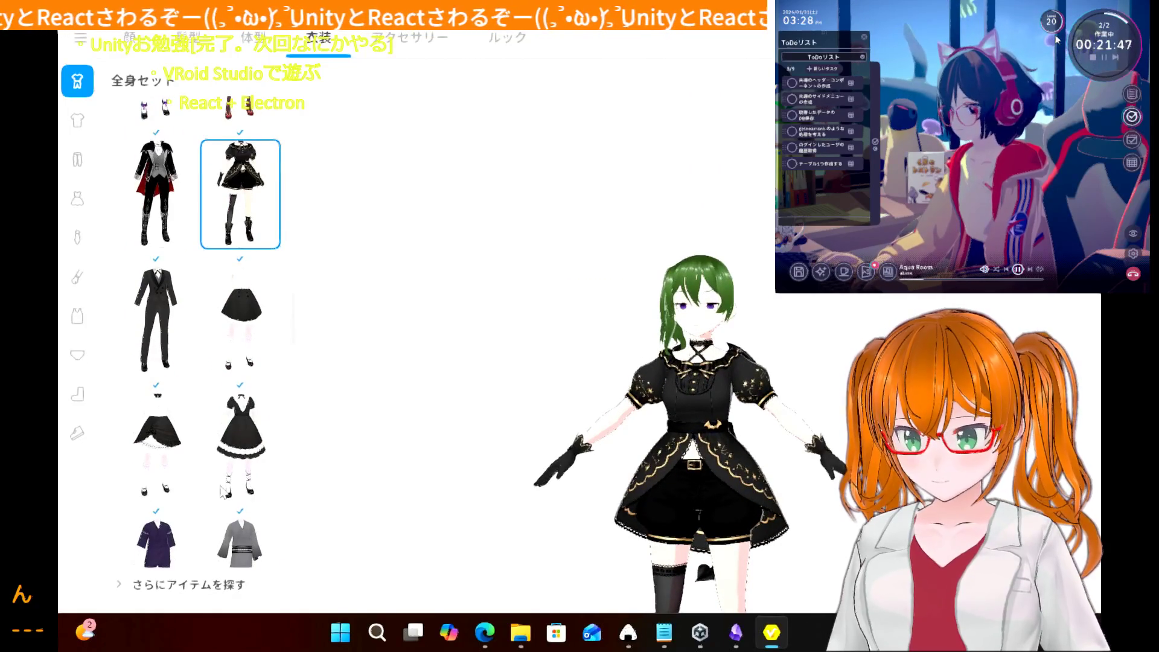
left_click(231, 480)
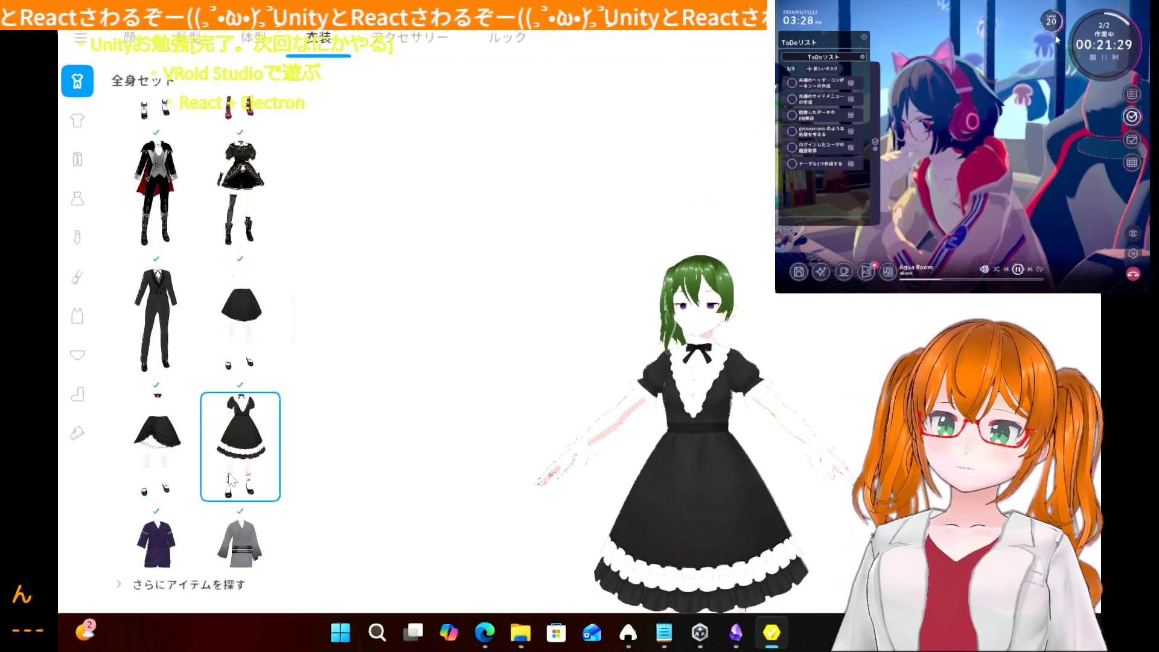
left_click(175, 436)
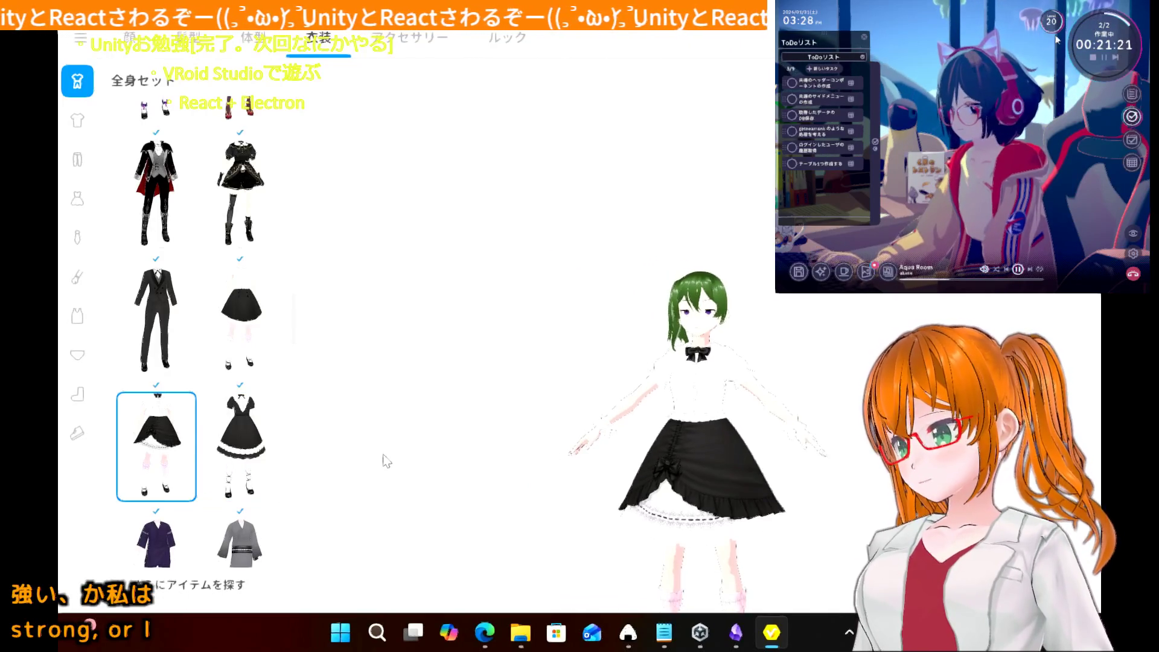
scroll(387, 461, "up", 3)
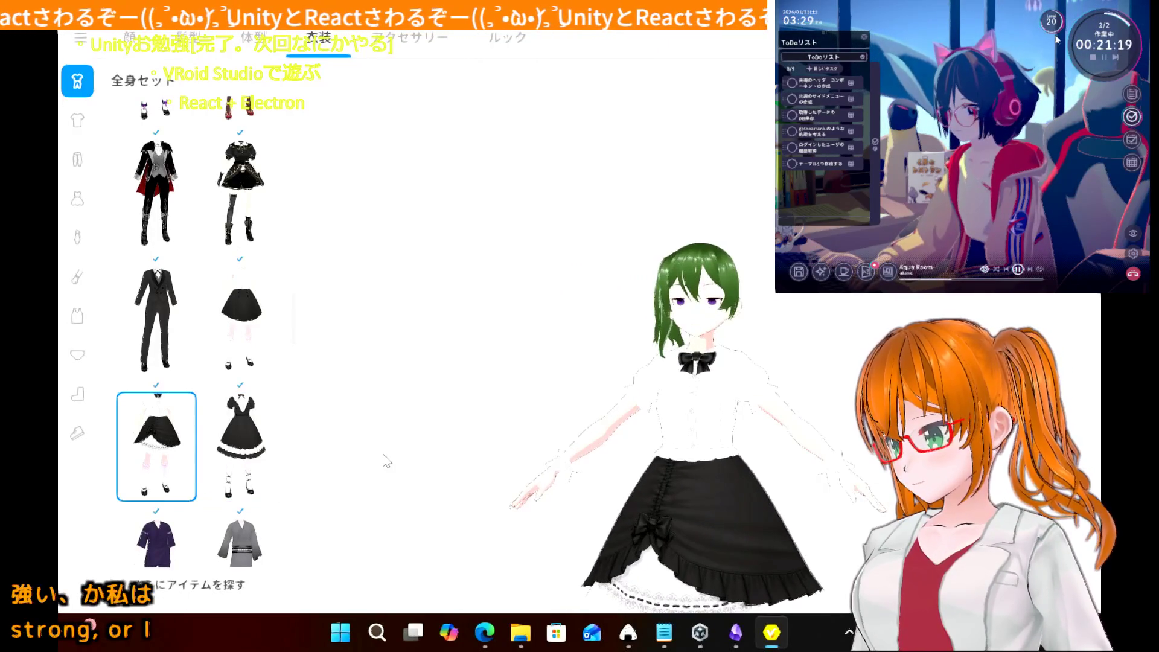
scroll(387, 460, "down", 3)
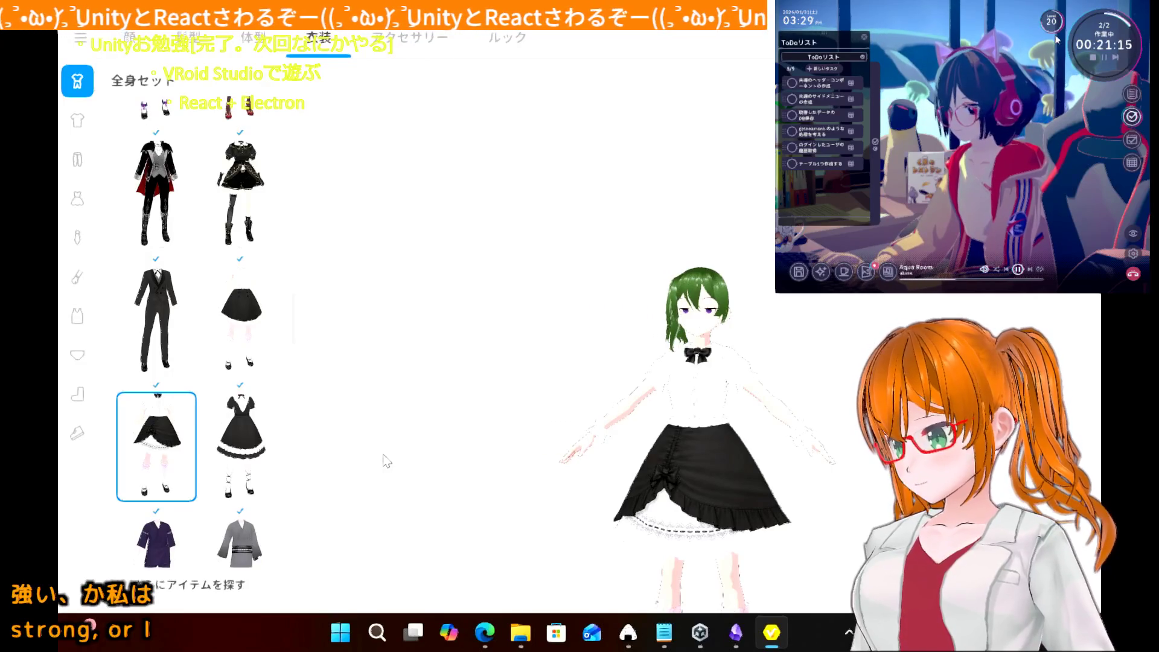
scroll(207, 484, "down", 4)
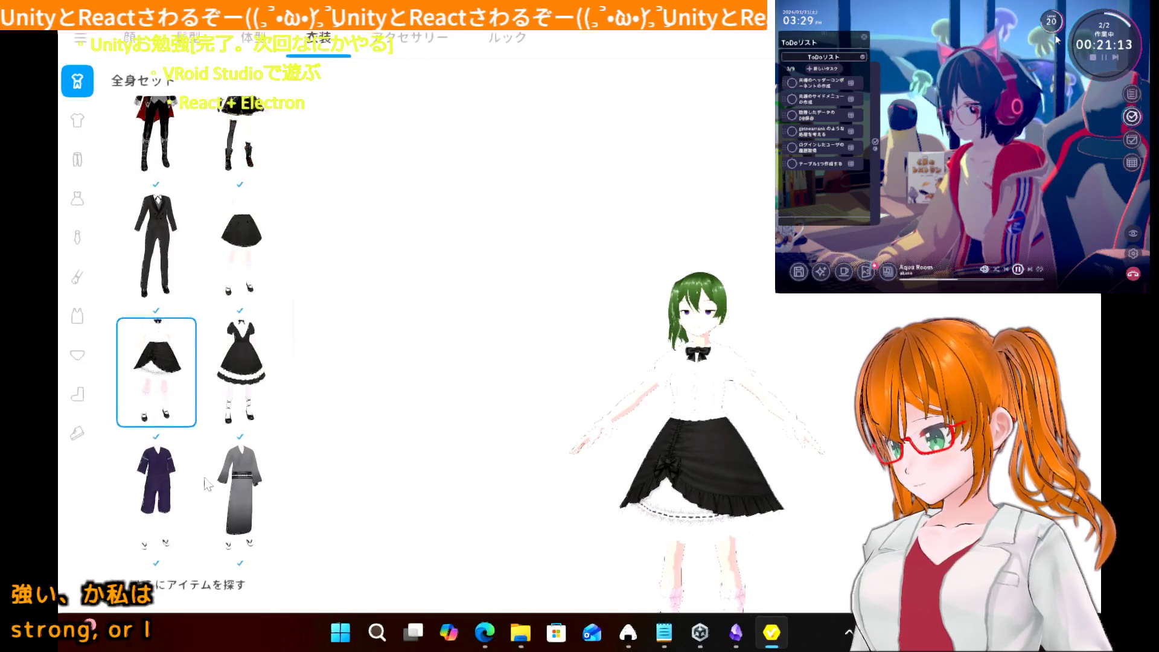
scroll(208, 483, "down", 10)
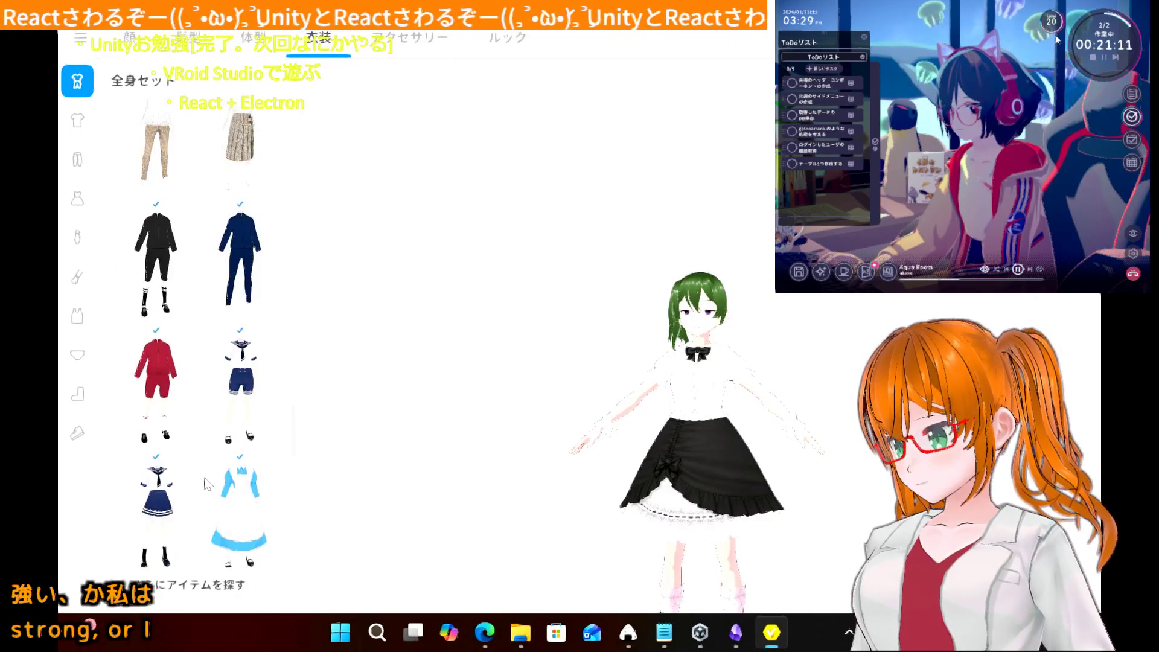
scroll(207, 483, "up", 8)
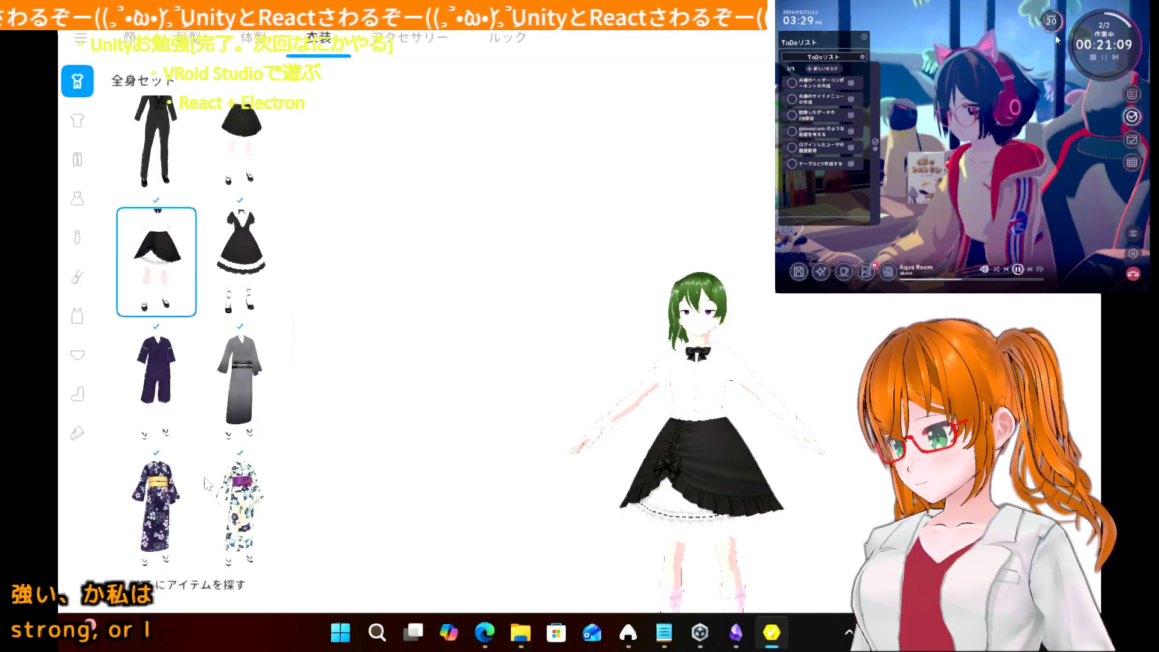
scroll(207, 483, "down", 10)
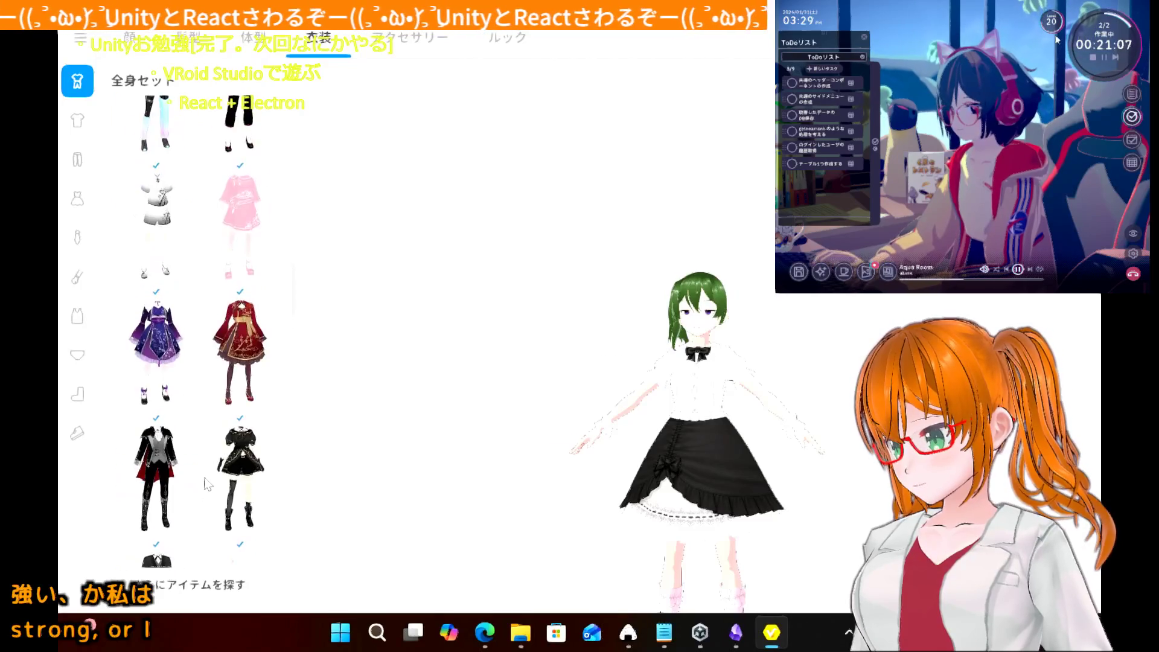
scroll(207, 484, "up", 10)
scroll(207, 483, "down", 3)
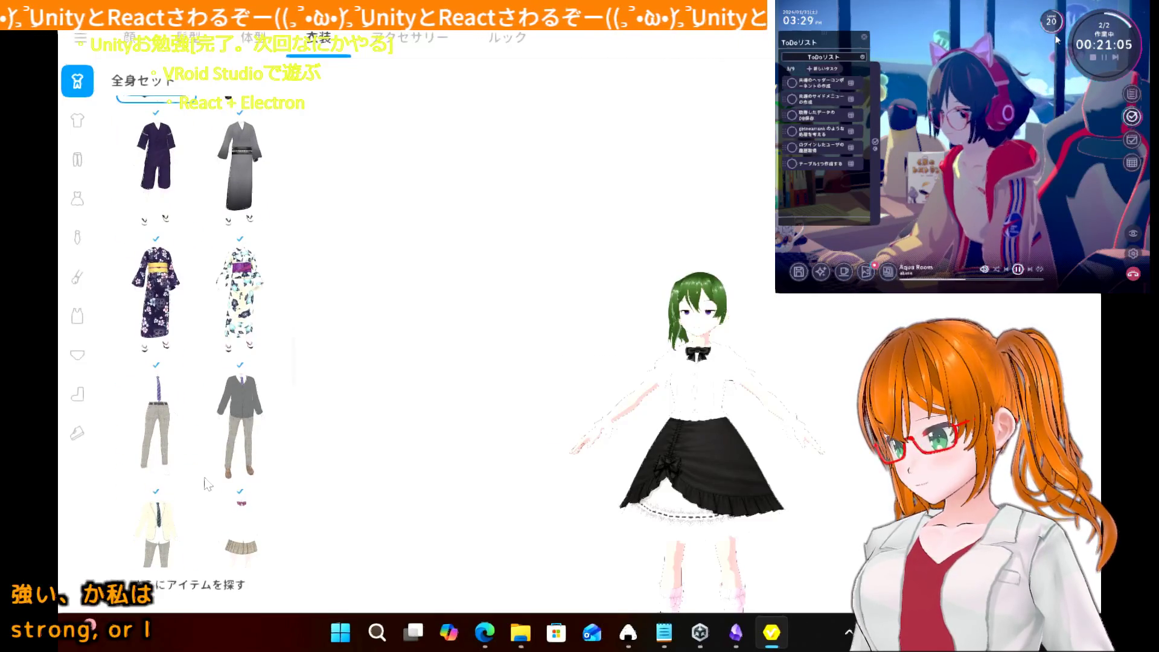
scroll(207, 484, "down", 10)
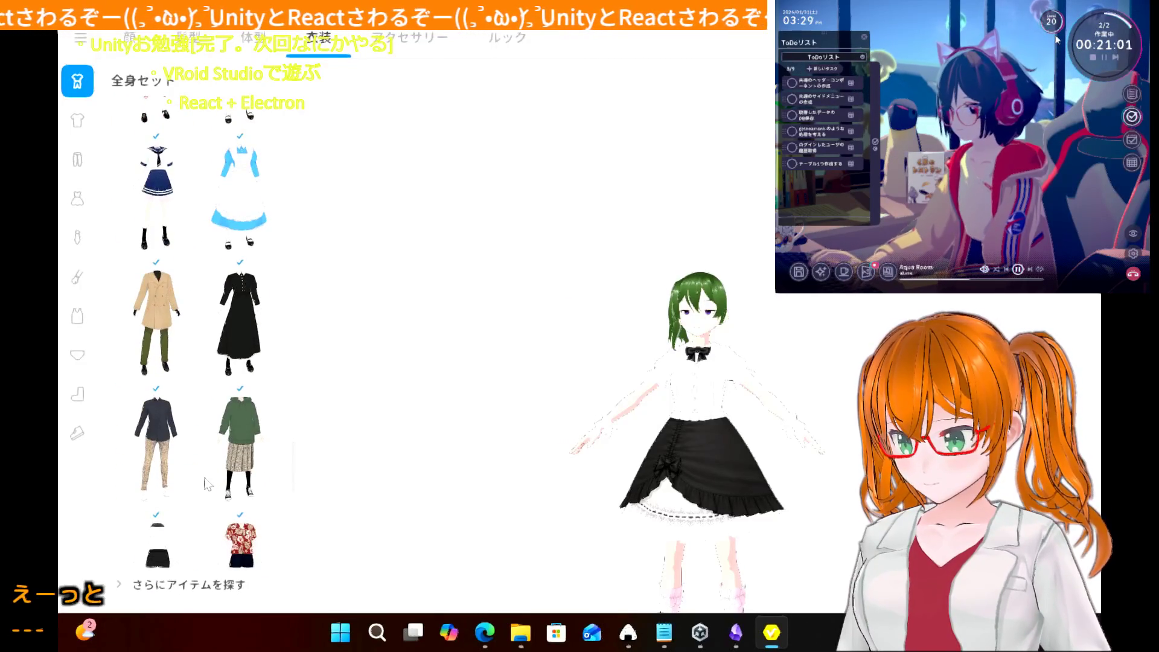
scroll(207, 484, "down", 1)
scroll(207, 483, "up", 1)
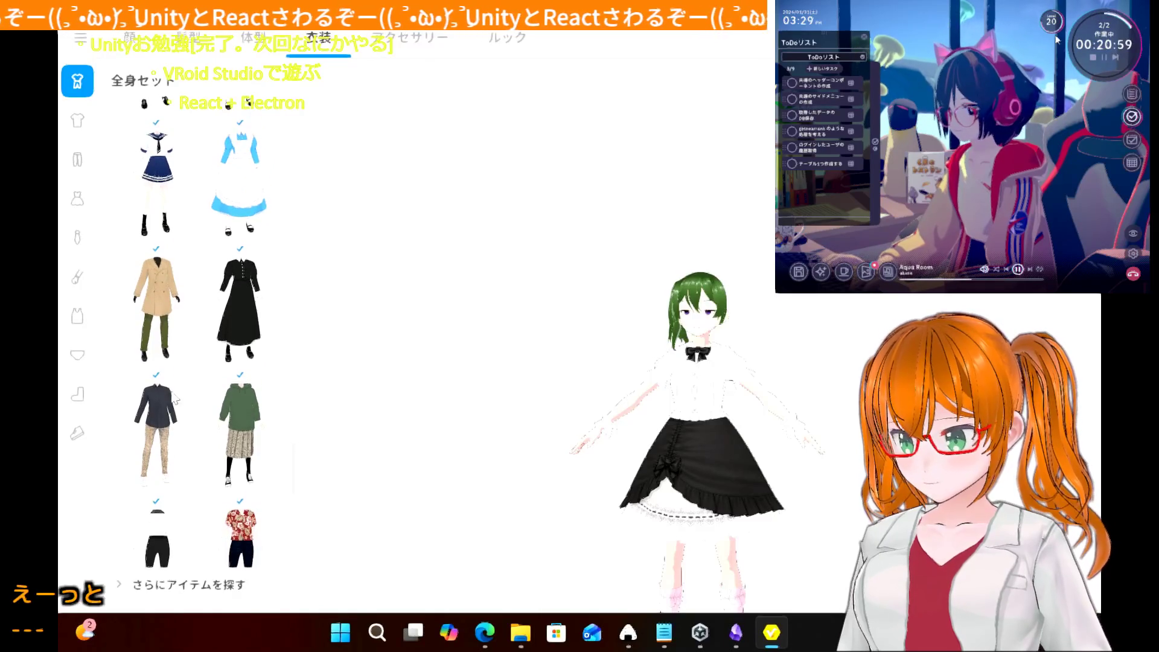
- Dress the avatar in the sailor school uniform set with the navy pleated skirt
left_click(151, 208)
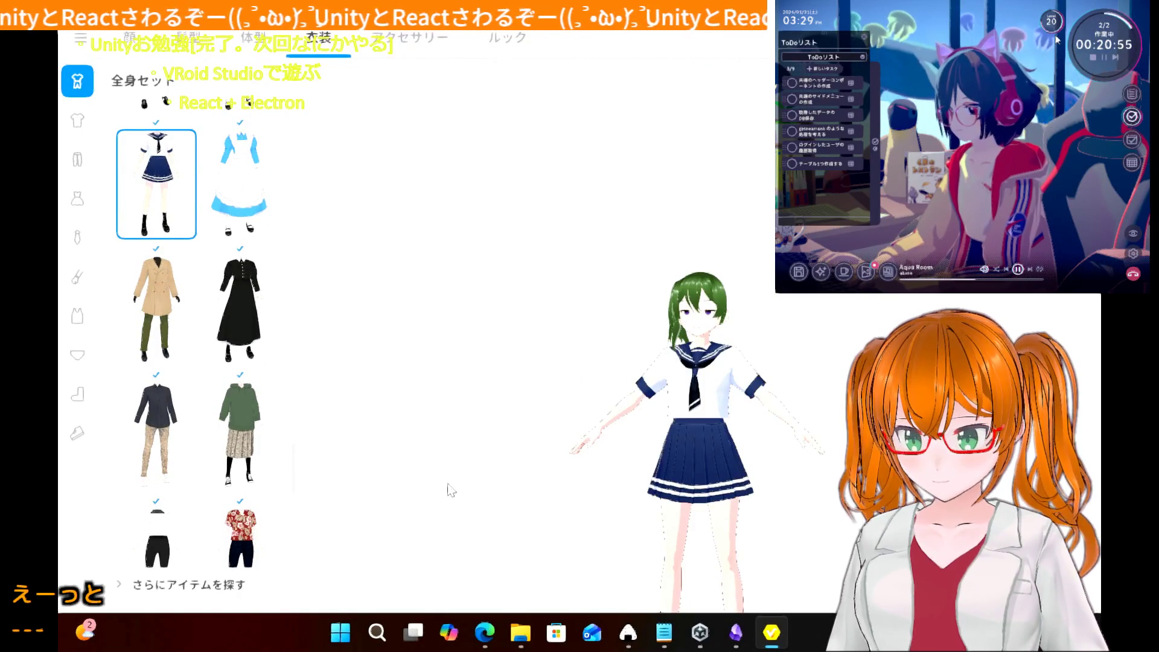
scroll(450, 491, "up", 2)
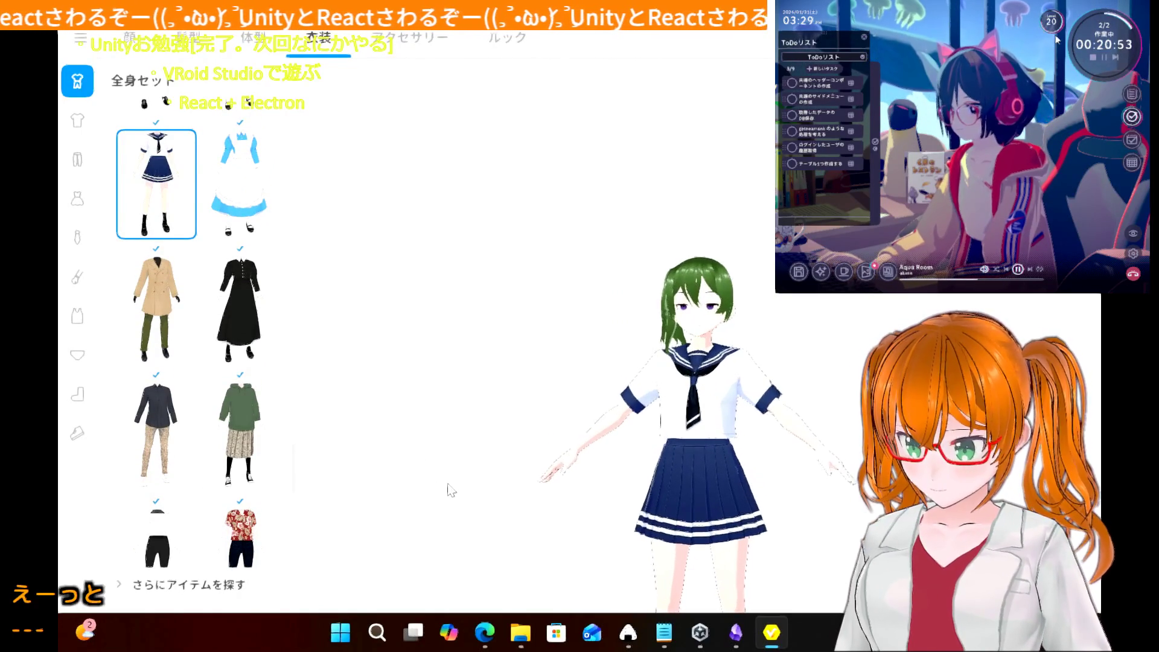
scroll(450, 491, "up", 1)
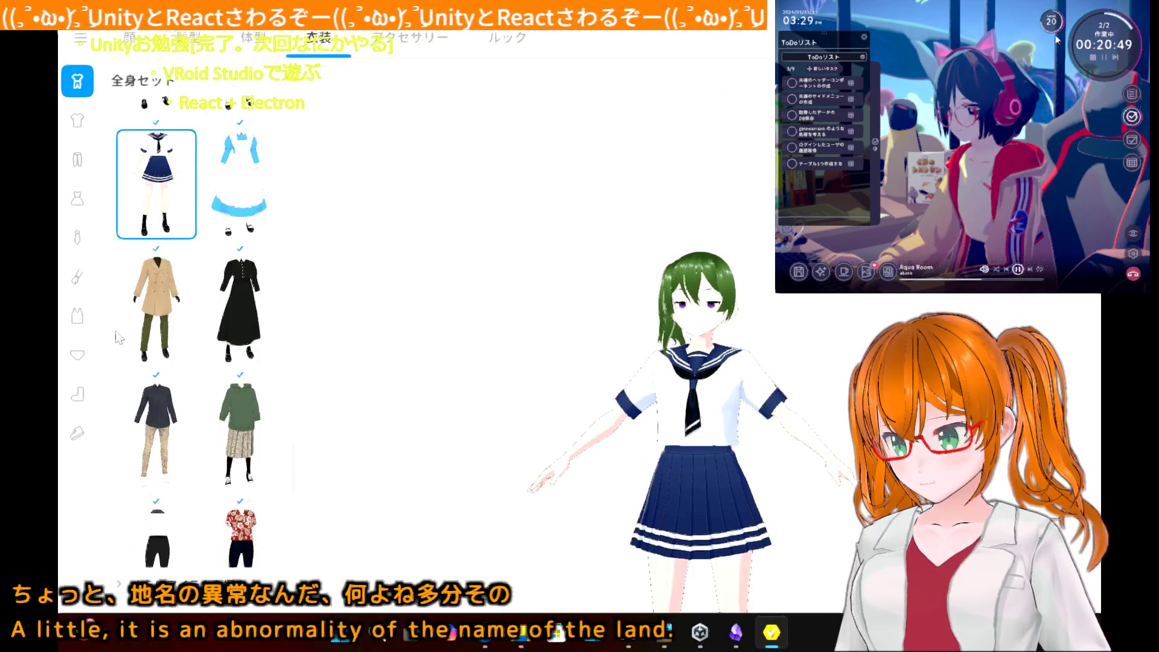
- Browse the innerwear, arm, neck and bottoms presets, ending on the Tops presets
left_click(77, 315)
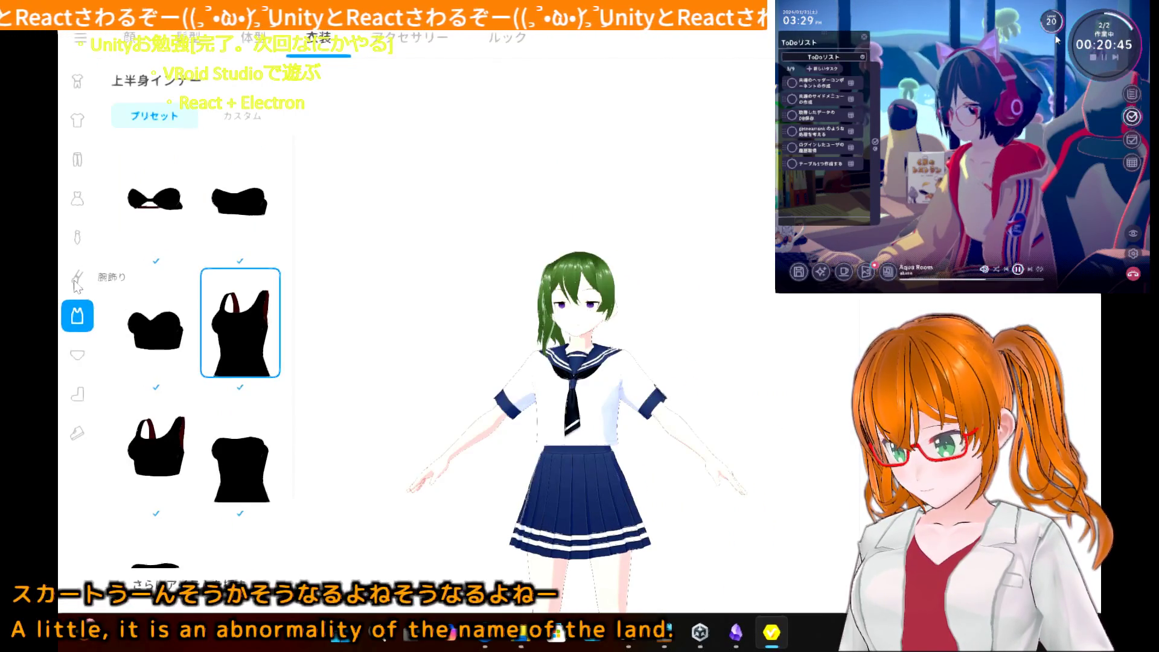
left_click(77, 280)
left_click(78, 247)
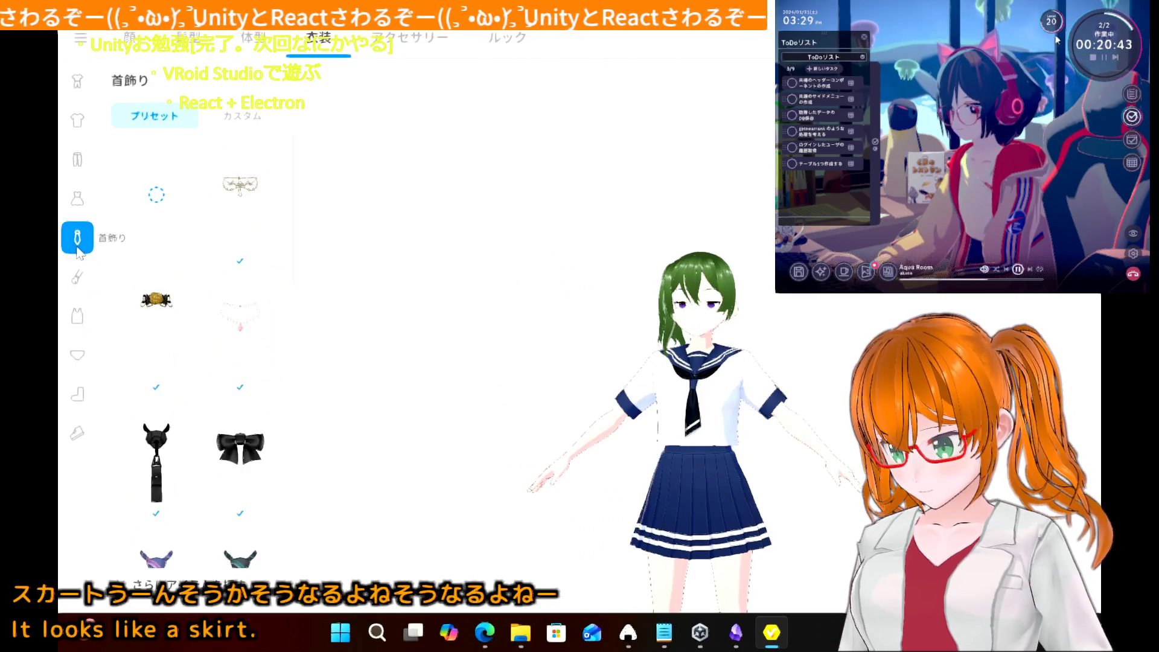
left_click(76, 162)
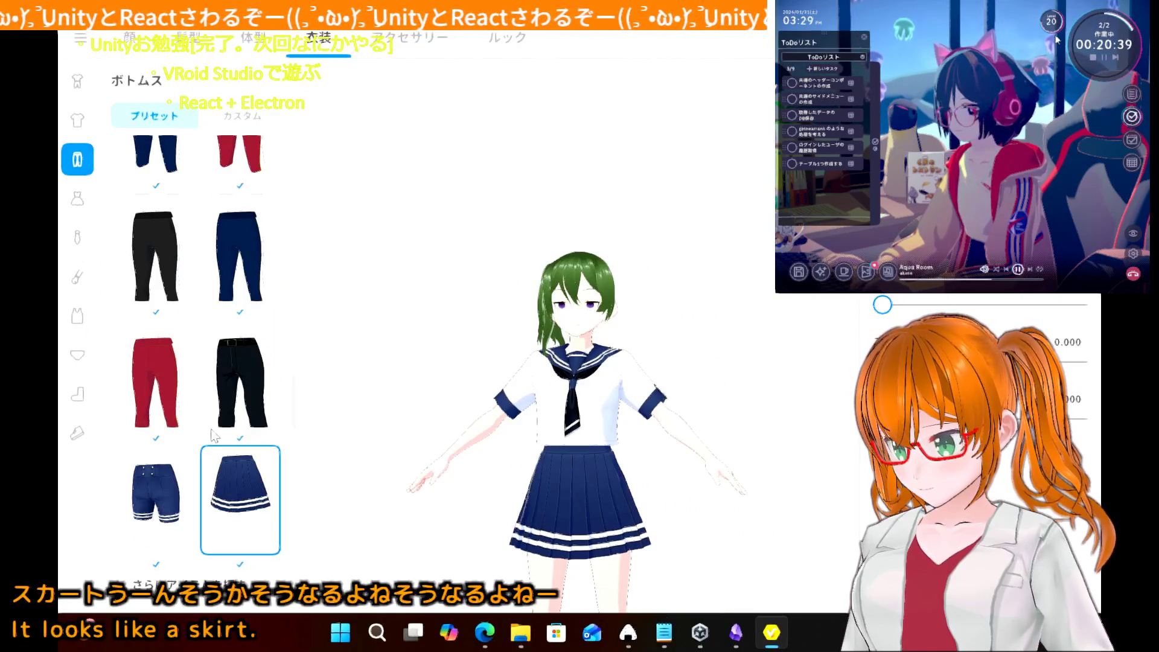
left_click(89, 127)
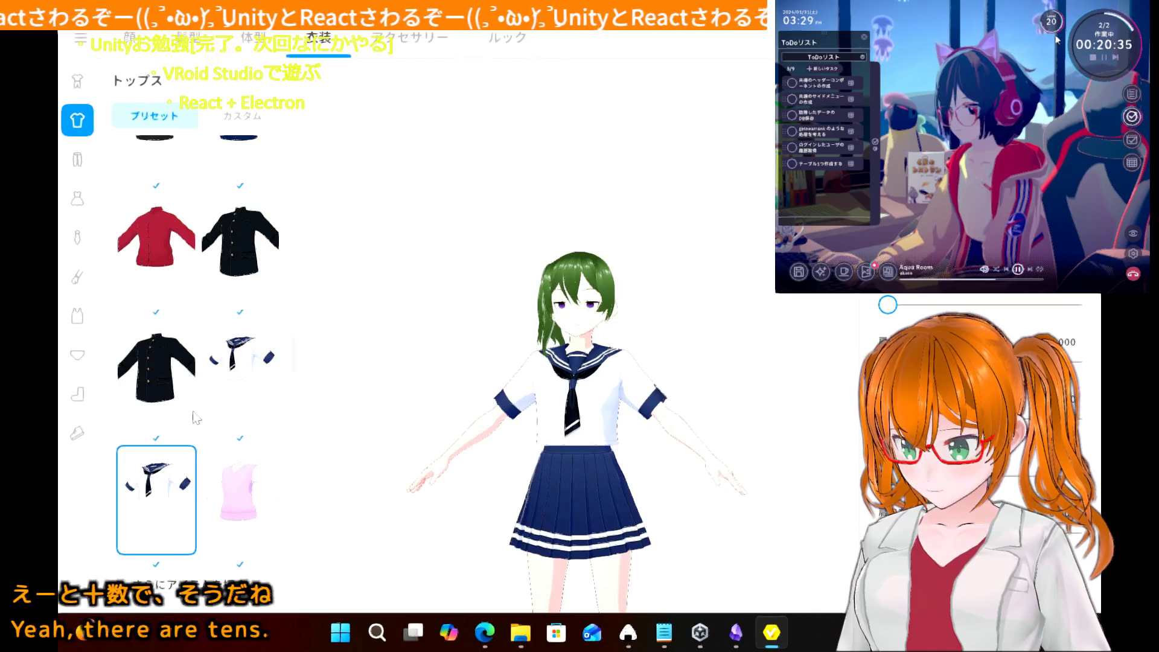
- Try the black jacket top, then swap to the white bamboo-print shirt
scroll(187, 270, "up", 5)
scroll(187, 270, "up", 5)
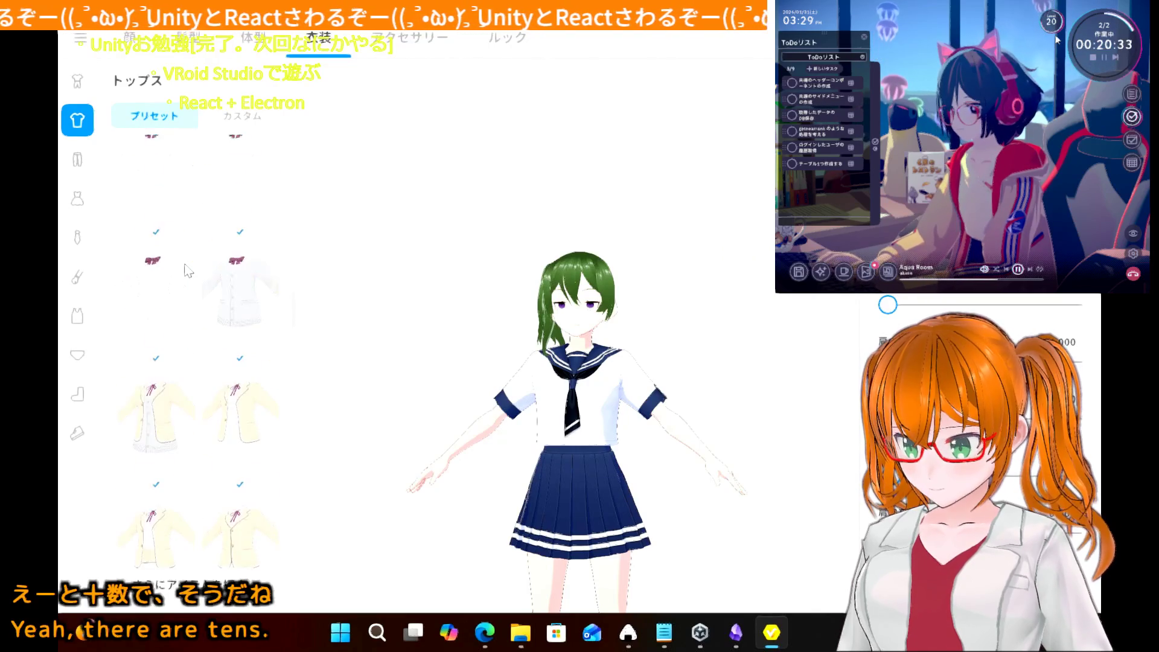
scroll(187, 271, "up", 3)
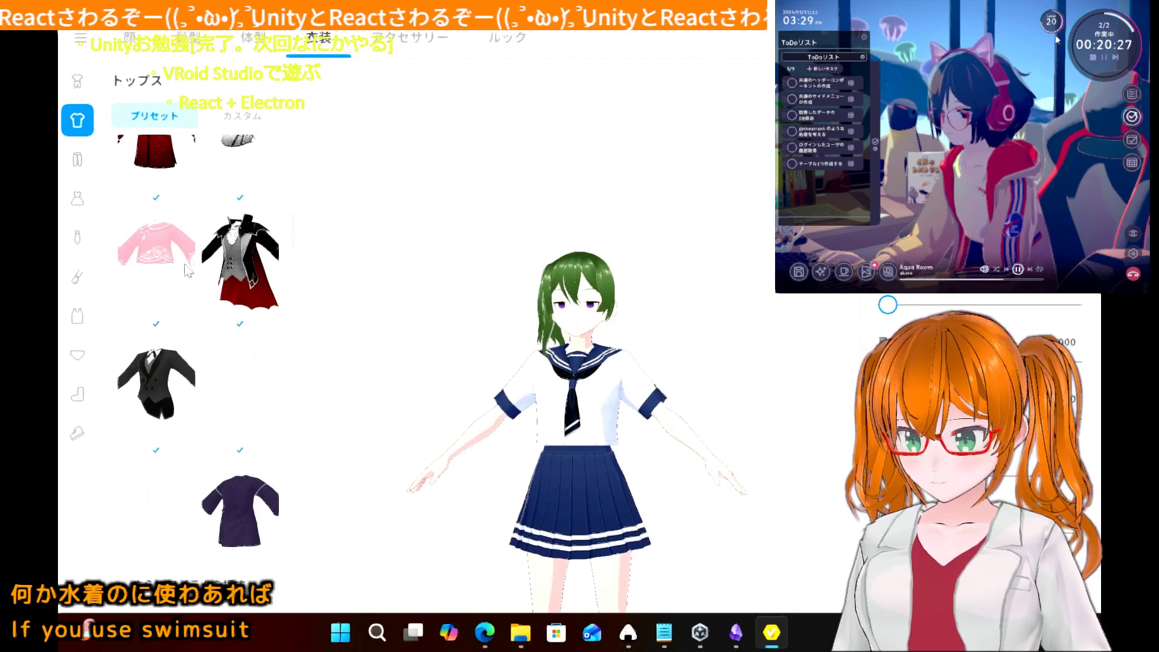
scroll(187, 270, "up", 6)
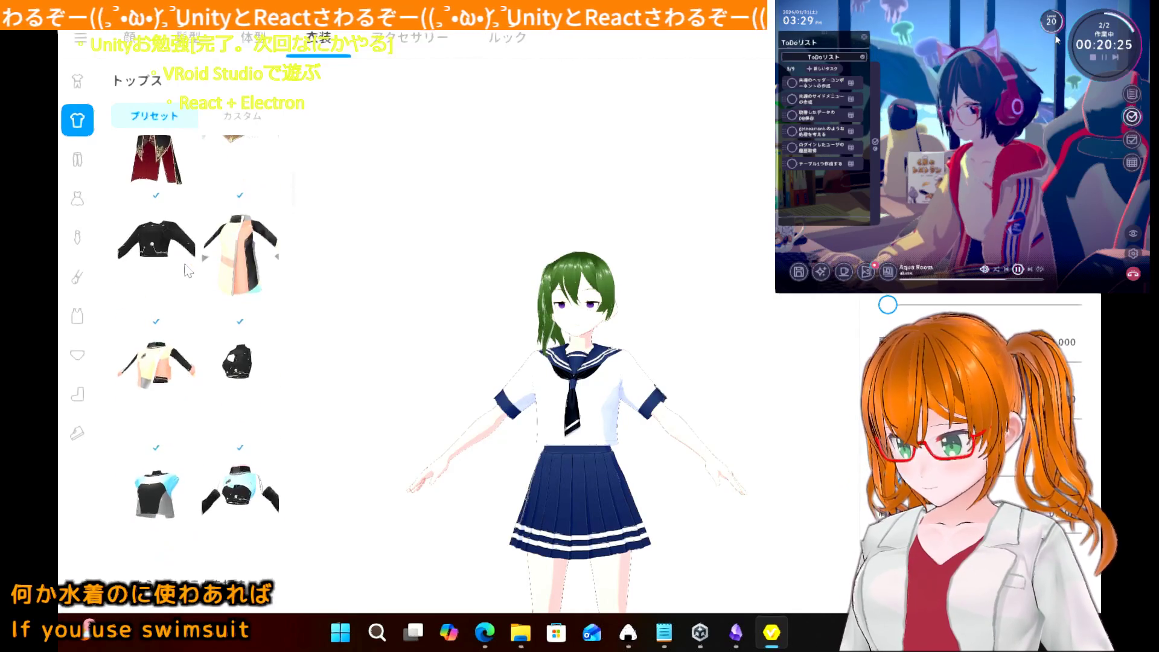
left_click(188, 271)
scroll(188, 271, "up", 5)
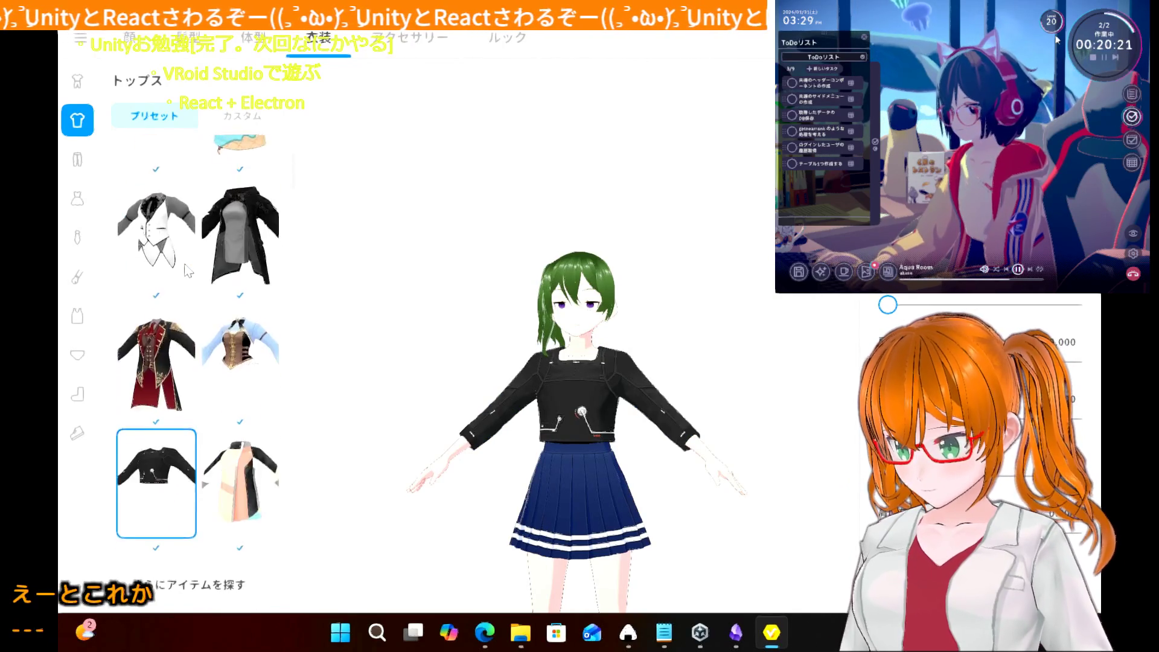
scroll(188, 271, "down", 7)
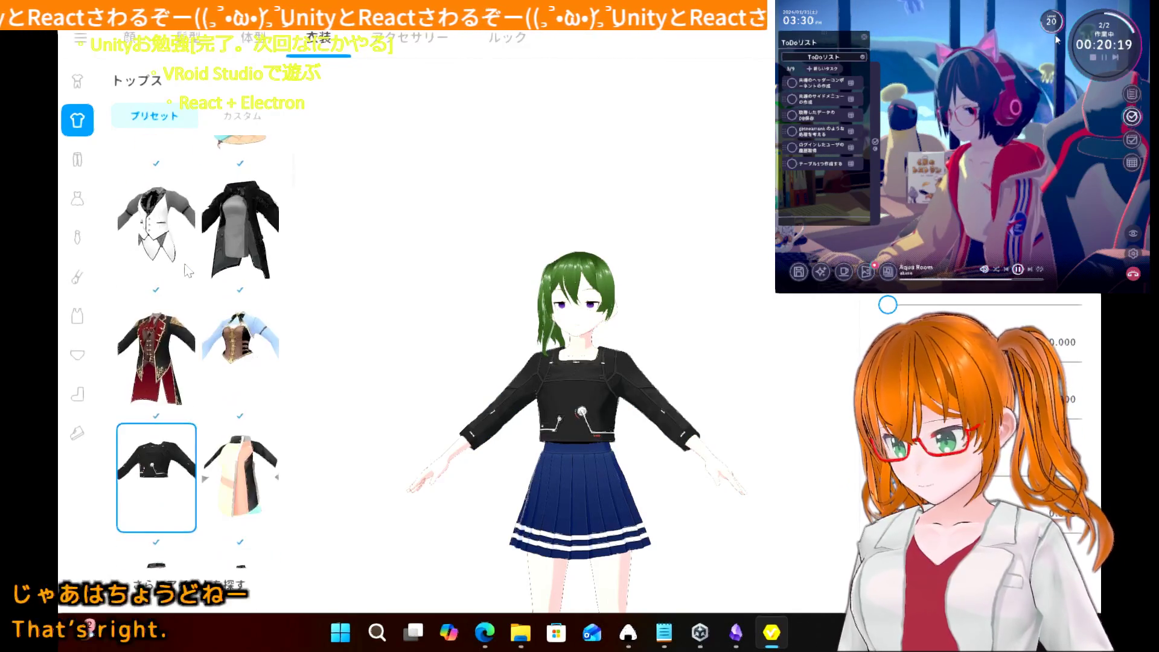
scroll(188, 271, "down", 3)
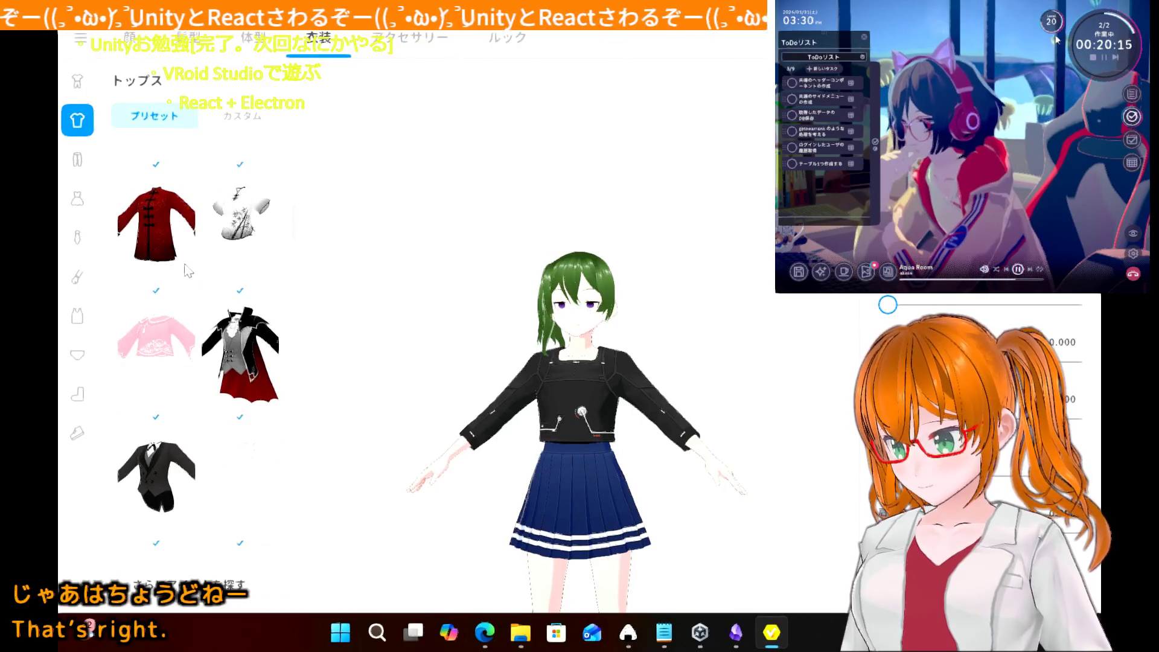
left_click(233, 222)
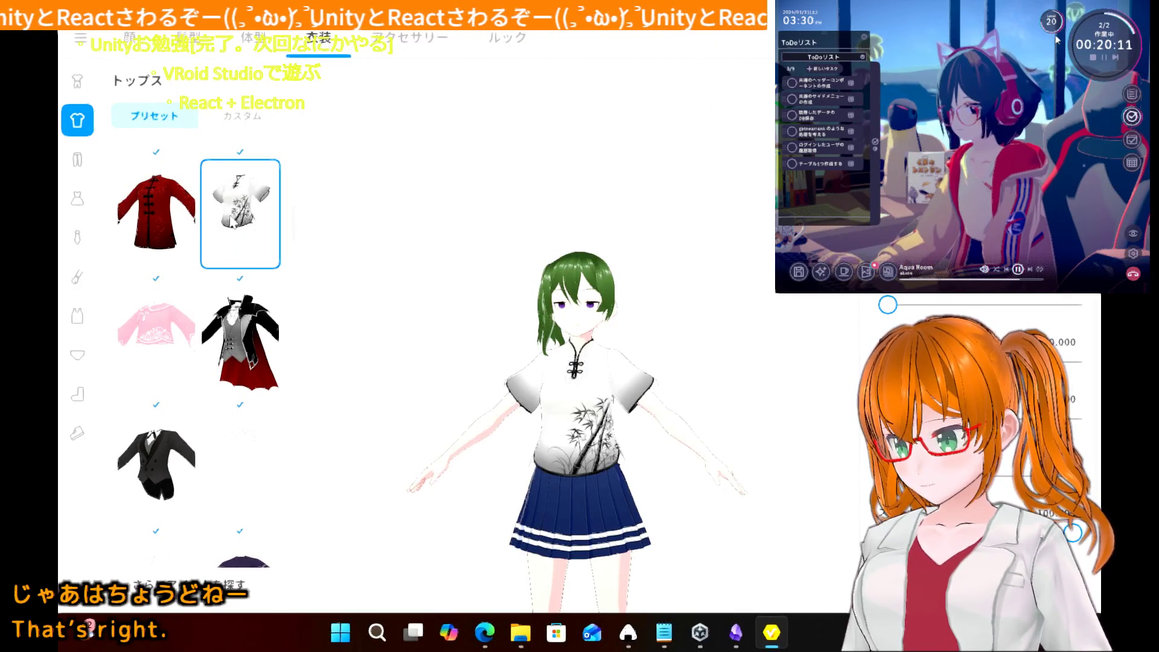
- Put the black sleeveless tank top on the avatar over the navy skirt
scroll(233, 222, "down", 6)
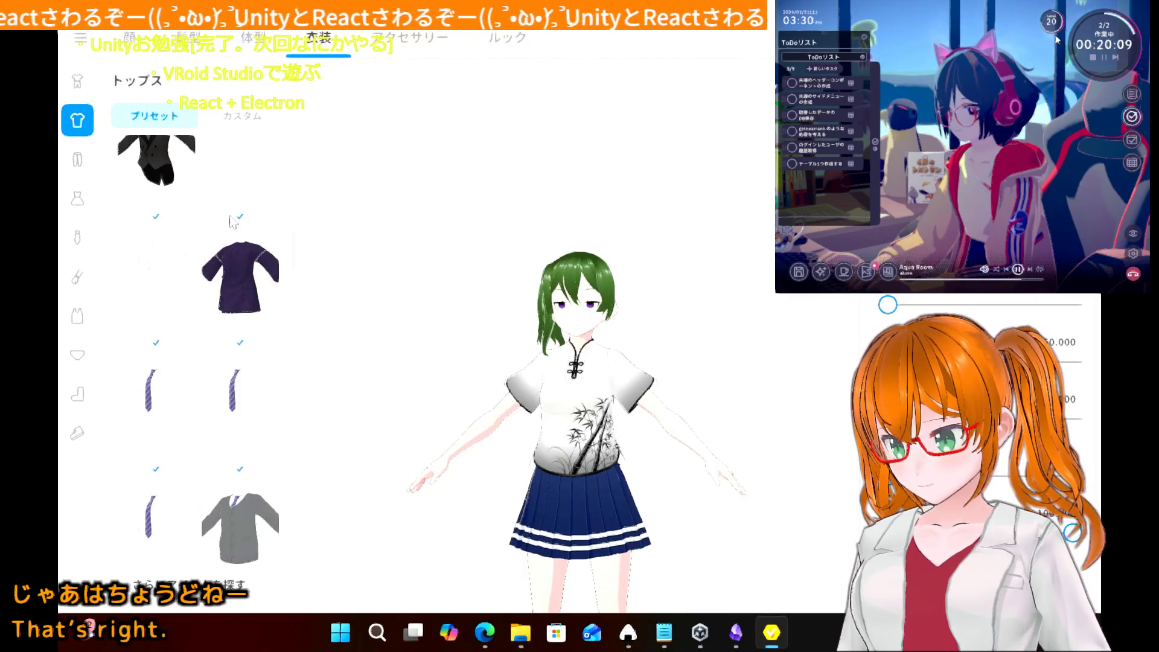
scroll(231, 222, "down", 5)
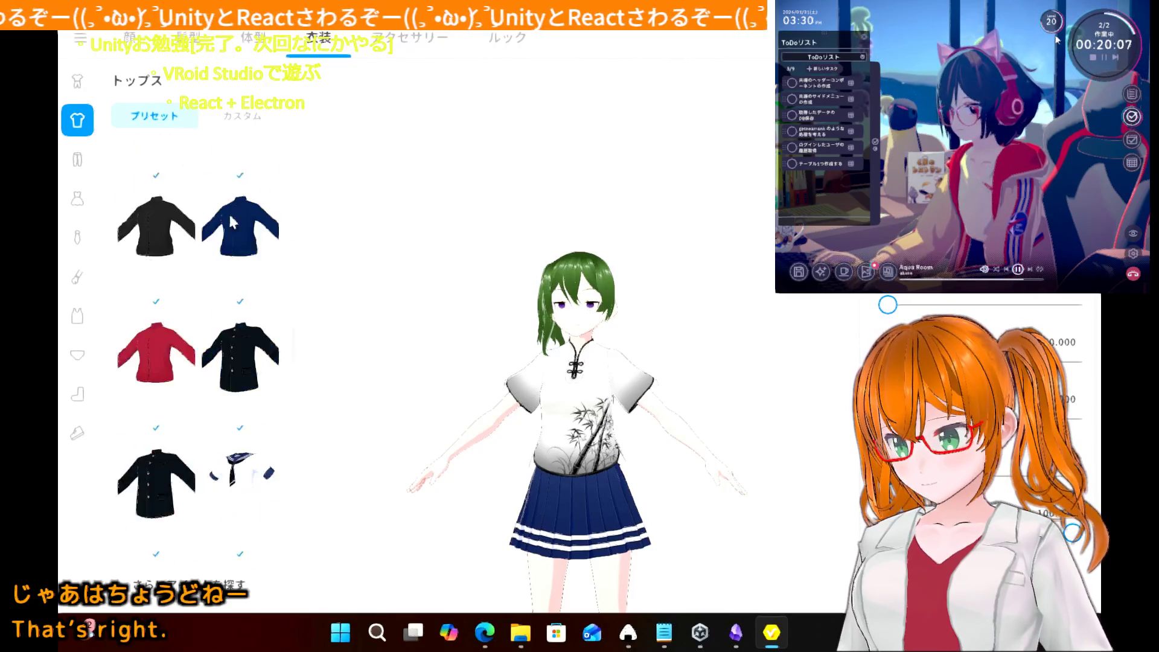
scroll(232, 223, "down", 10)
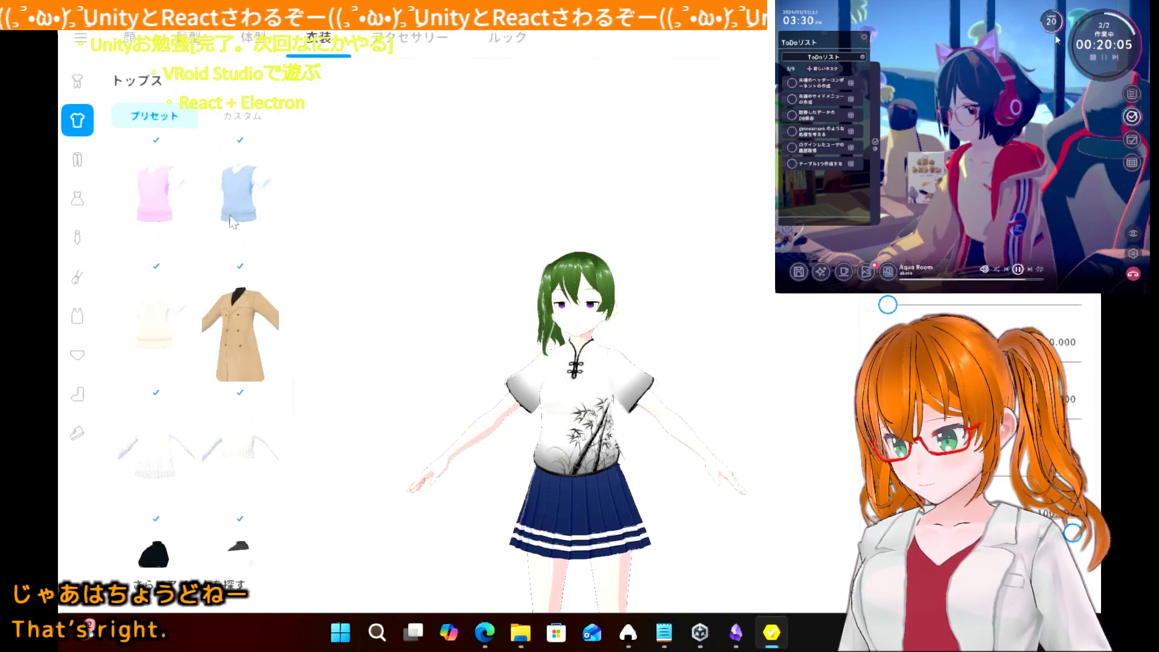
scroll(232, 222, "down", 3)
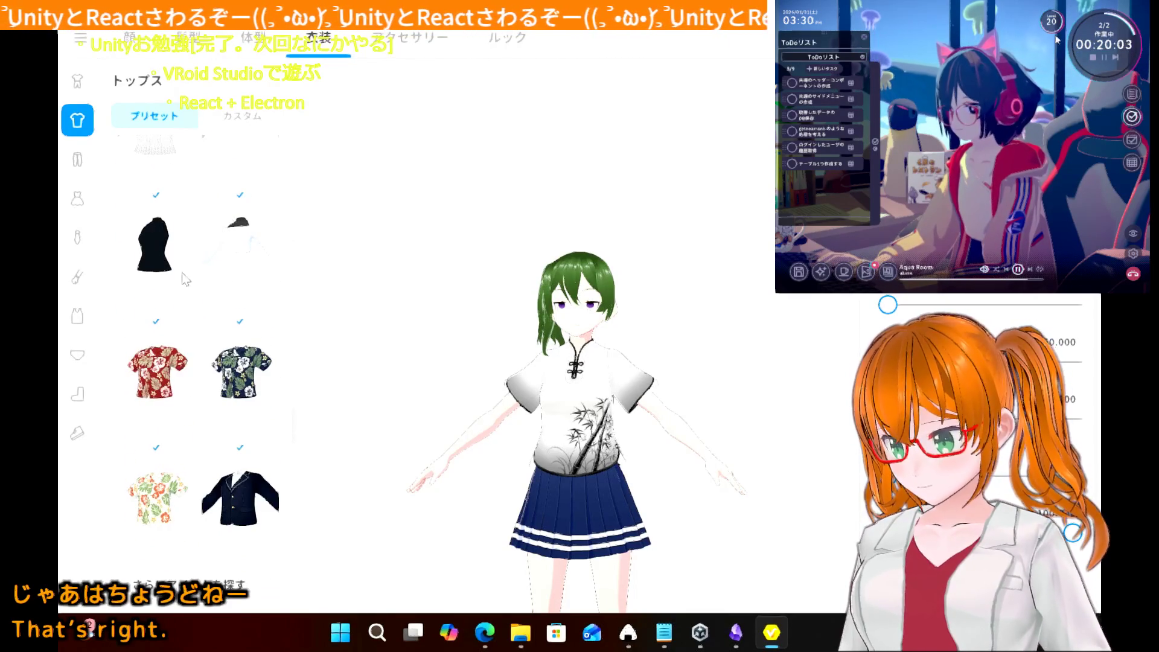
left_click(184, 279)
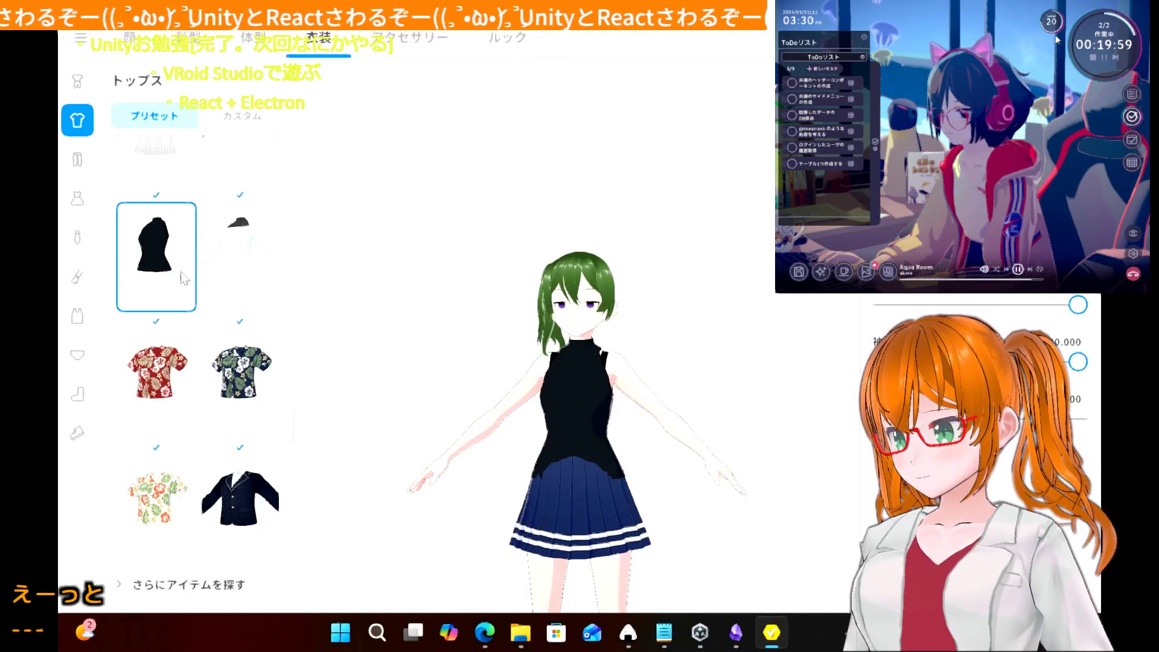
- Review the tank top, orbiting the avatar to check it from the back and front
scroll(210, 388, "down", 10)
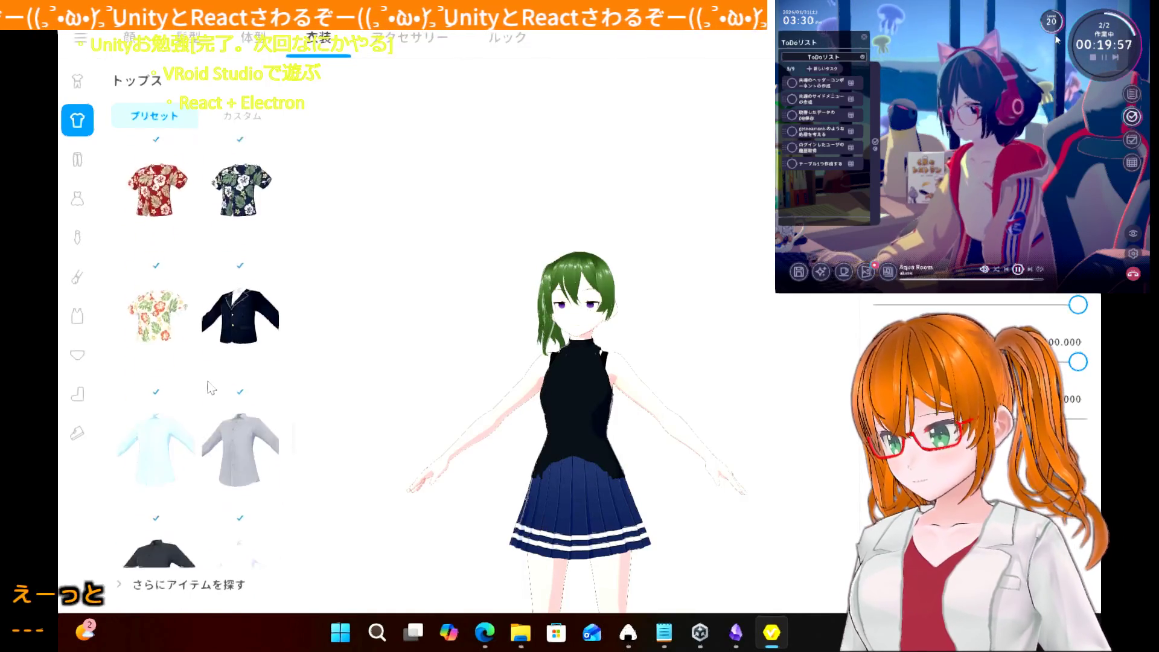
scroll(210, 389, "down", 5)
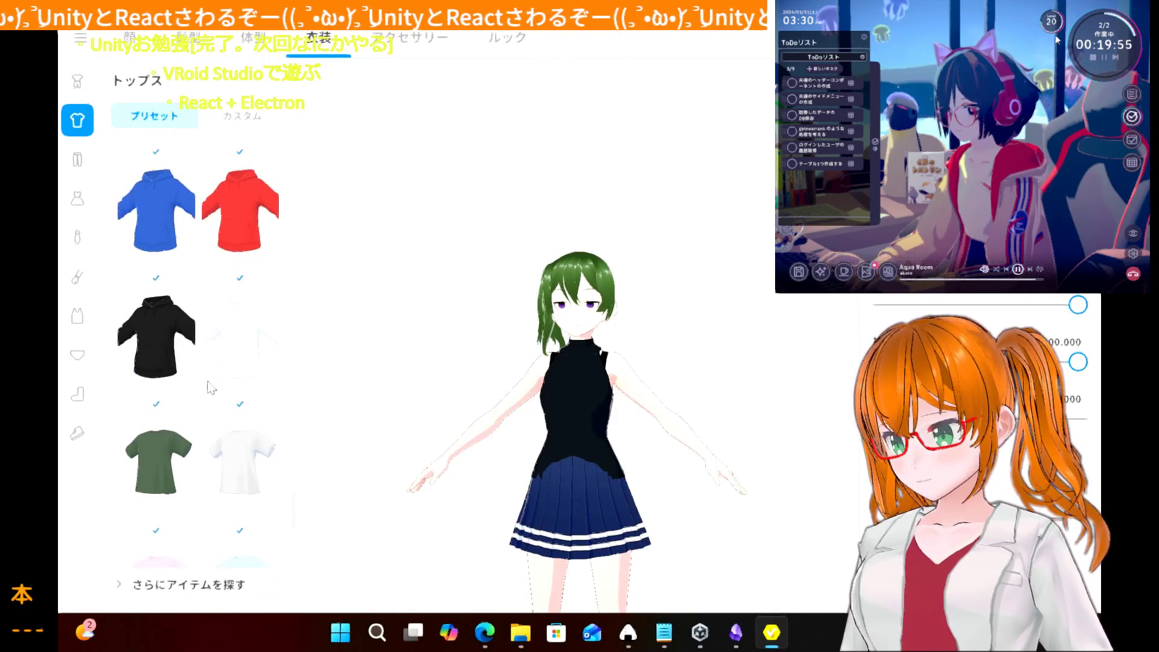
scroll(210, 388, "down", 5)
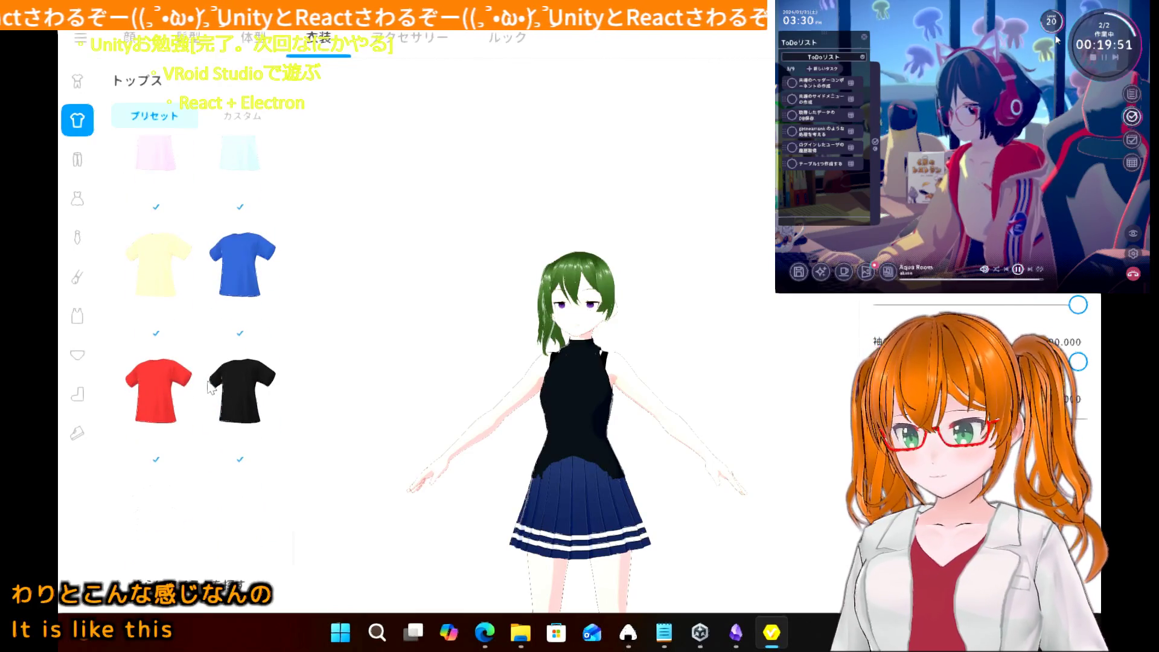
scroll(210, 388, "down", 1)
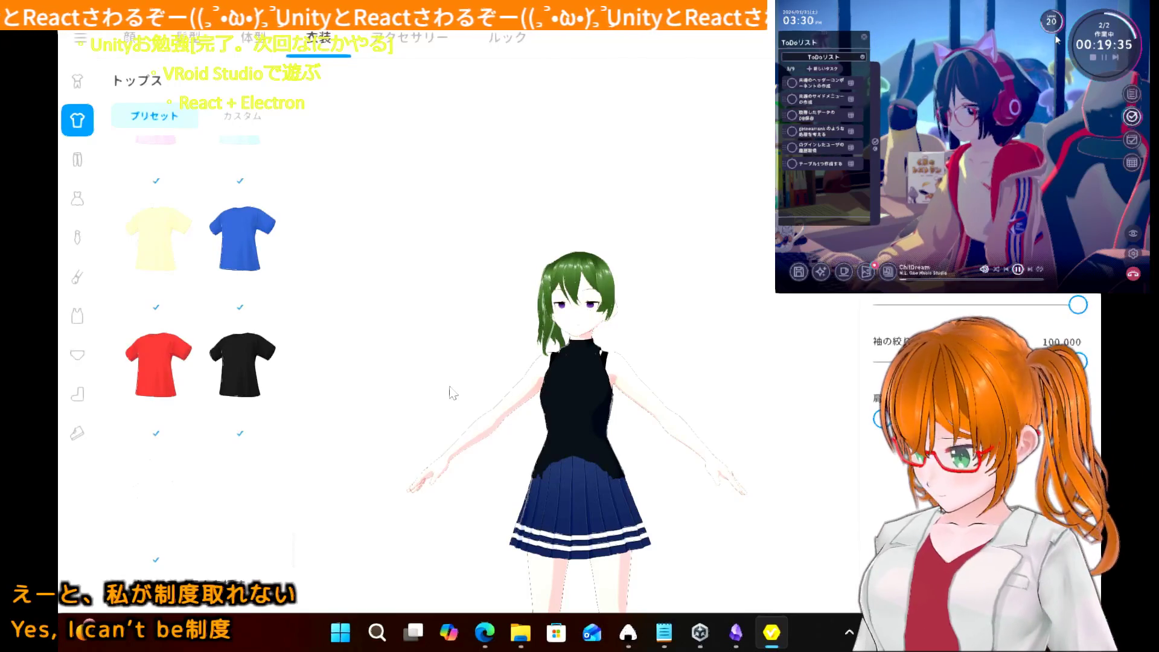
scroll(450, 392, "up", 3)
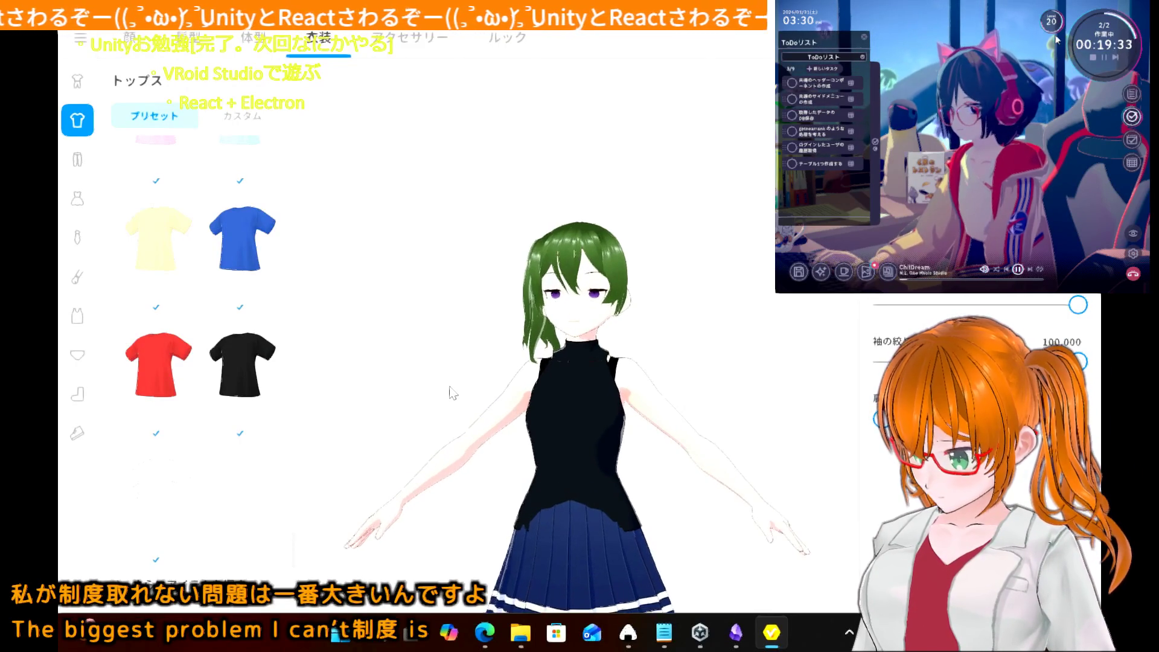
scroll(450, 392, "up", 3)
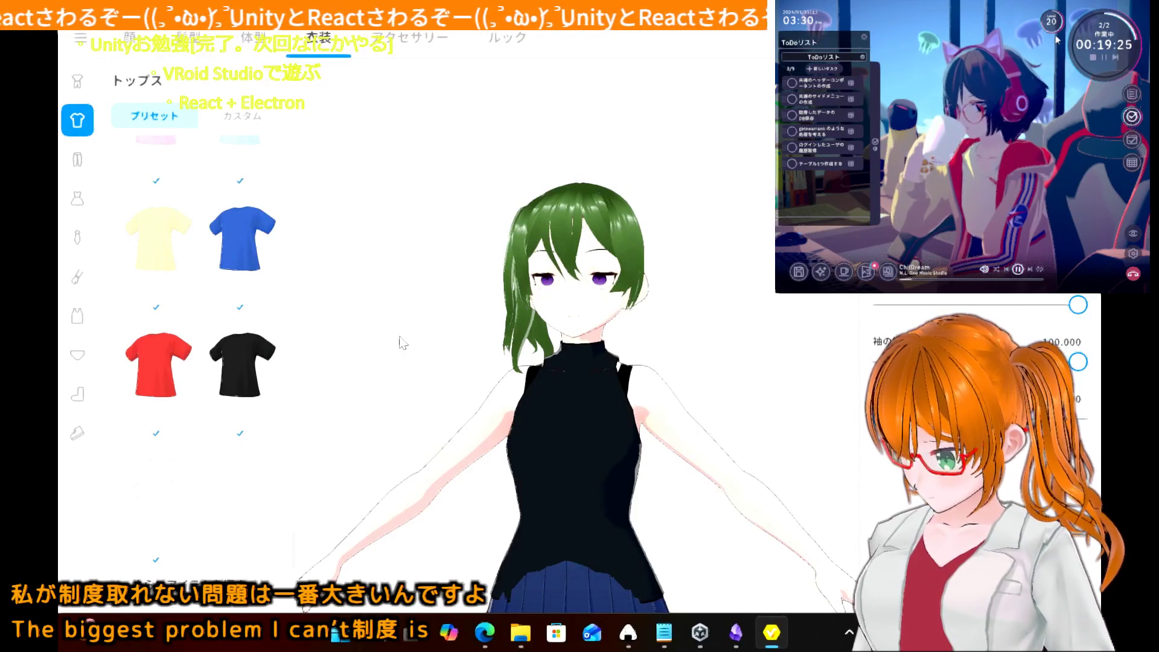
scroll(404, 343, "down", 2)
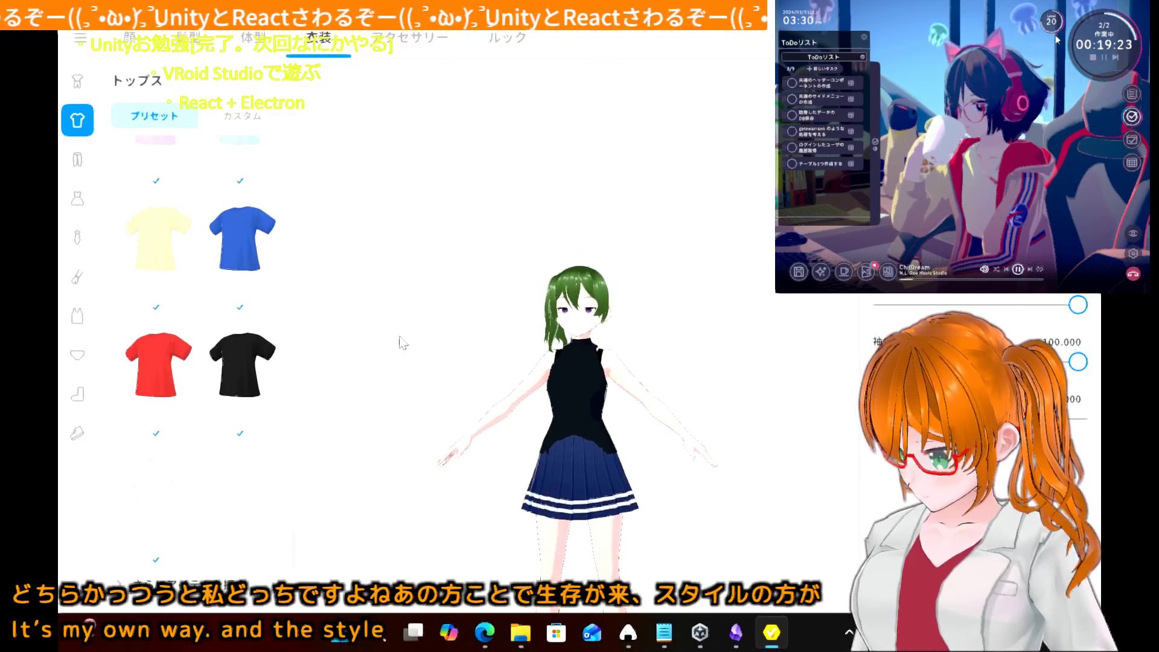
scroll(400, 343, "up", 5)
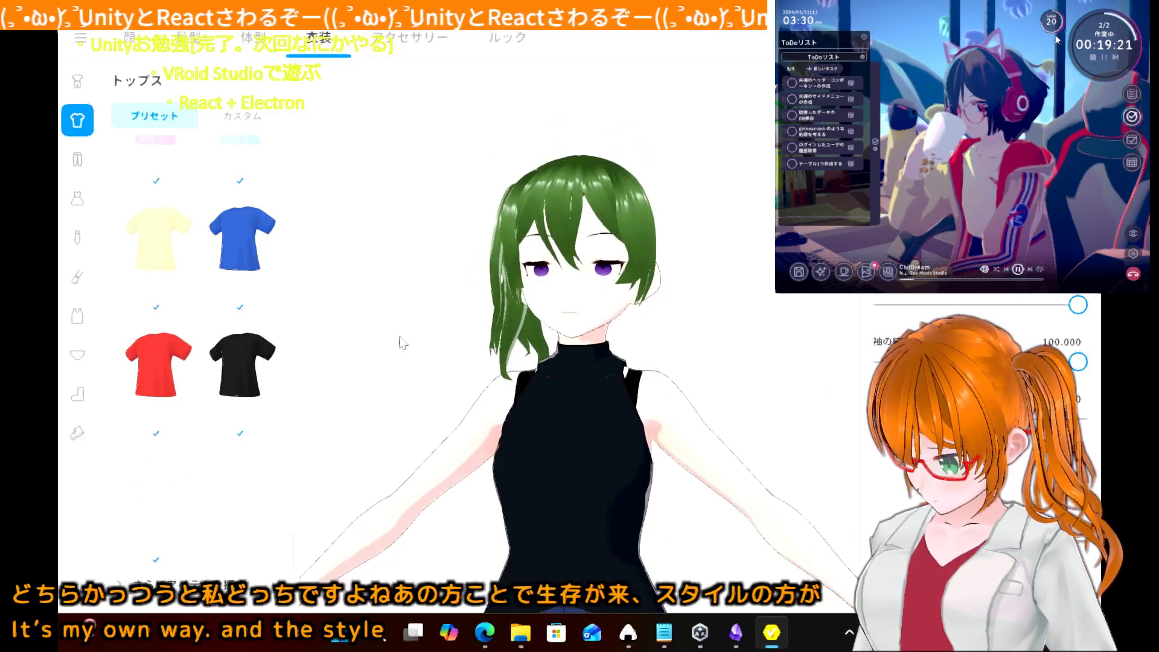
scroll(399, 343, "down", 3)
scroll(400, 343, "up", 3)
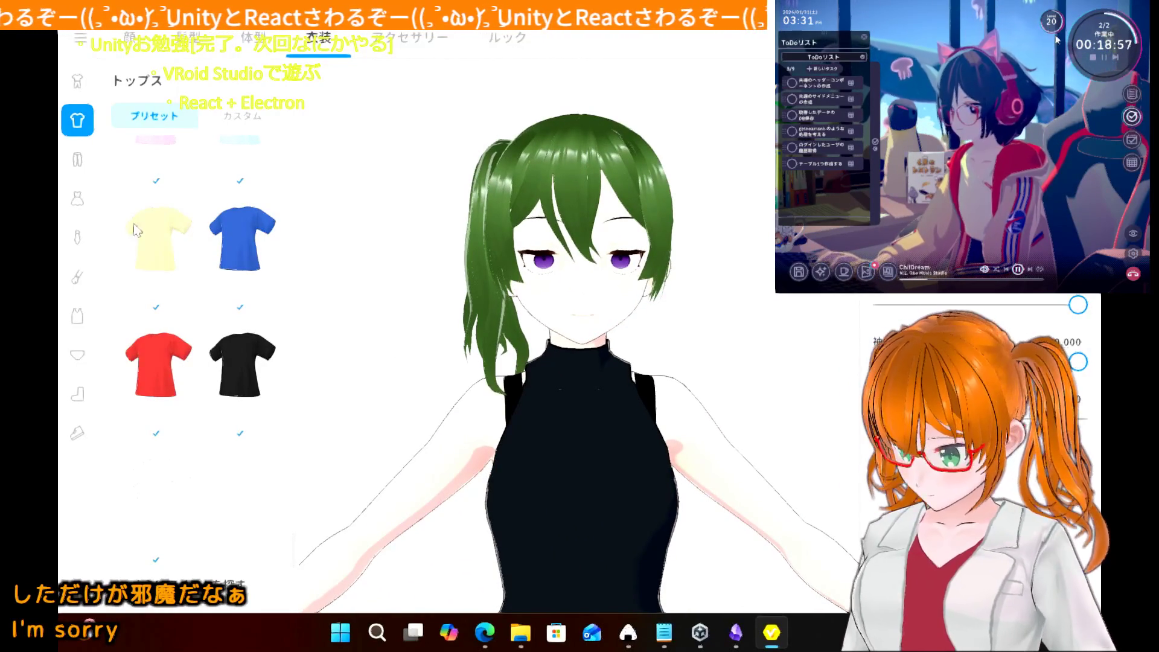
scroll(155, 212, "down", 5)
scroll(155, 211, "down", 10)
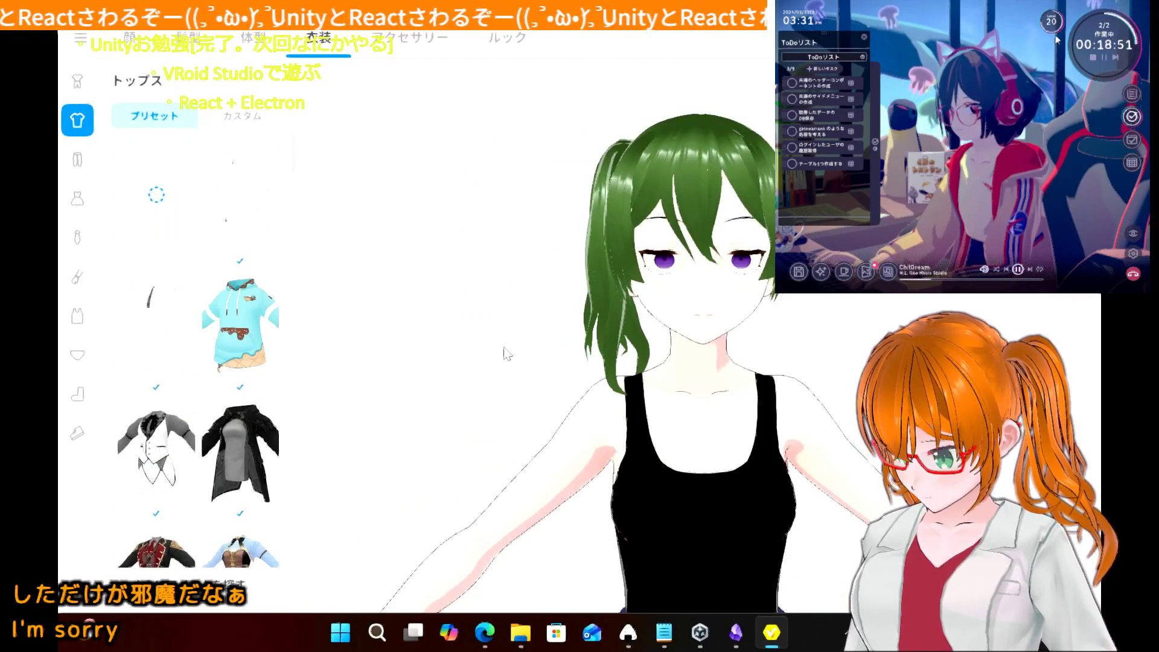
scroll(506, 353, "down", 3)
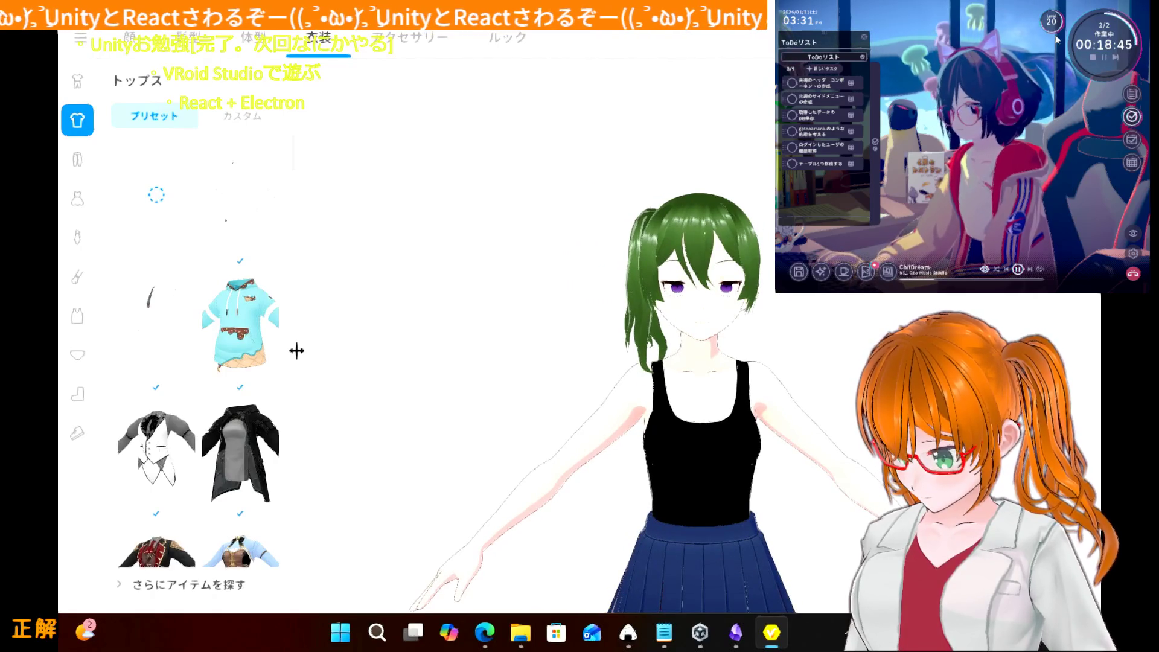
right_click_drag(531, 357, 423, 360)
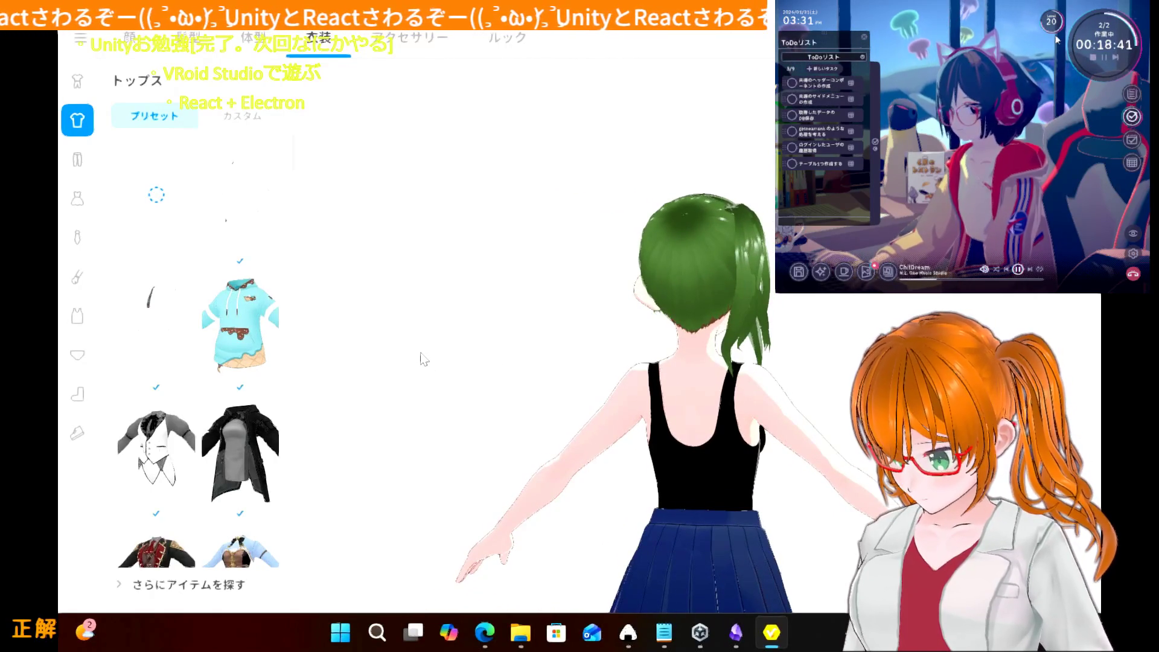
mouse_move(424, 360)
right_mouse_down()
mouse_move(505, 344)
mouse_move(531, 366)
right_mouse_up()
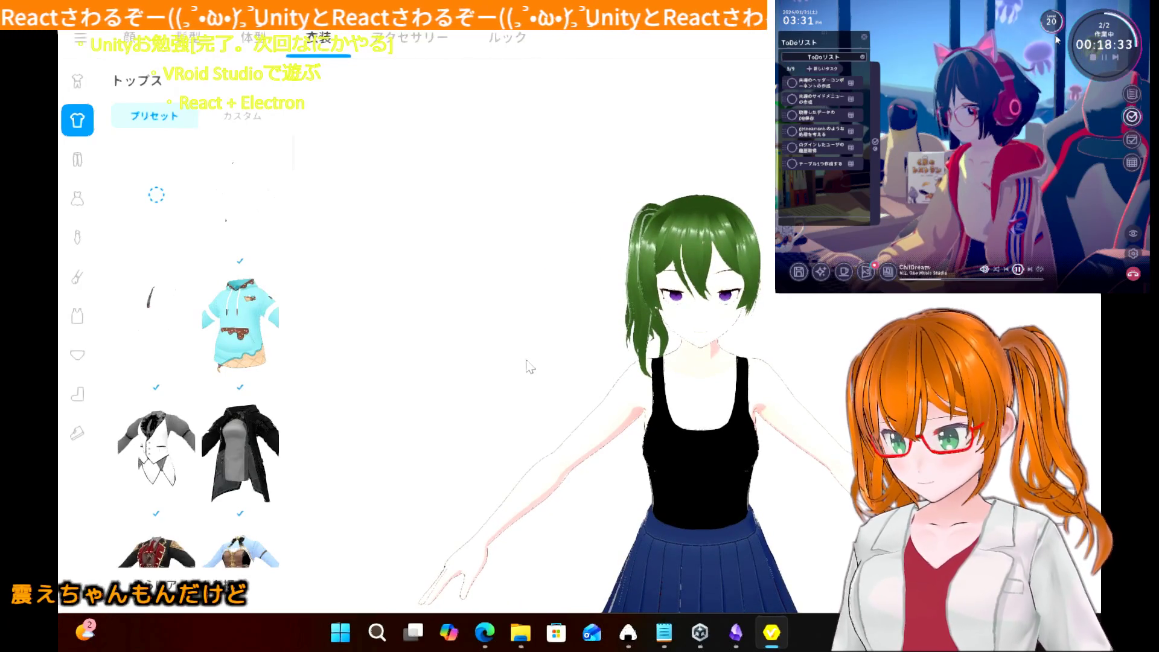
mouse_move(526, 365)
right_mouse_down()
mouse_move(520, 321)
mouse_move(460, 360)
mouse_move(546, 361)
mouse_move(453, 362)
right_mouse_up()
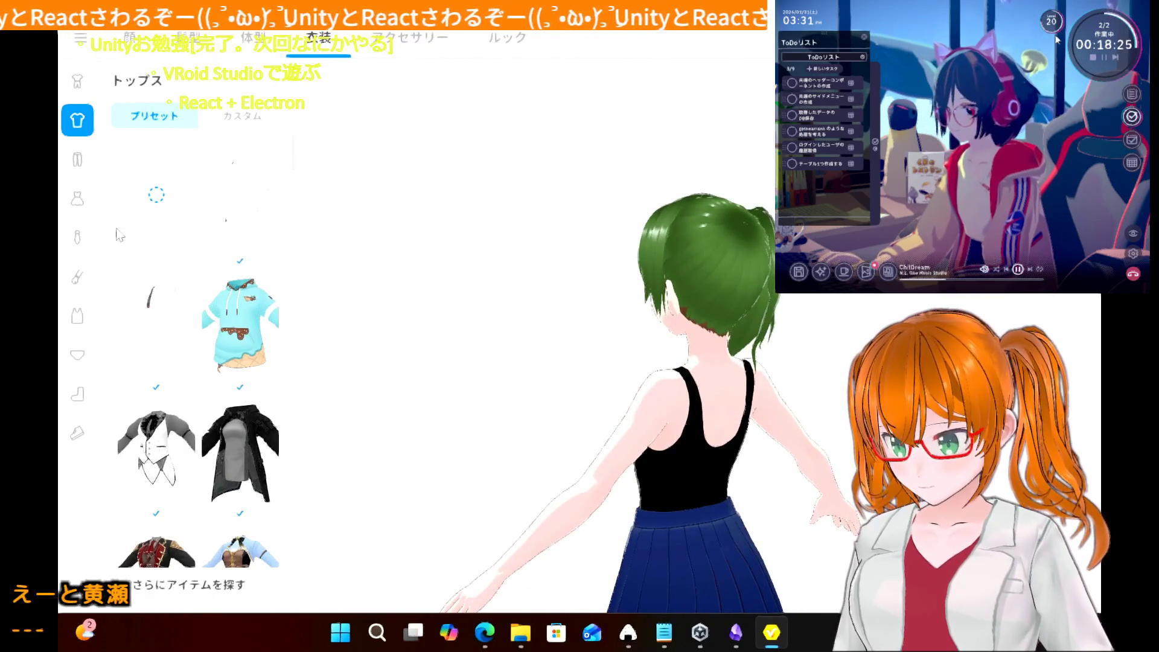
- Replace the tank top with the strapless black tube top from the upper-body innerwear presets
left_click(75, 320)
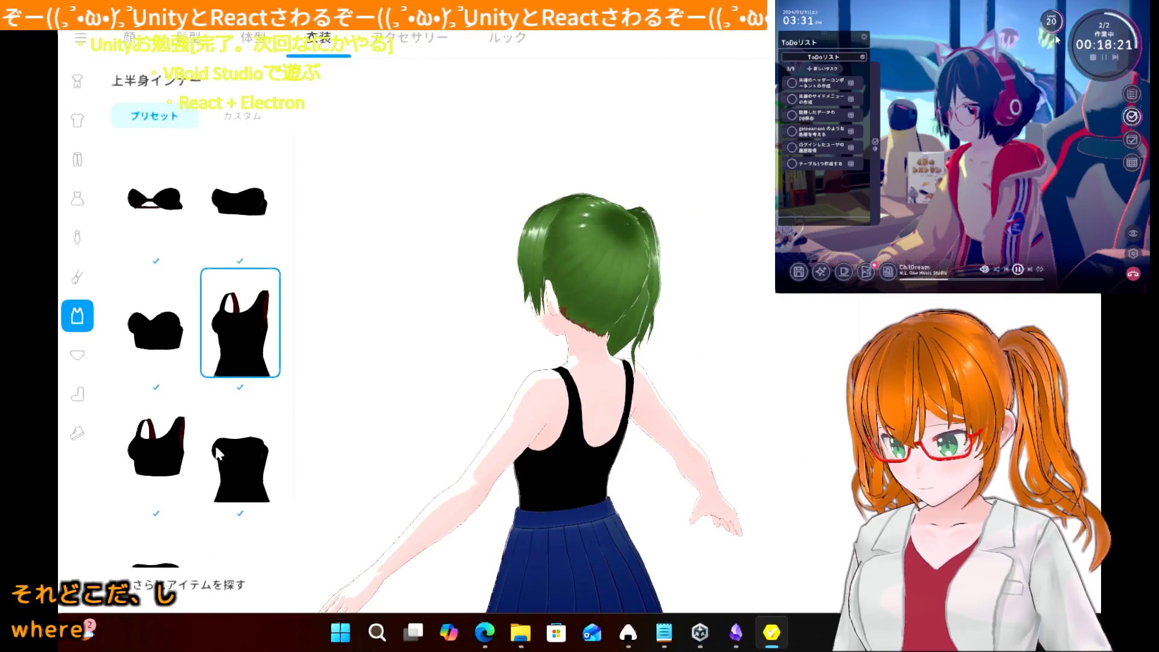
left_click(236, 481)
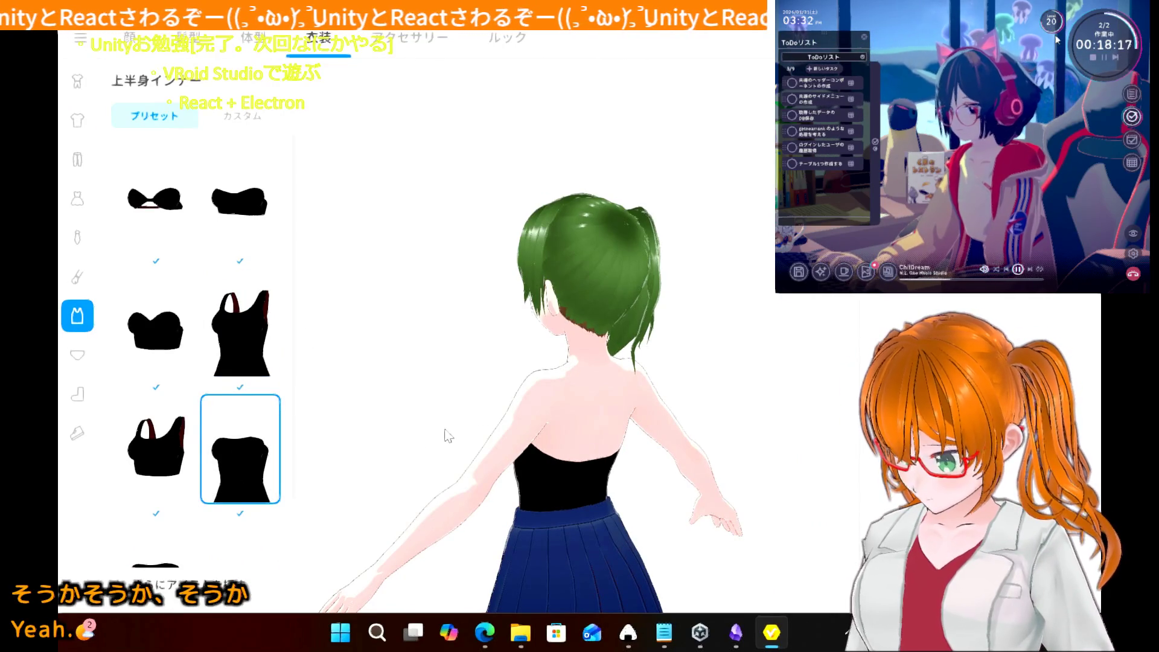
mouse_move(486, 432)
left_mouse_down()
mouse_move(517, 408)
mouse_move(492, 430)
mouse_move(575, 425)
left_mouse_up()
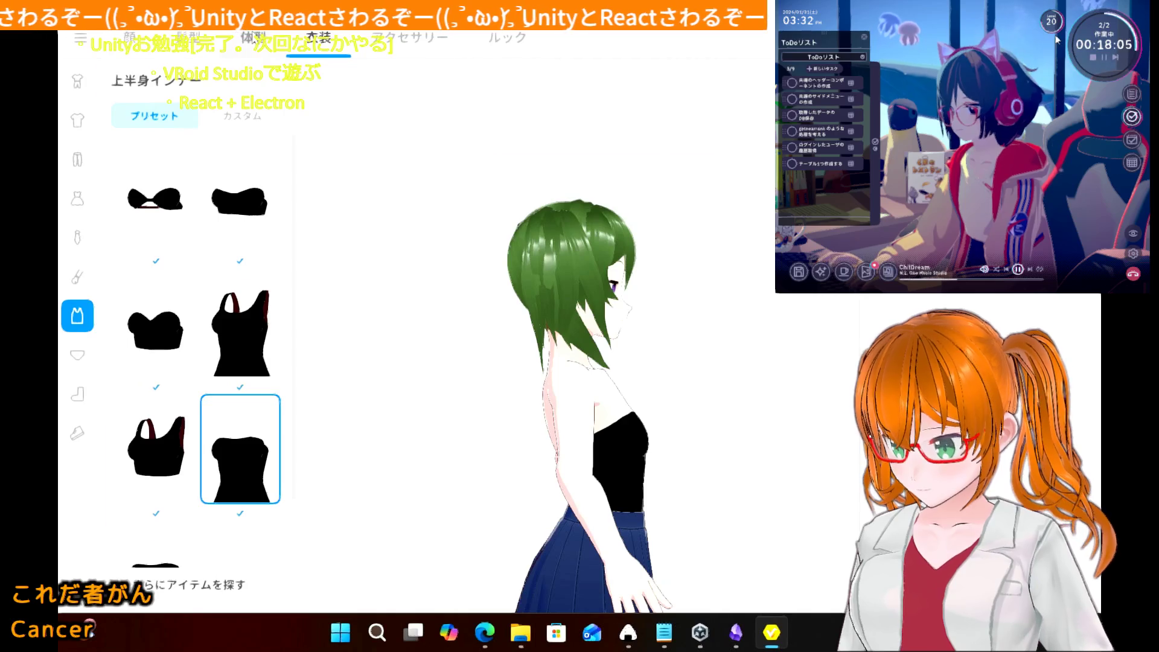
left_click(254, 37)
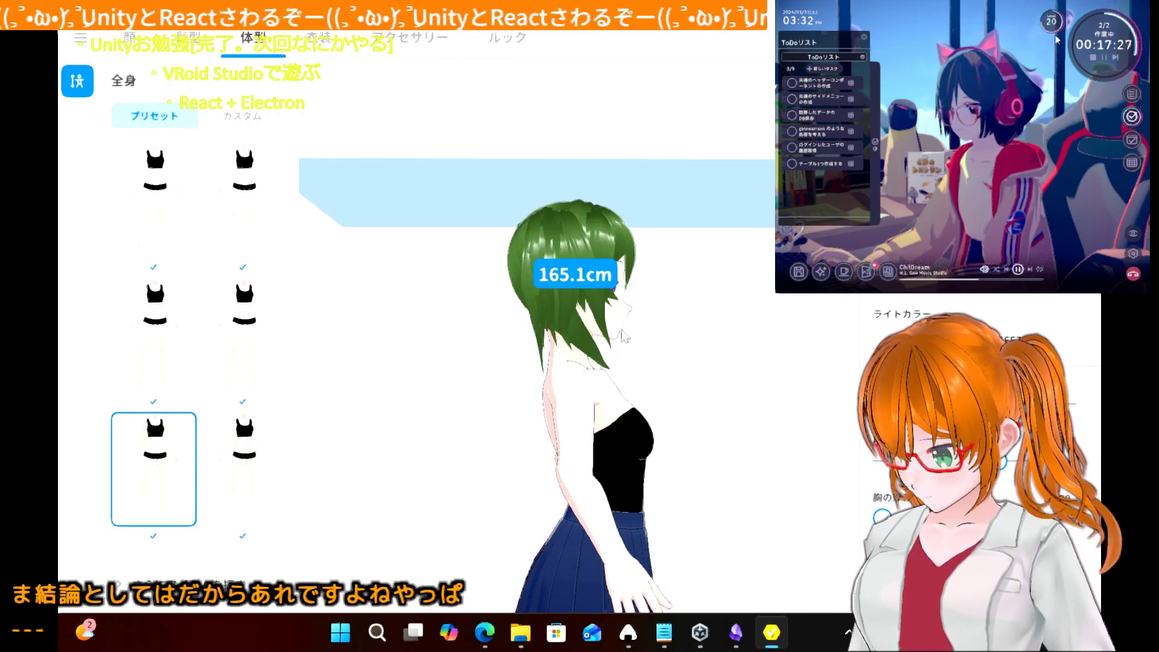
- Orbit and zoom the viewport to view the avatar from the front and a higher side angle
mouse_move(652, 360)
left_mouse_down()
mouse_move(595, 360)
mouse_move(620, 360)
left_mouse_up()
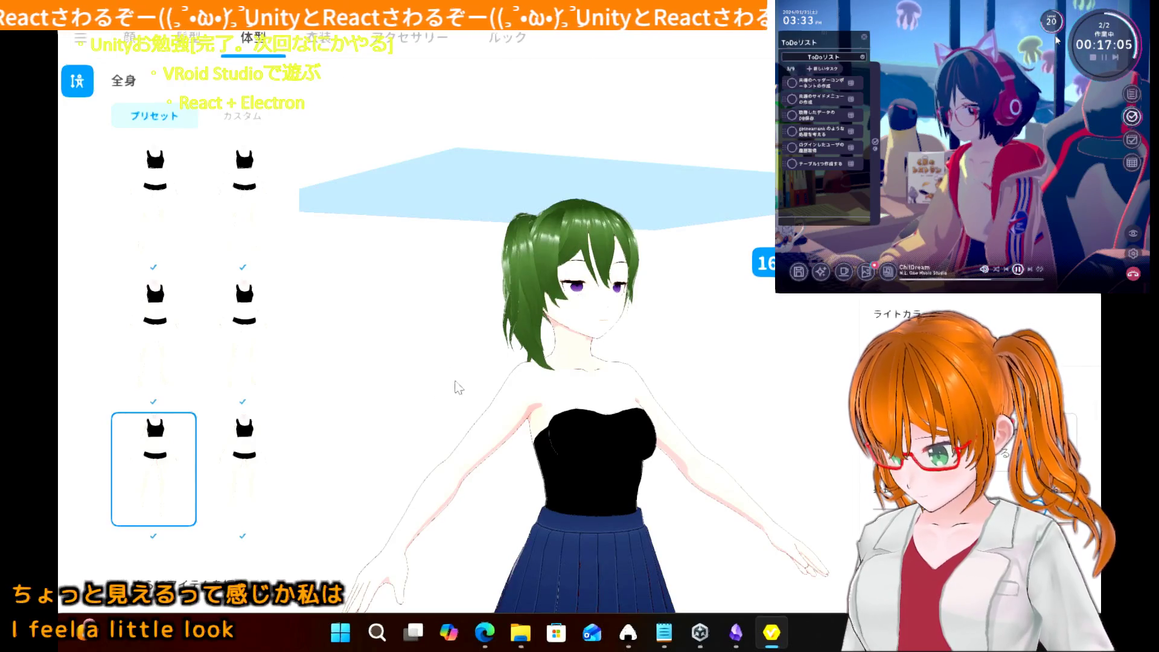
mouse_move(458, 391)
right_mouse_down()
mouse_move(455, 404)
mouse_move(430, 393)
mouse_move(463, 390)
mouse_move(417, 396)
mouse_move(585, 399)
mouse_move(556, 411)
mouse_move(484, 409)
mouse_move(473, 397)
right_mouse_up()
scroll(475, 386, "up", 3)
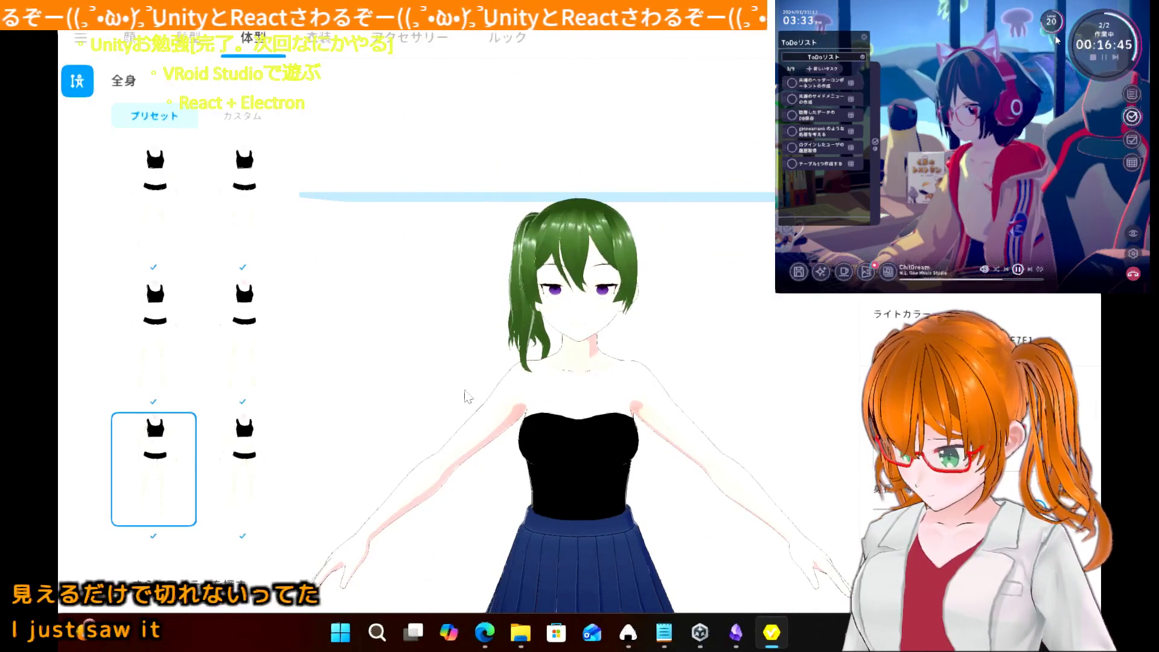
scroll(468, 397, "down", 2)
scroll(466, 397, "down", 1)
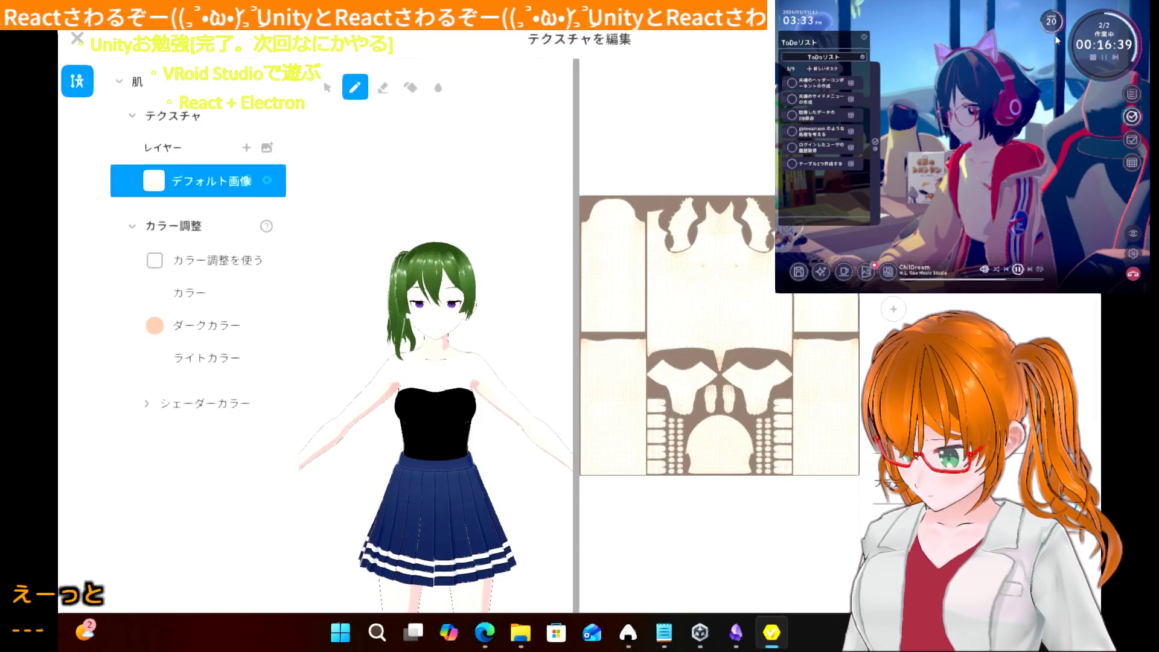
- Close the skin texture editor without saving and return to the outfit items
left_click(78, 40)
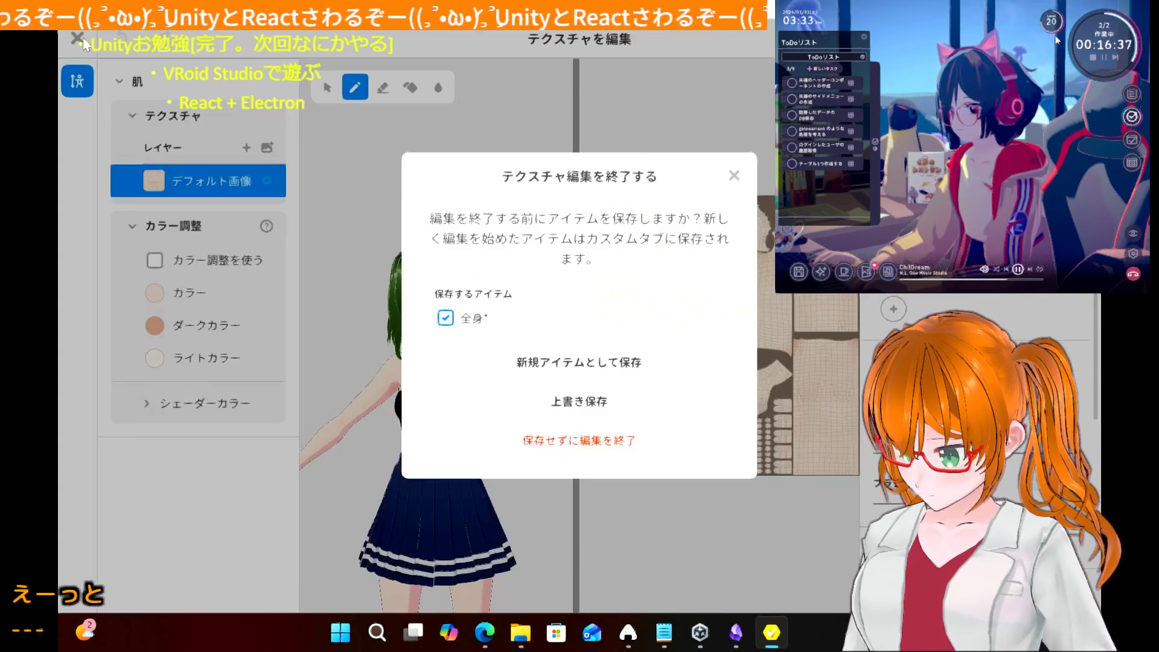
left_click(545, 441)
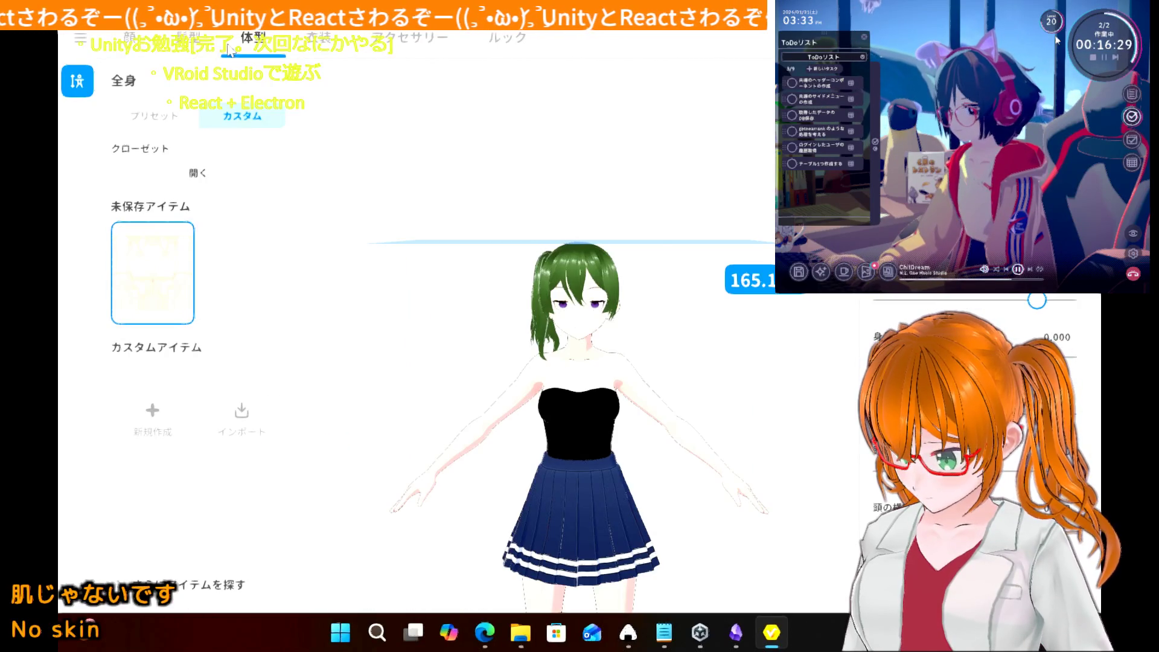
left_click(335, 34)
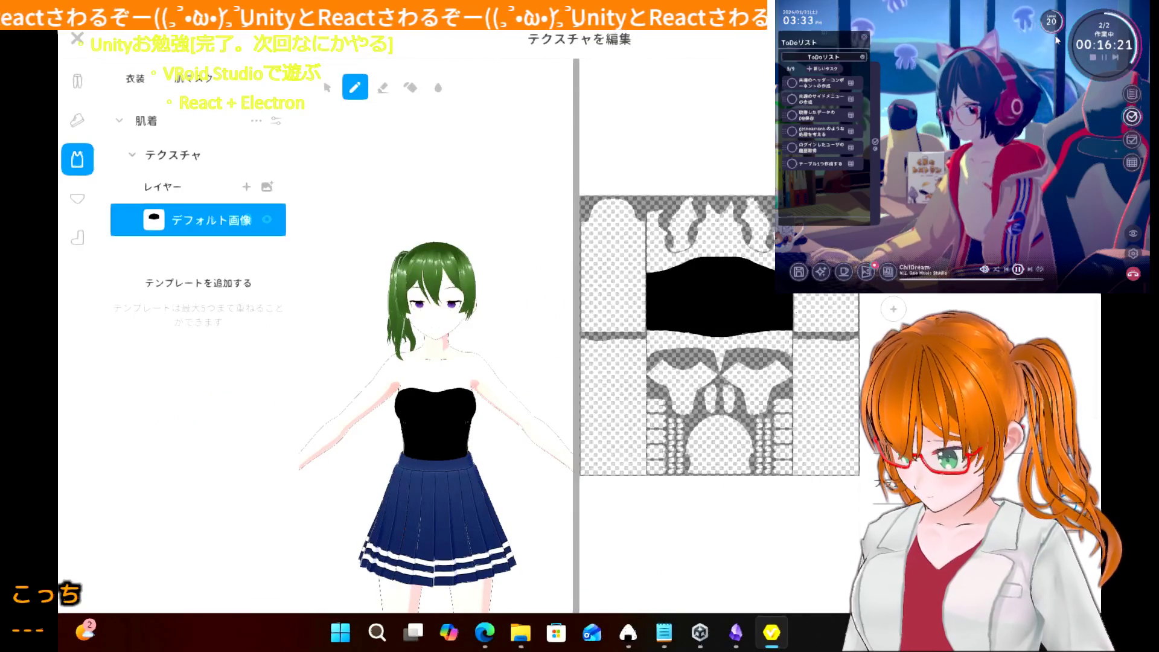
- Bucket-fill the top's black torso texture dark gray, then add a blank Layer 1 above it
scroll(744, 282, "up", 3)
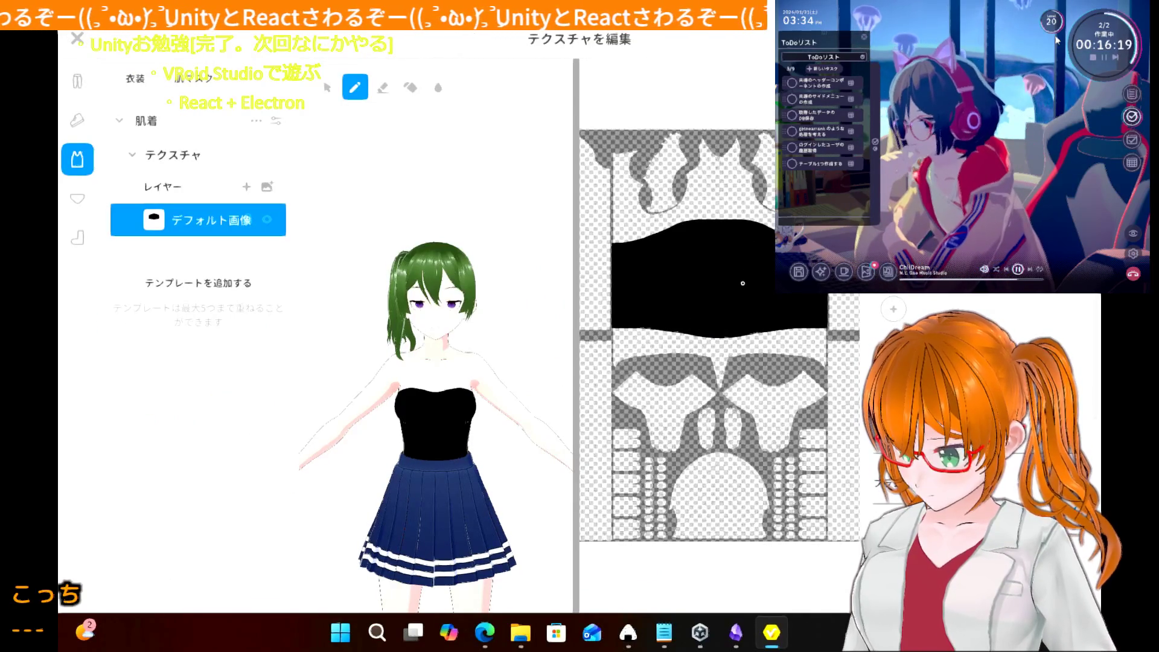
scroll(743, 283, "up", 1)
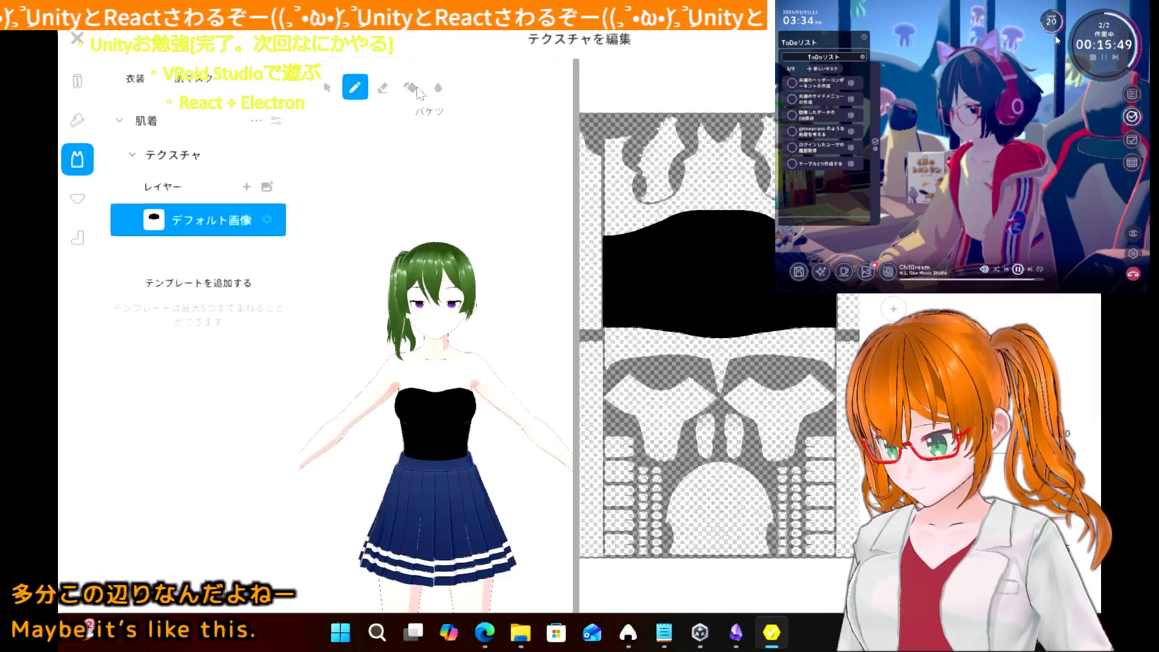
left_click(421, 92)
left_click(694, 273)
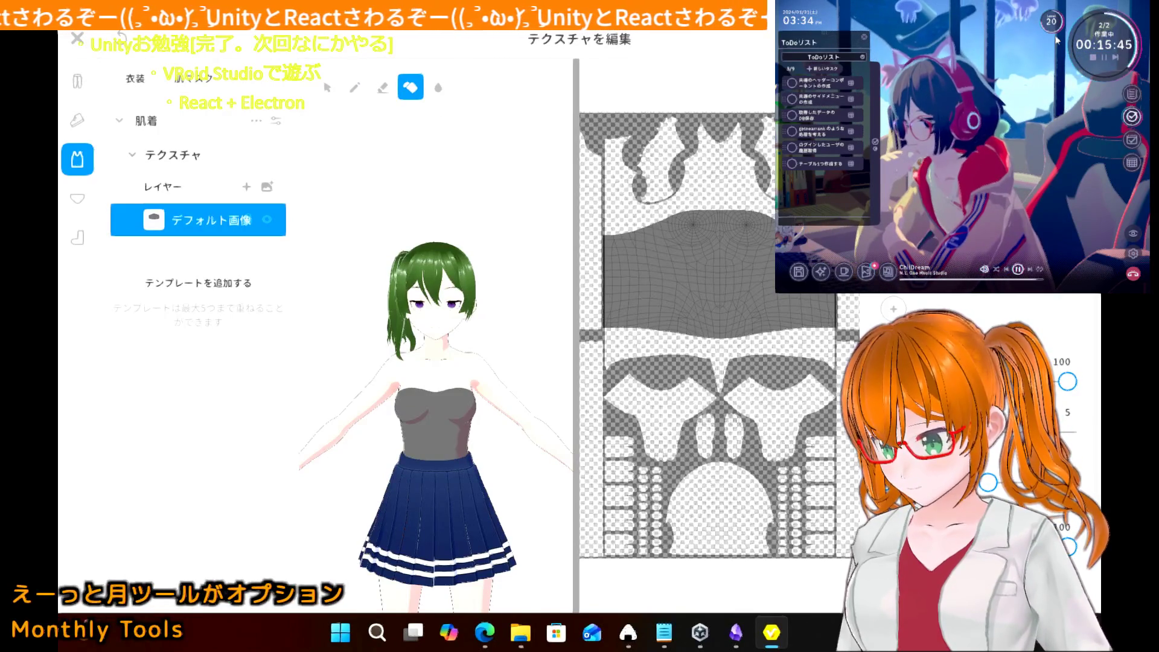
left_click(763, 281)
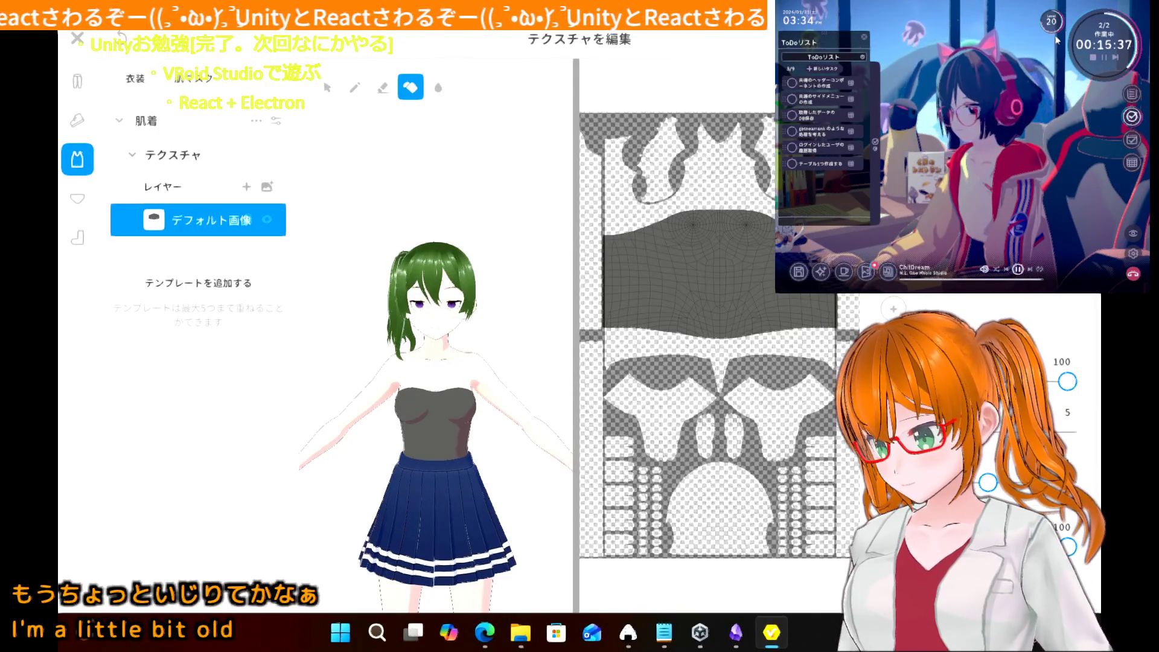
left_click(719, 284)
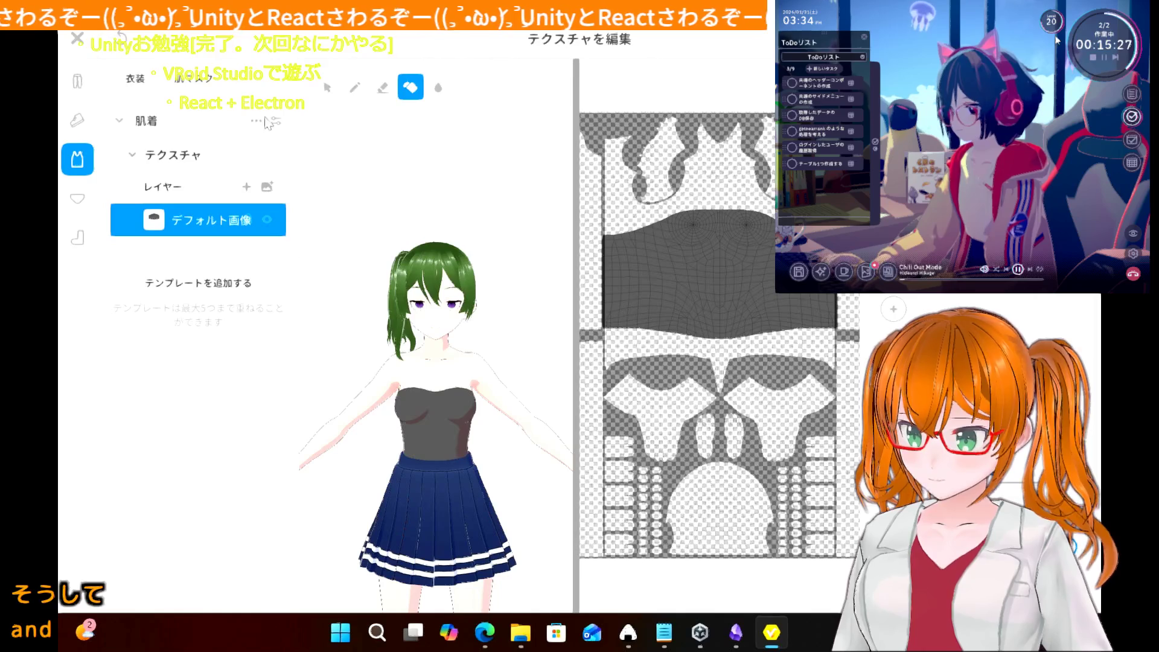
left_click(246, 187)
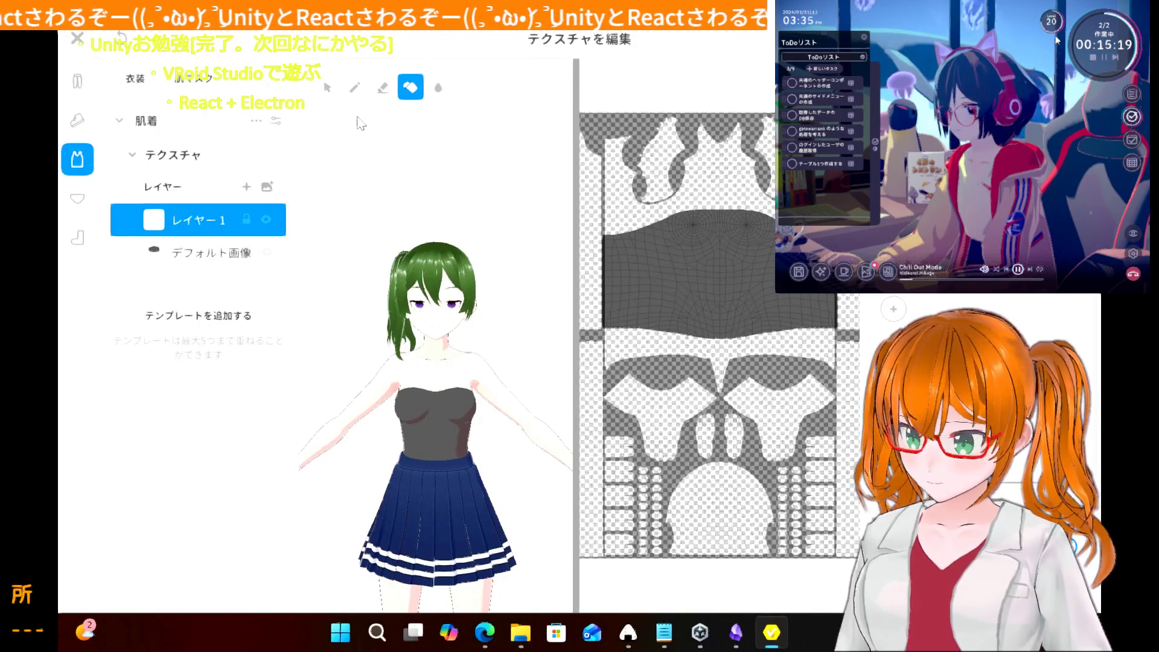
- With the brush, try white strokes along the torso texture's upper edge, undoing each uneven attempt
left_click(355, 87)
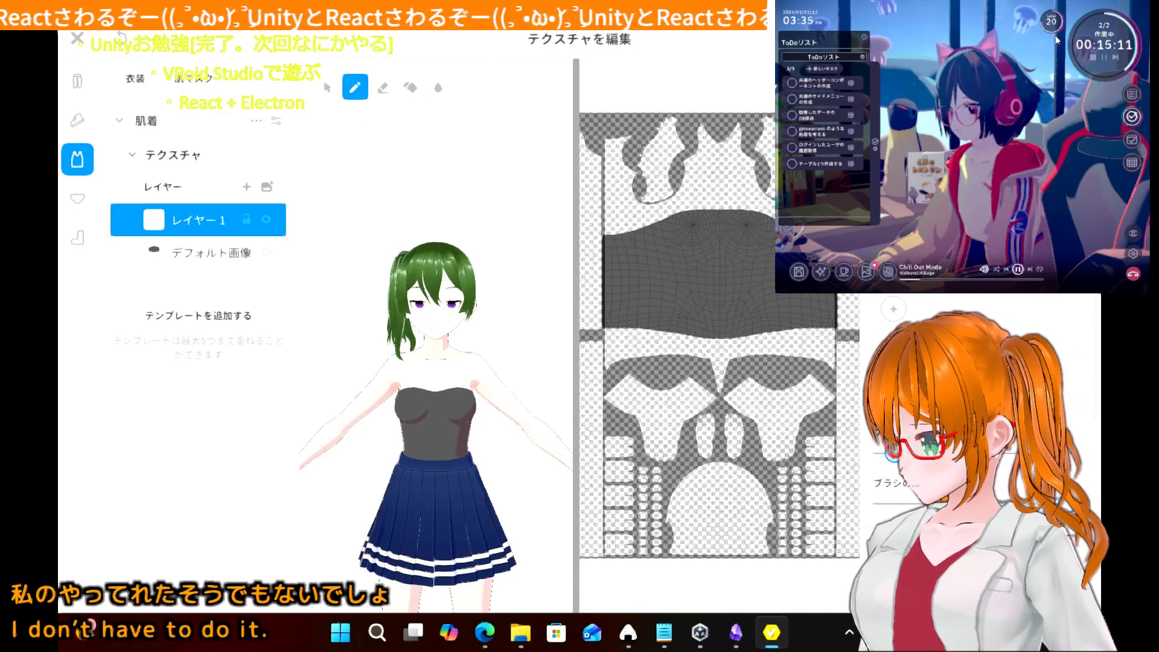
mouse_move(604, 239)
left_mouse_down()
mouse_move(694, 213)
mouse_move(774, 222)
left_mouse_up()
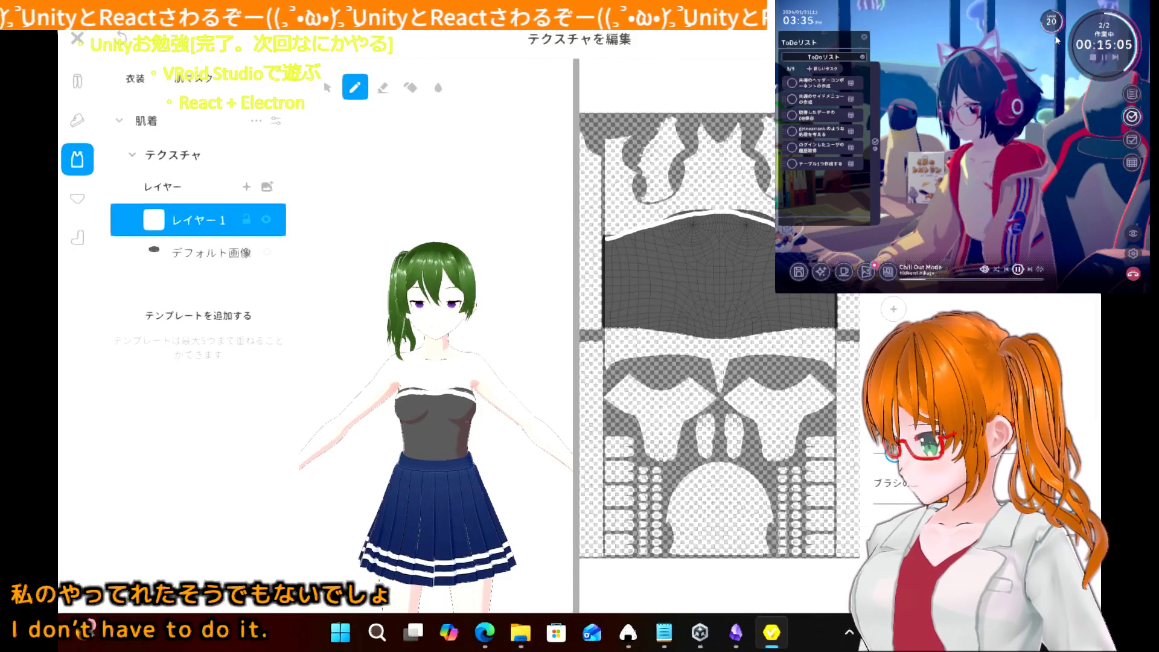
key("ctrl+z")
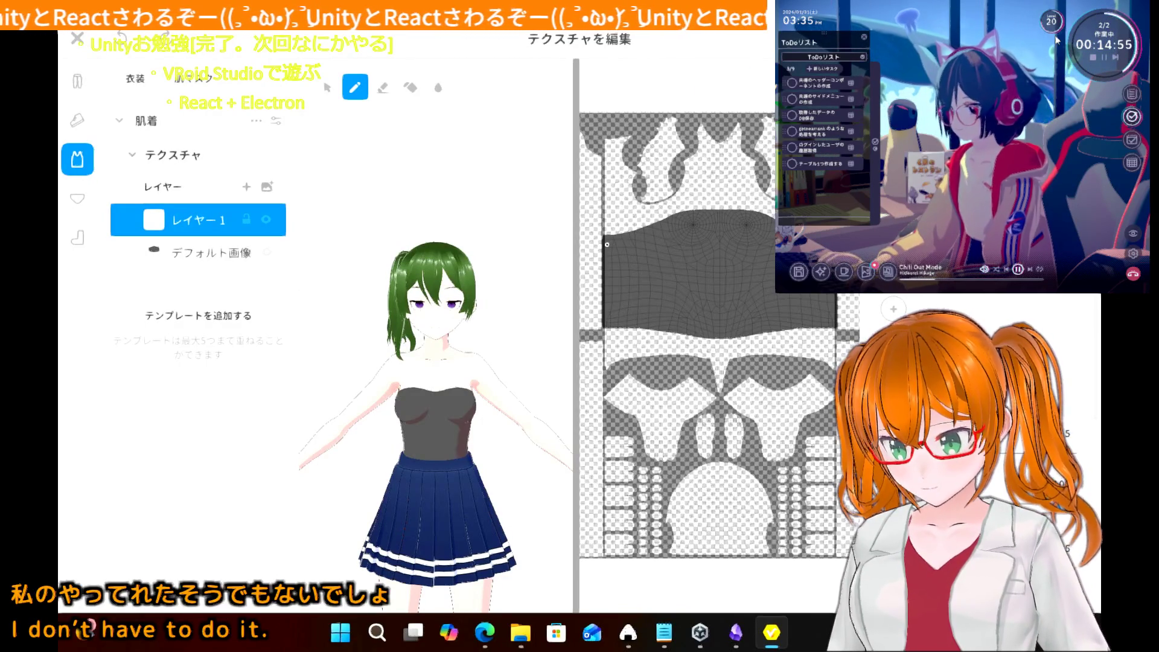
mouse_move(610, 237)
left_mouse_down()
mouse_move(718, 210)
mouse_move(775, 222)
left_mouse_up()
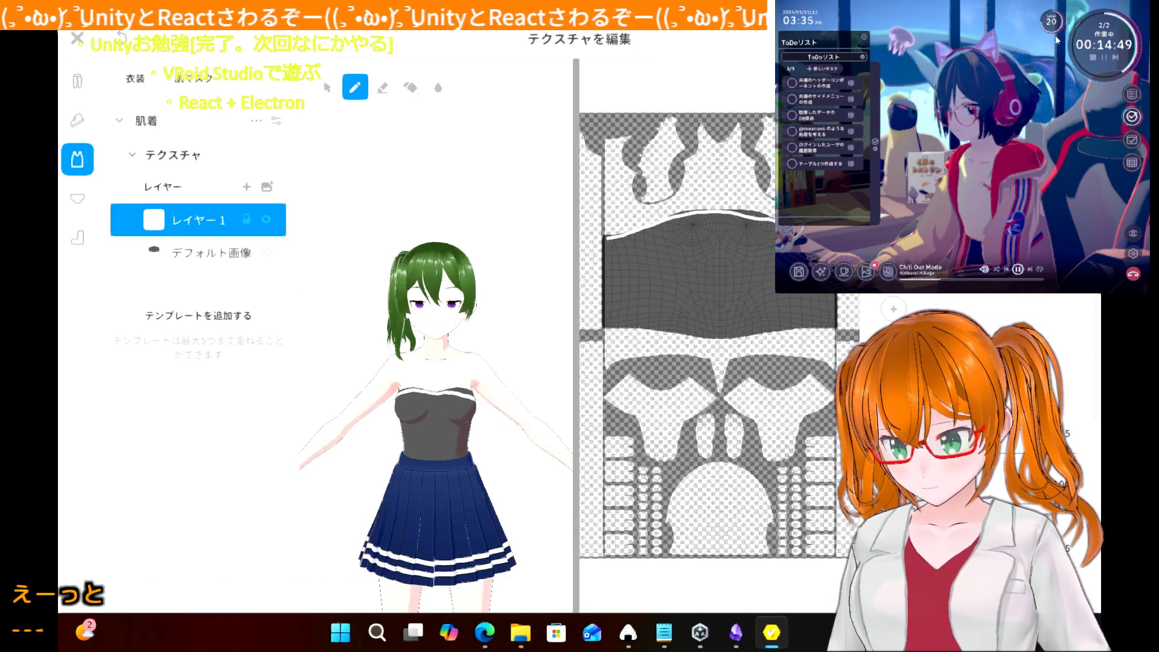
key("ctrl+z")
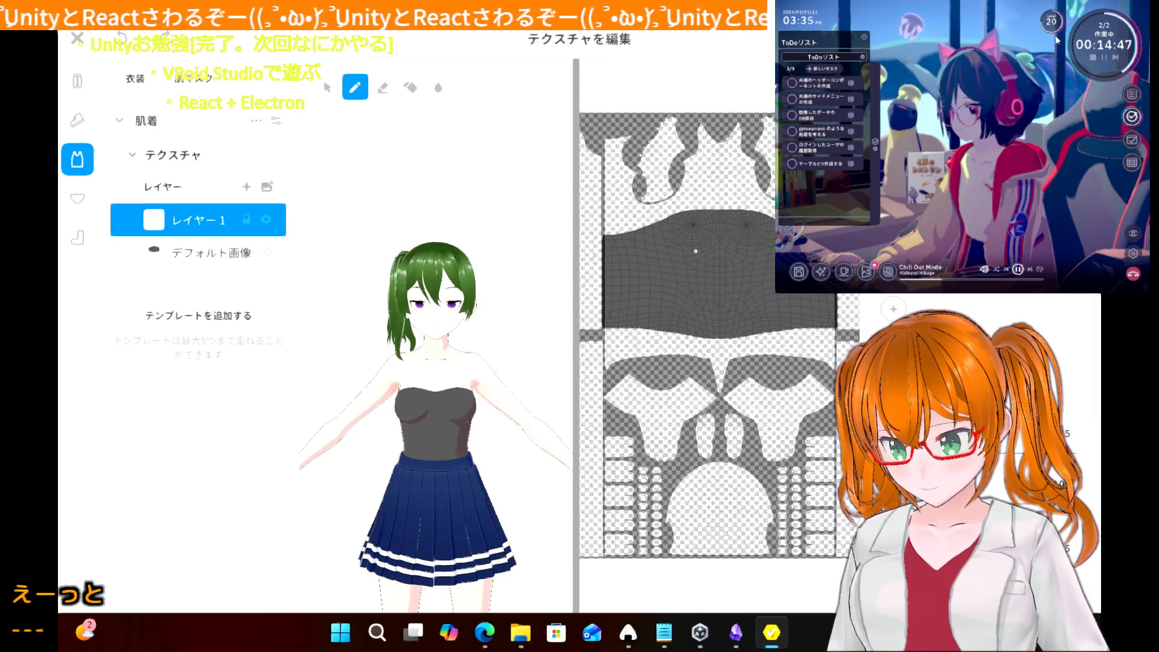
scroll(695, 250, "up", 5)
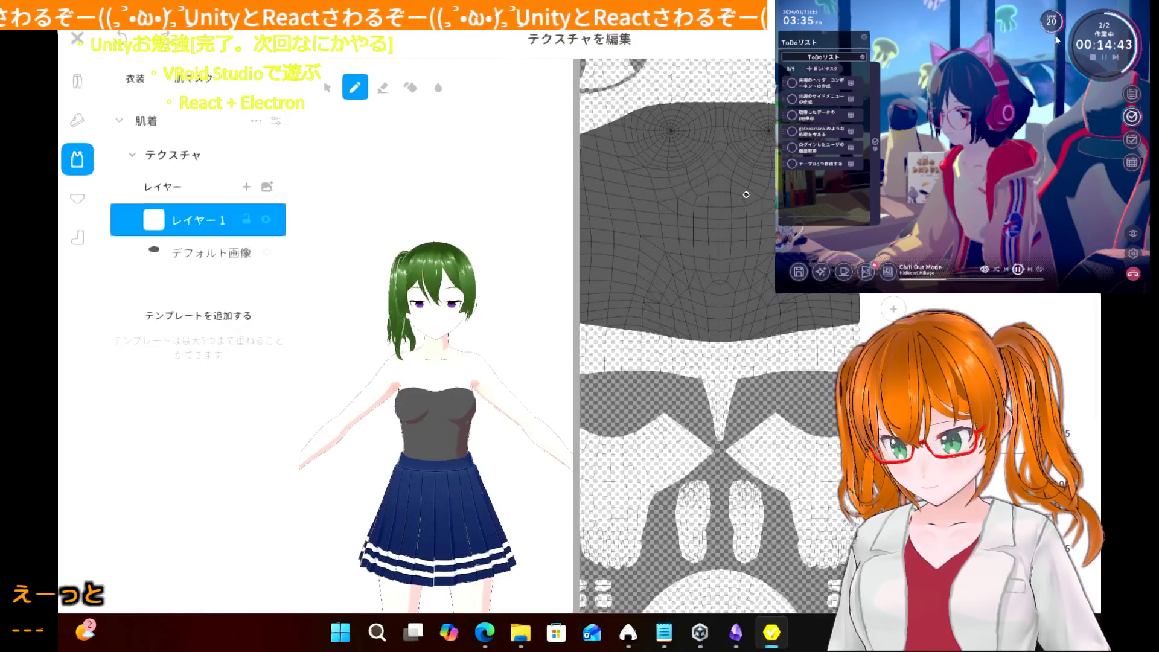
scroll(746, 195, "up", 2)
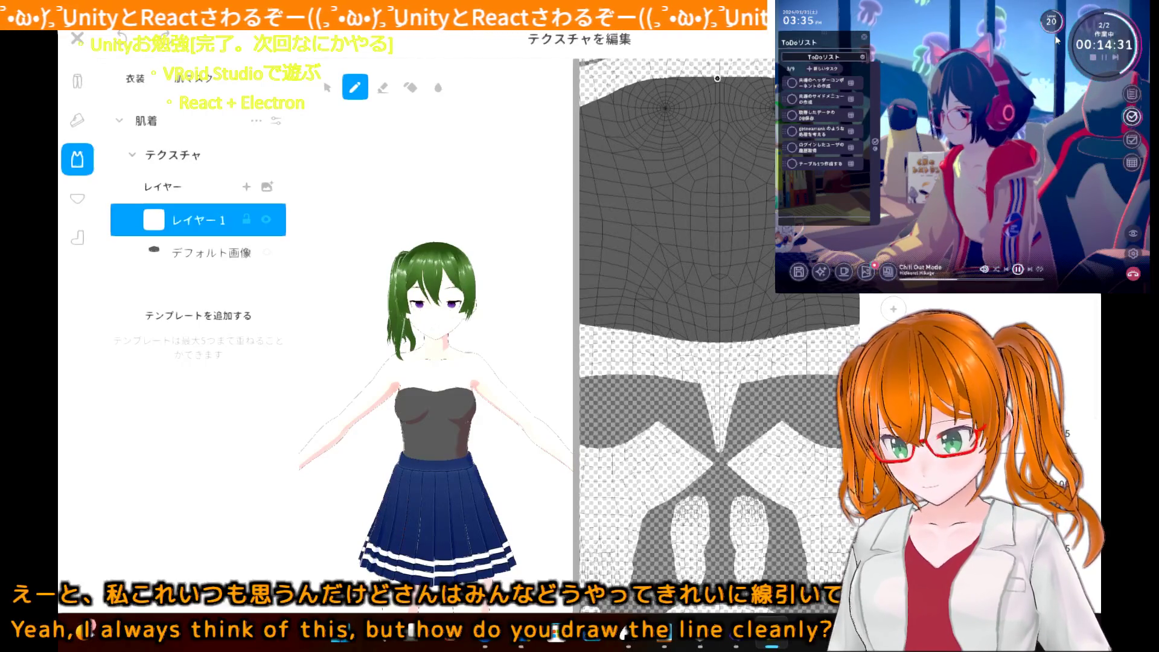
left_click_drag(717, 78, 659, 82)
key("ctrl+z")
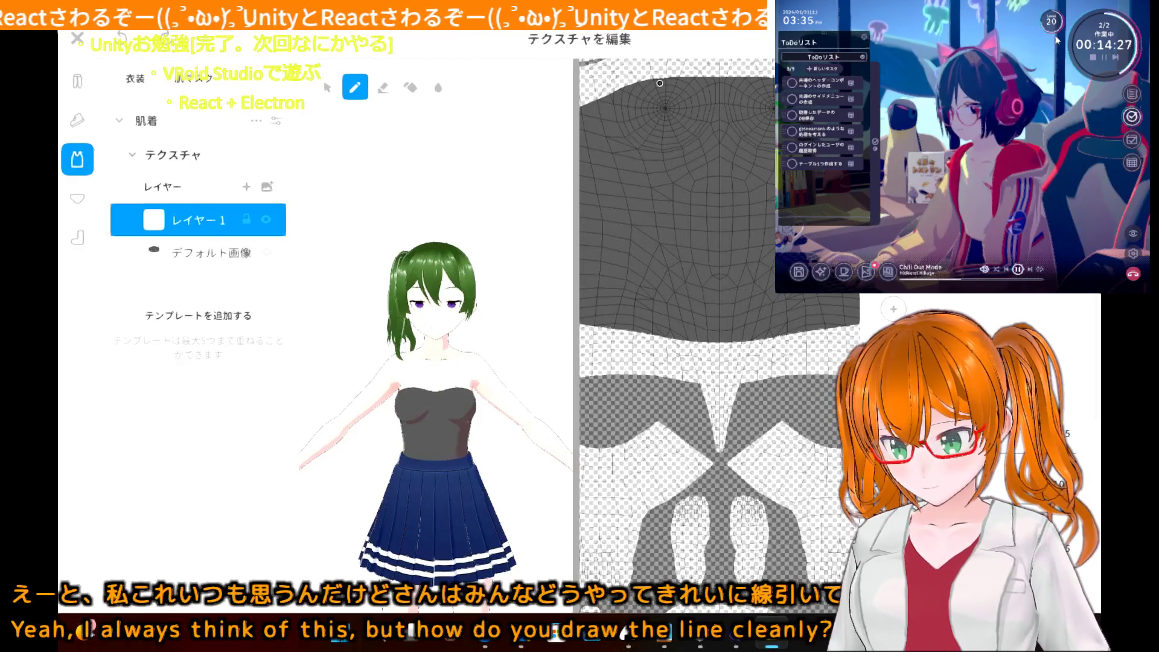
left_click_drag(669, 80, 718, 79)
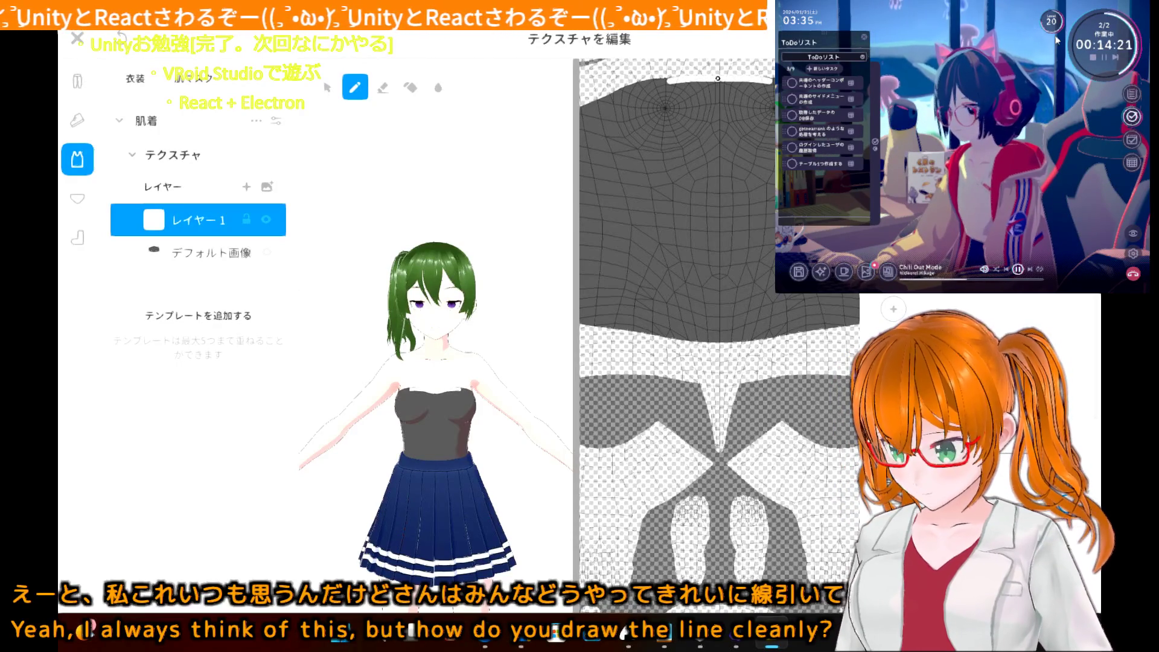
key("ctrl+z")
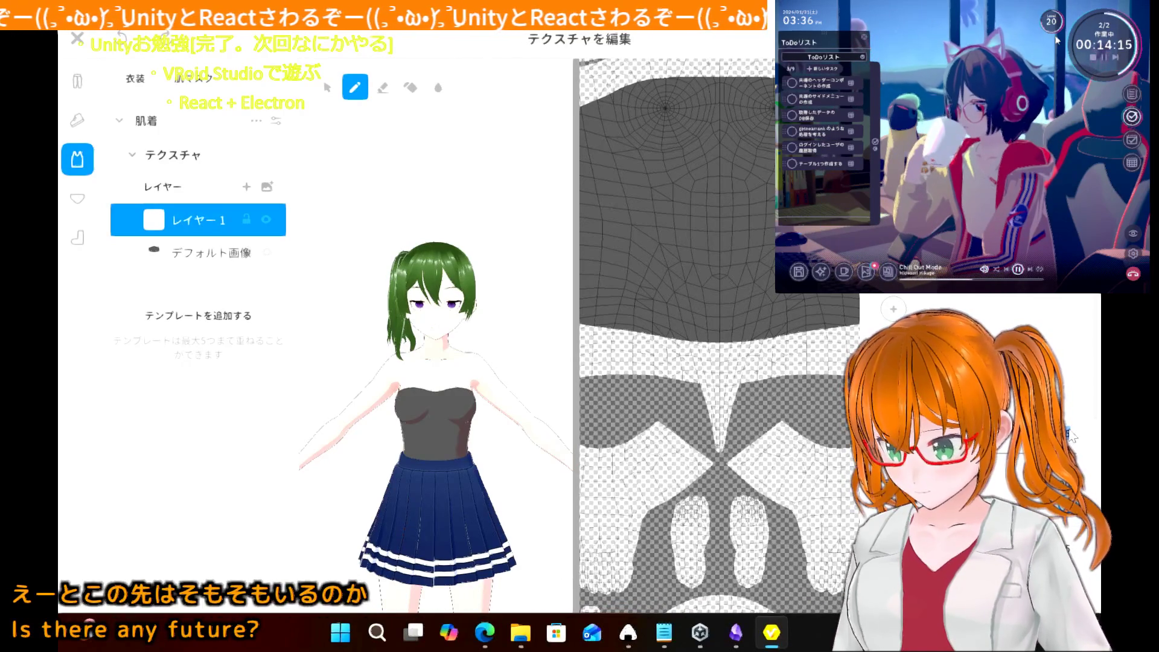
- Try white lines along the chest's top edge on the model, undoing each one
scroll(724, 225, "down", 3)
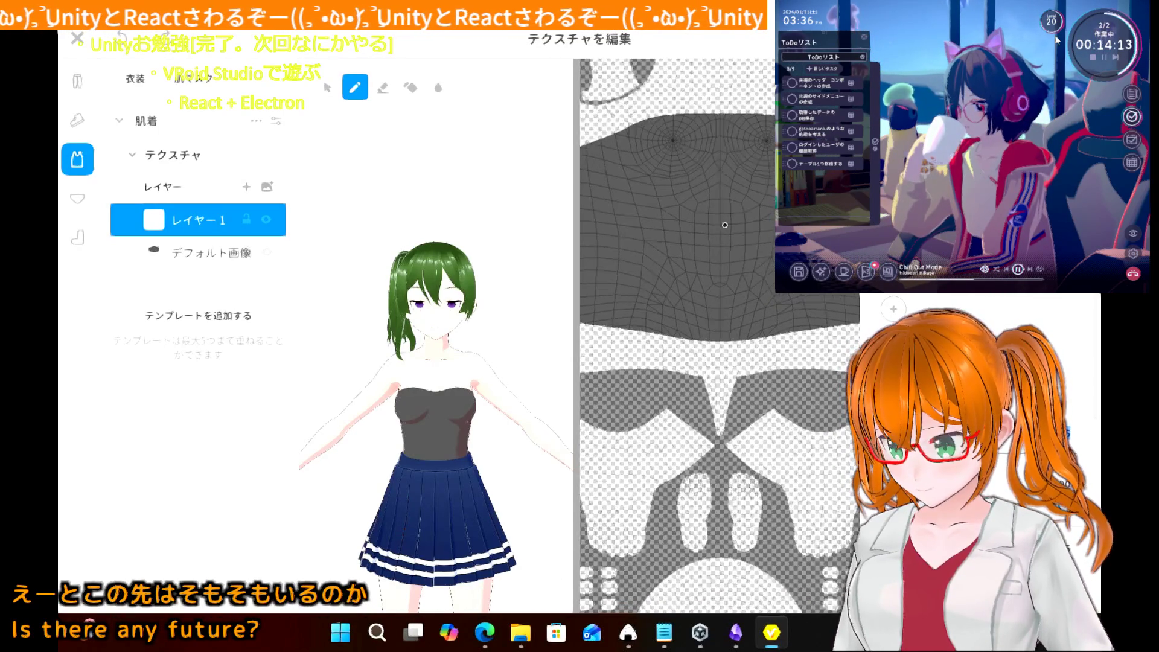
scroll(724, 225, "down", 2)
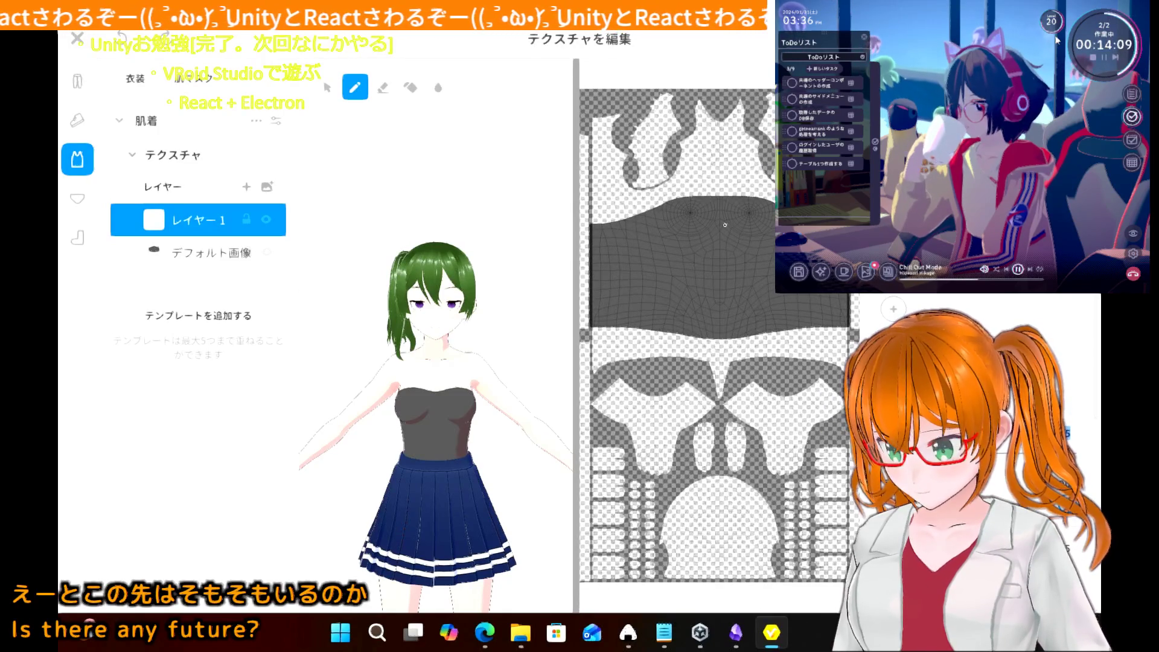
scroll(725, 224, "up", 5)
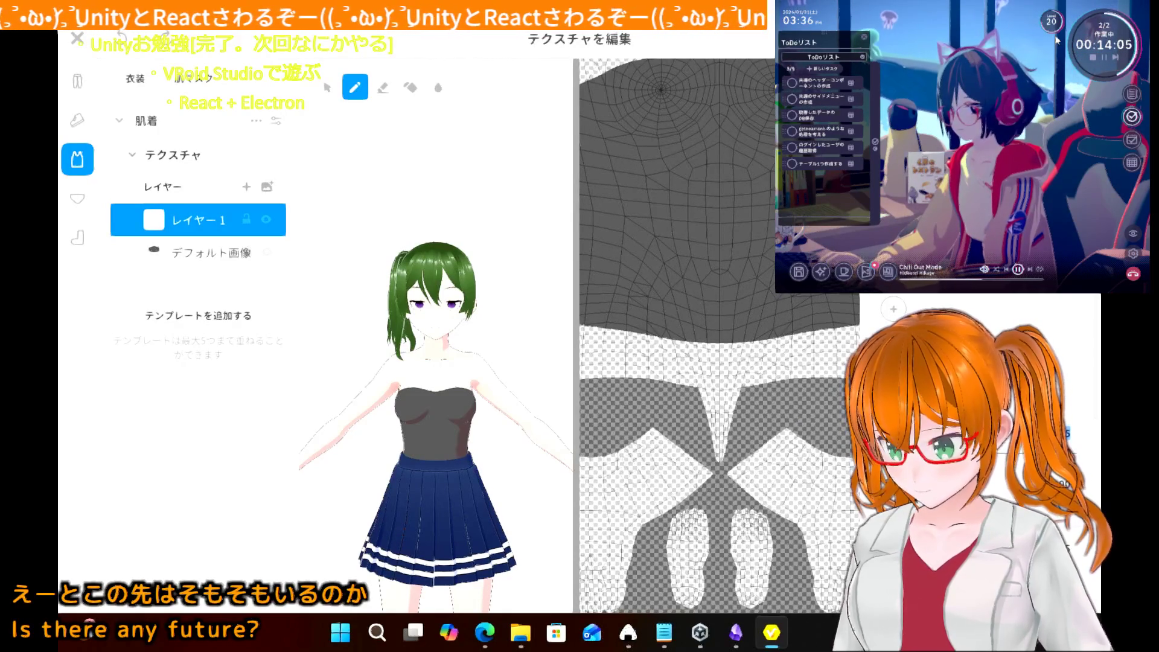
scroll(726, 153, "down", 2)
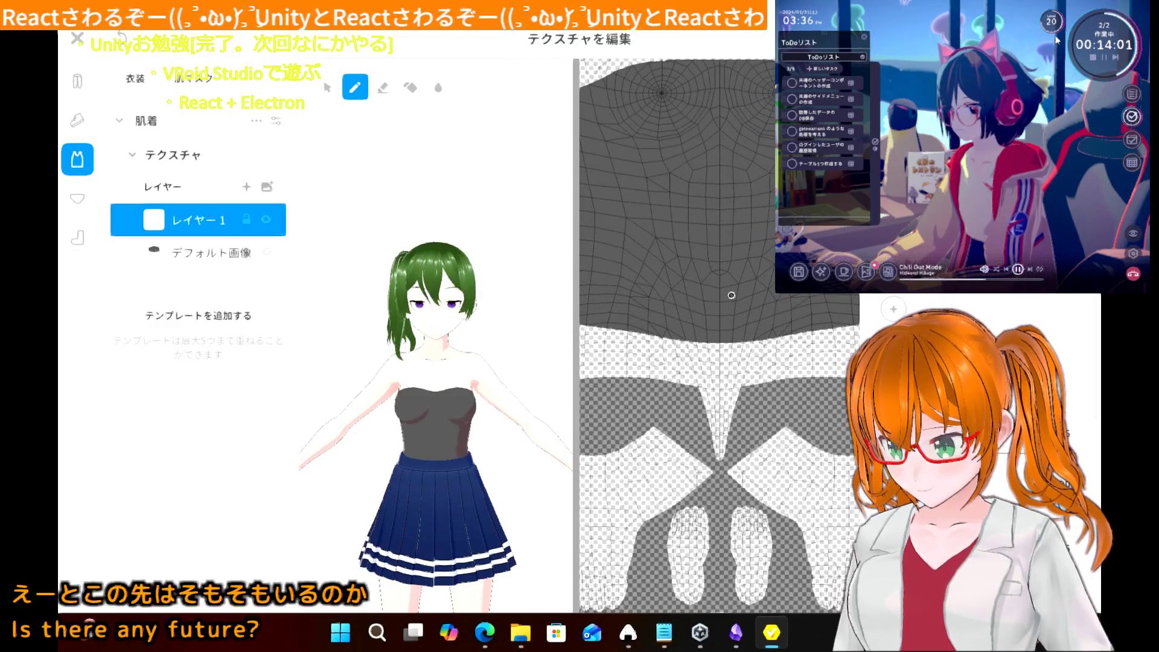
scroll(731, 295, "down", 2)
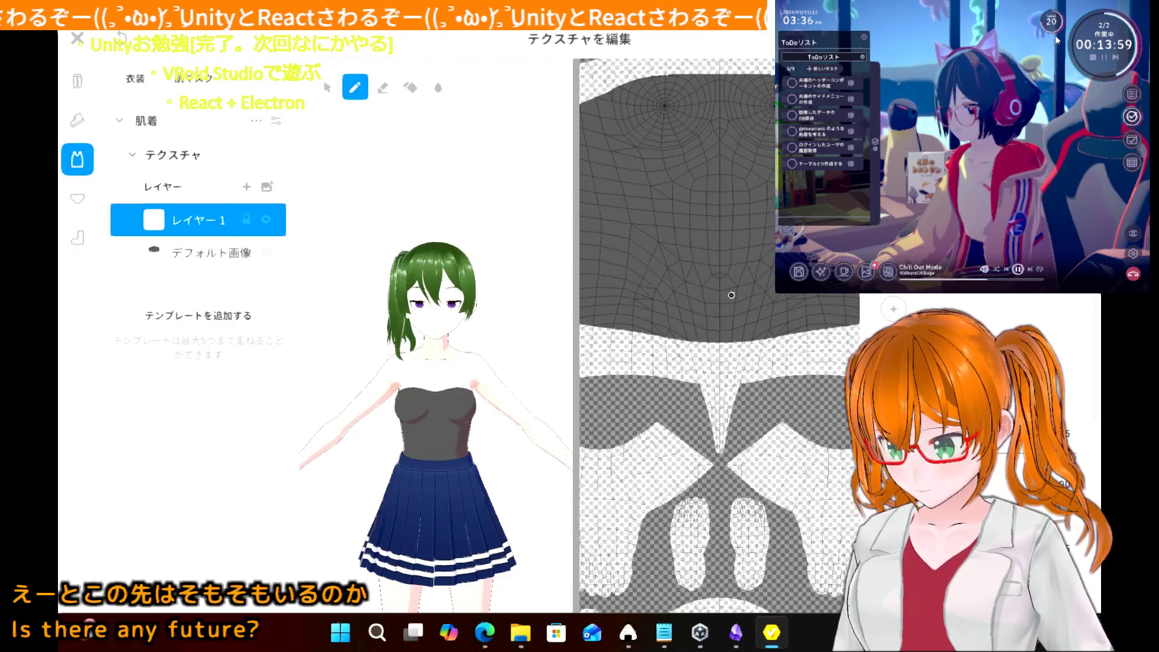
scroll(435, 362, "up", 2)
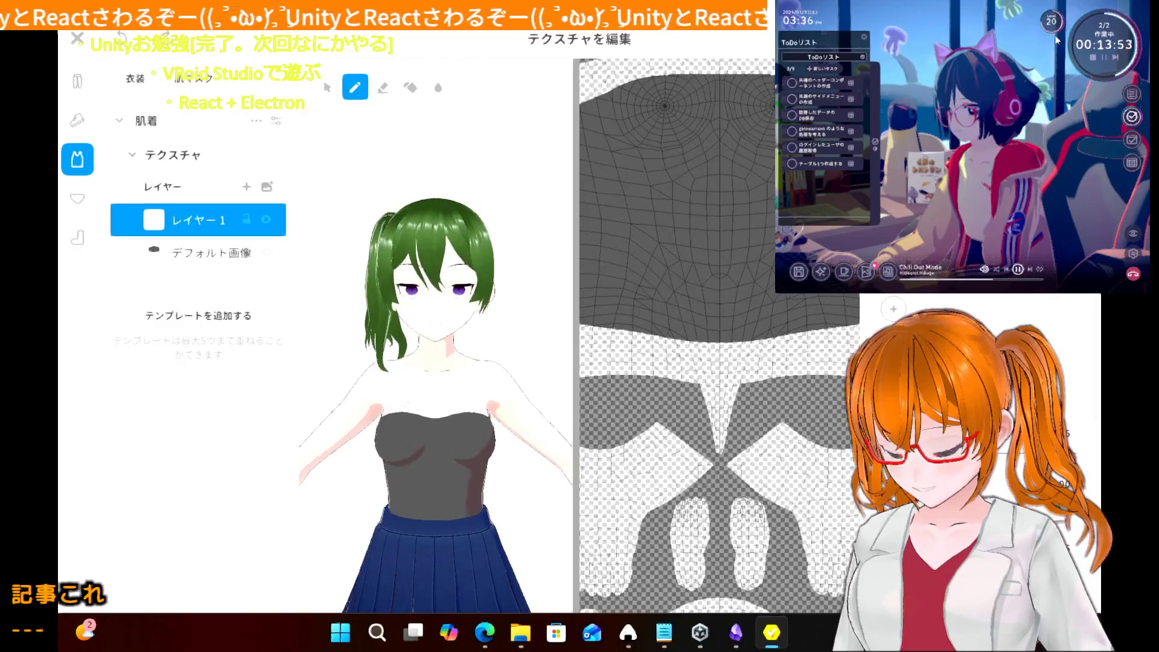
scroll(435, 356, "up", 5)
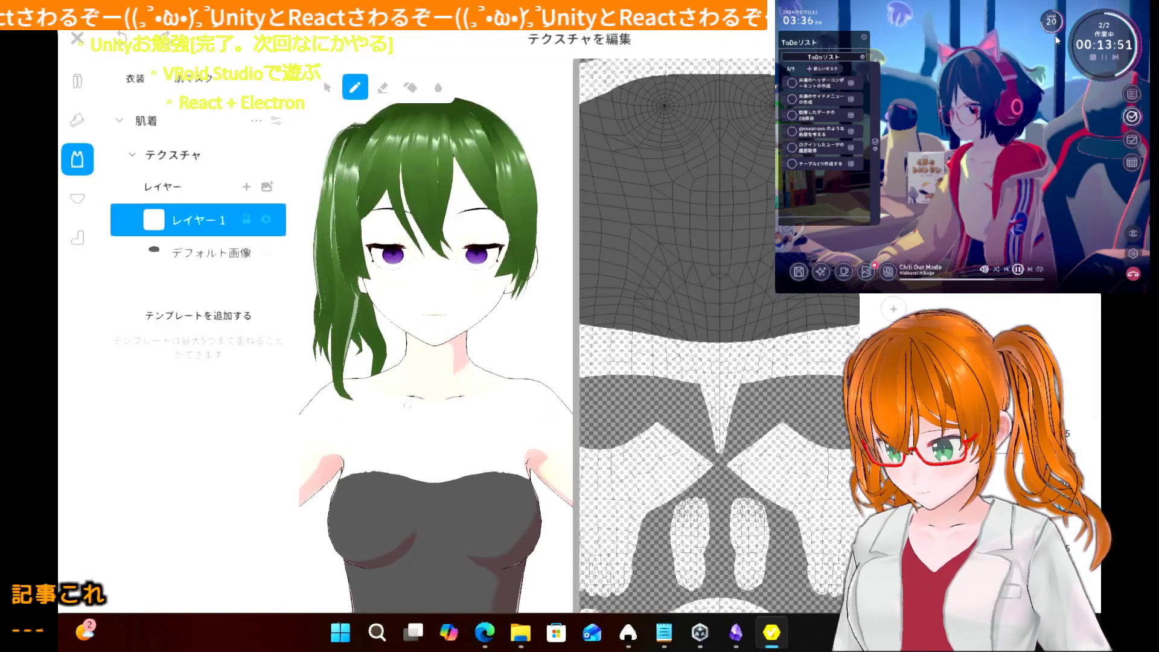
scroll(435, 357, "up", 2)
right_click_drag(368, 459, 388, 461)
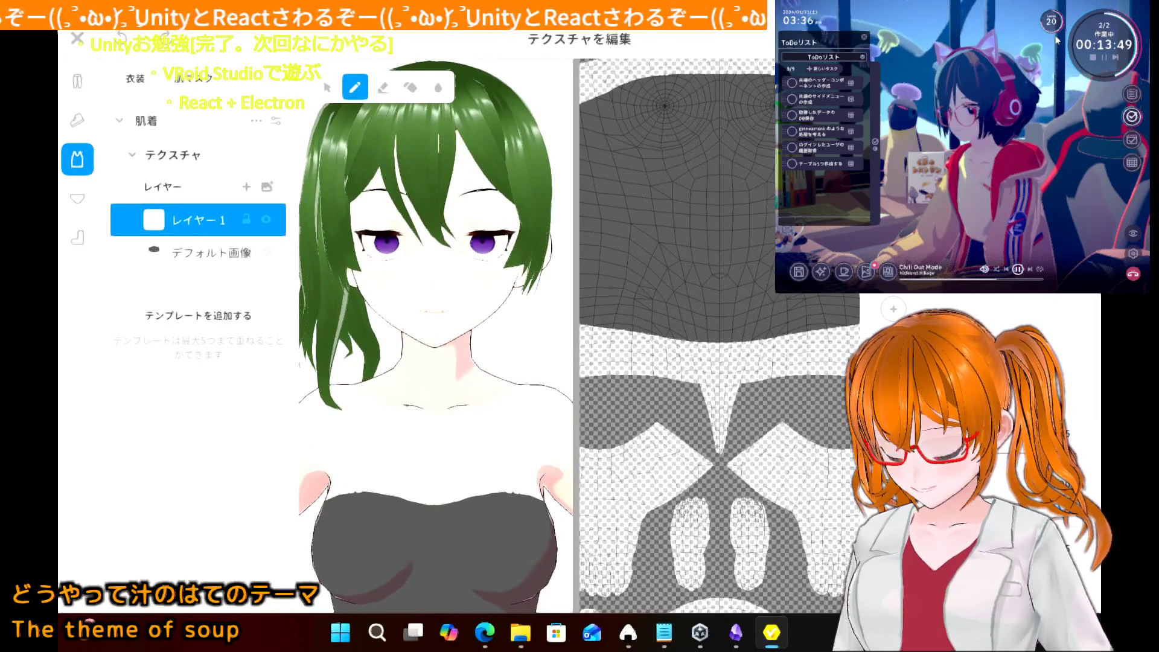
scroll(387, 461, "down", 3)
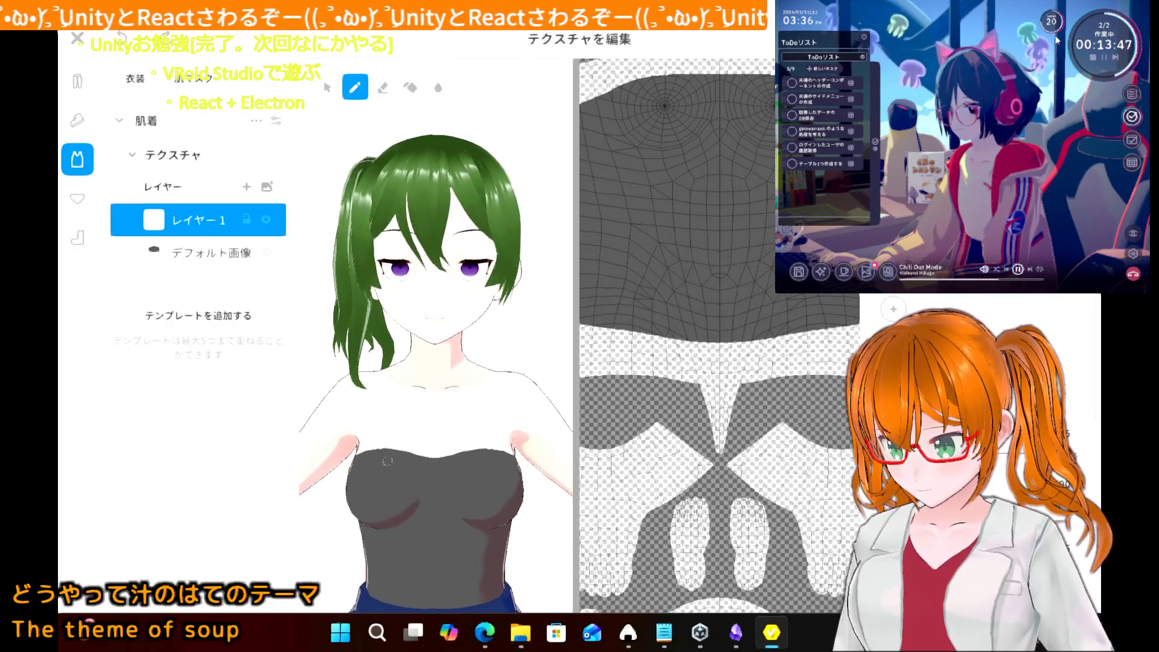
mouse_move(410, 465)
right_mouse_down()
mouse_move(413, 423)
mouse_move(420, 462)
mouse_move(408, 443)
right_mouse_up()
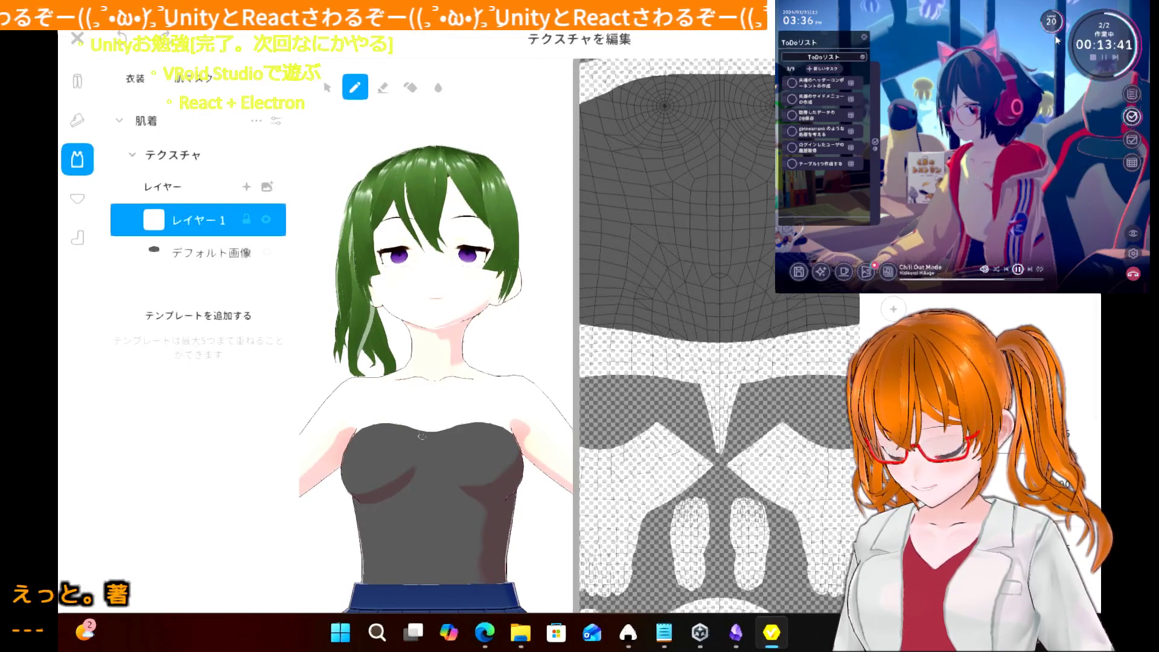
mouse_move(431, 439)
left_mouse_down()
mouse_move(492, 427)
mouse_move(521, 440)
left_mouse_up()
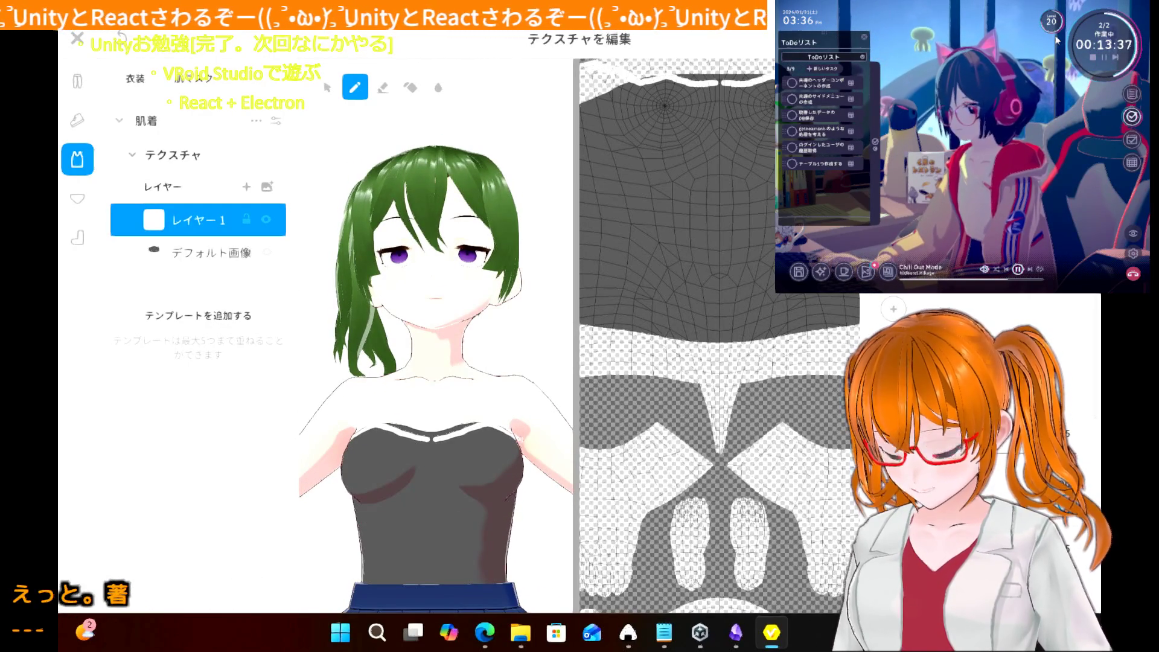
key("ctrl+z")
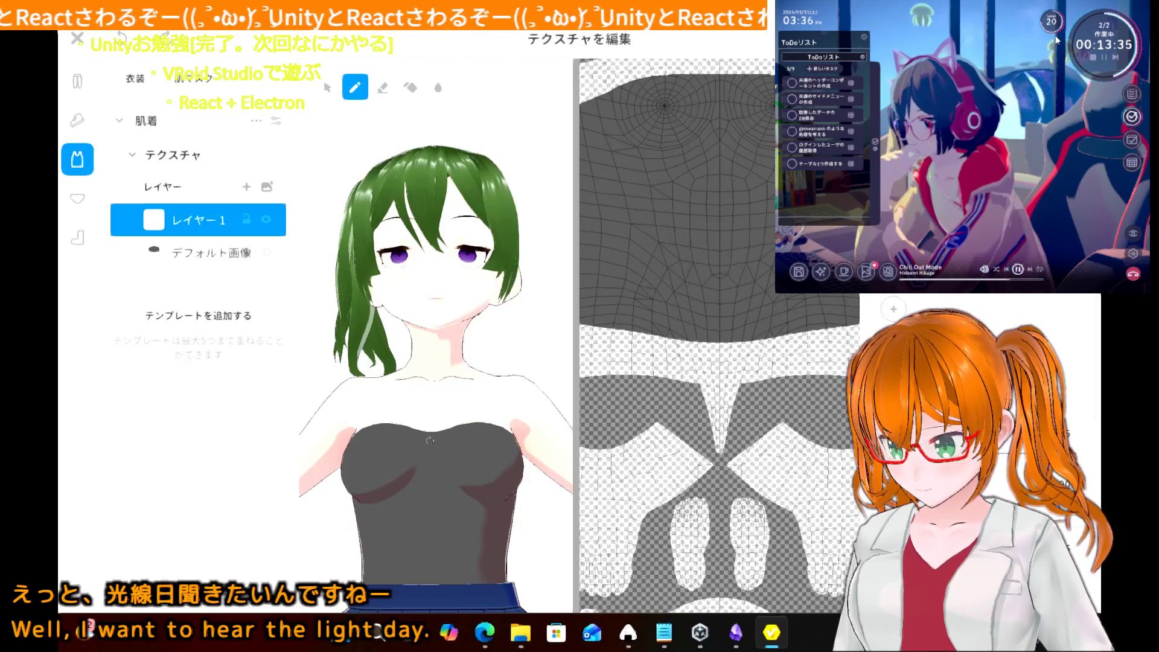
left_click_drag(431, 435, 346, 430)
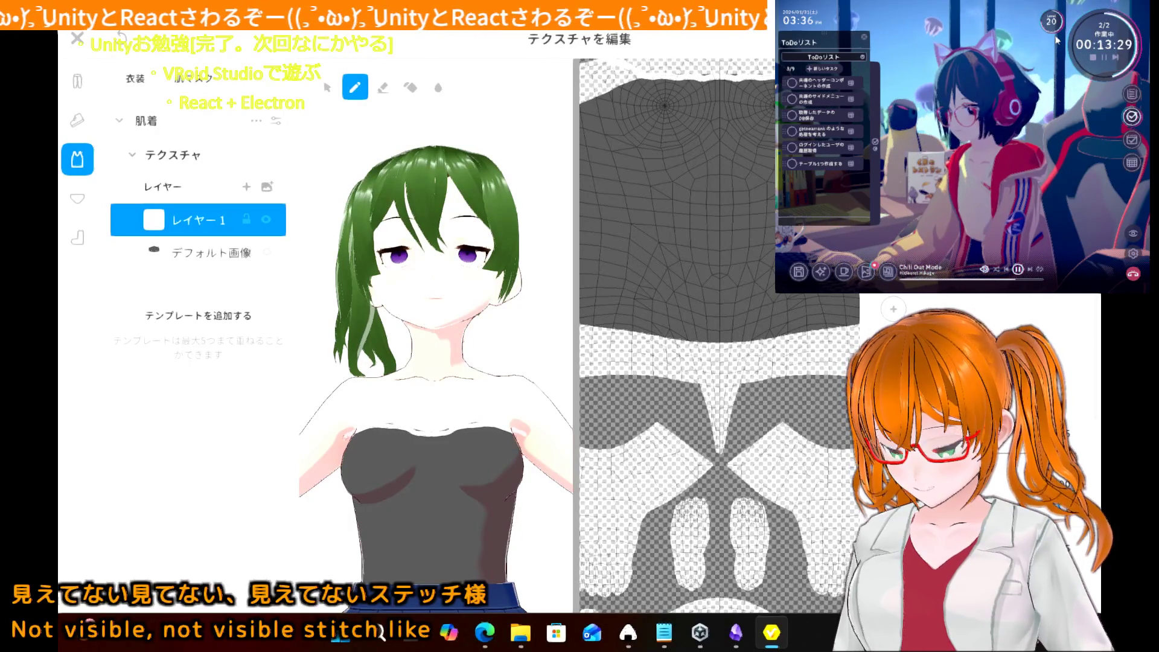
key("ctrl+z")
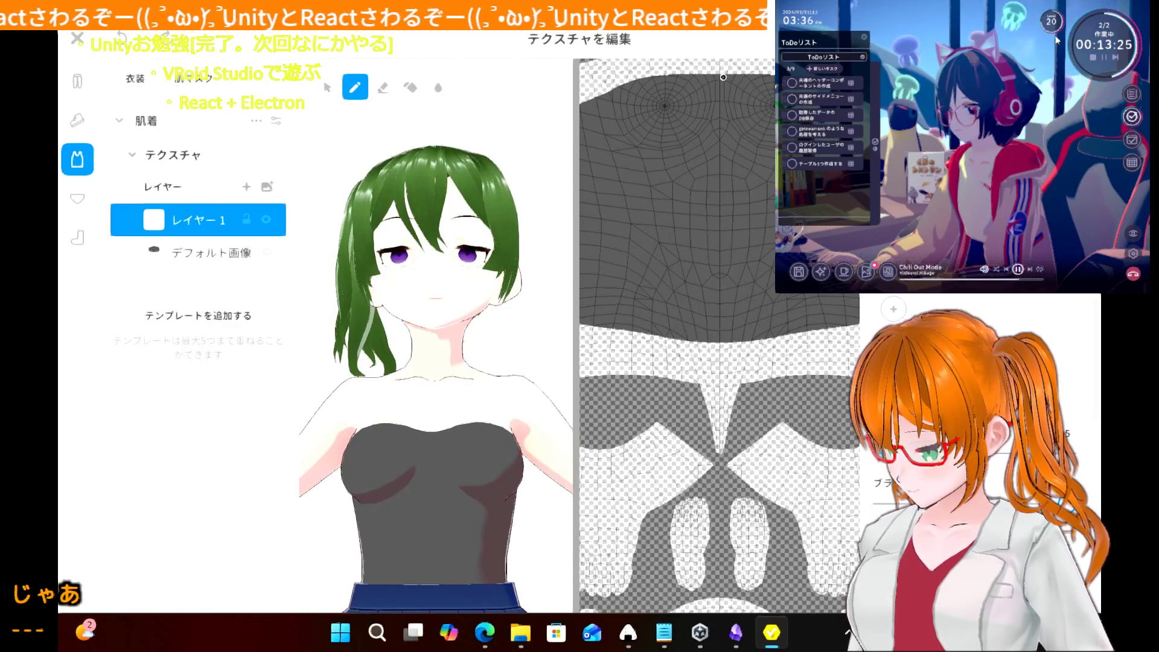
mouse_move(723, 78)
left_mouse_down()
mouse_move(658, 81)
mouse_move(591, 103)
left_mouse_up()
key("ctrl+z")
key("ctrl+z")
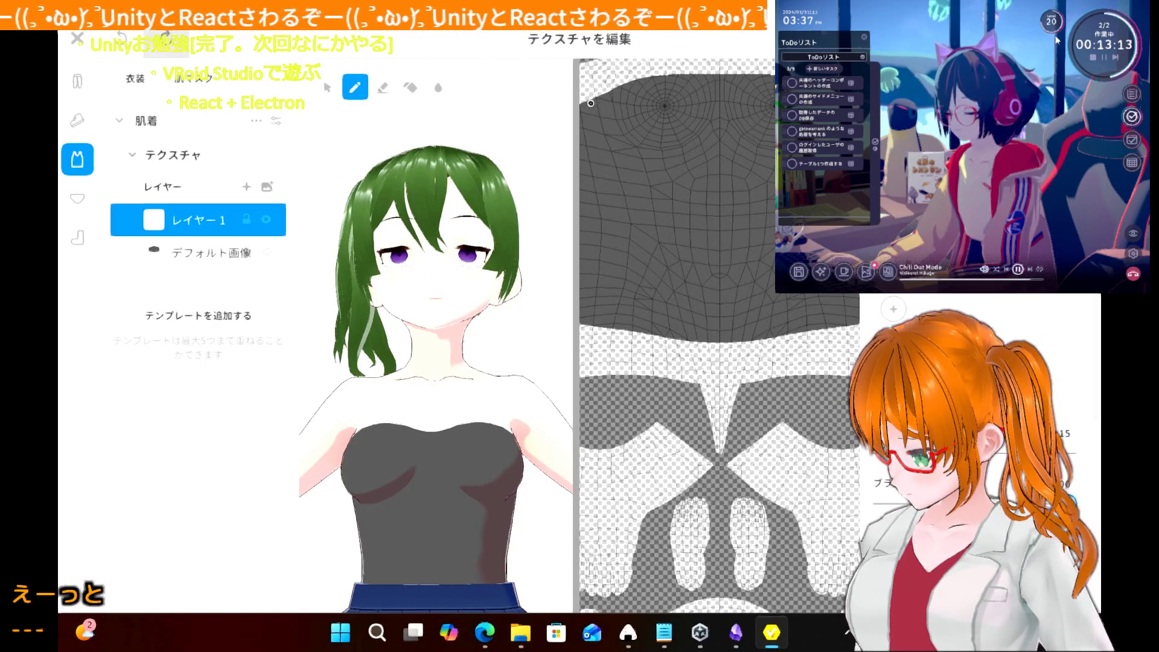
- Paint a white line along the top edge of the gray torso texture
scroll(665, 194, "down", 4)
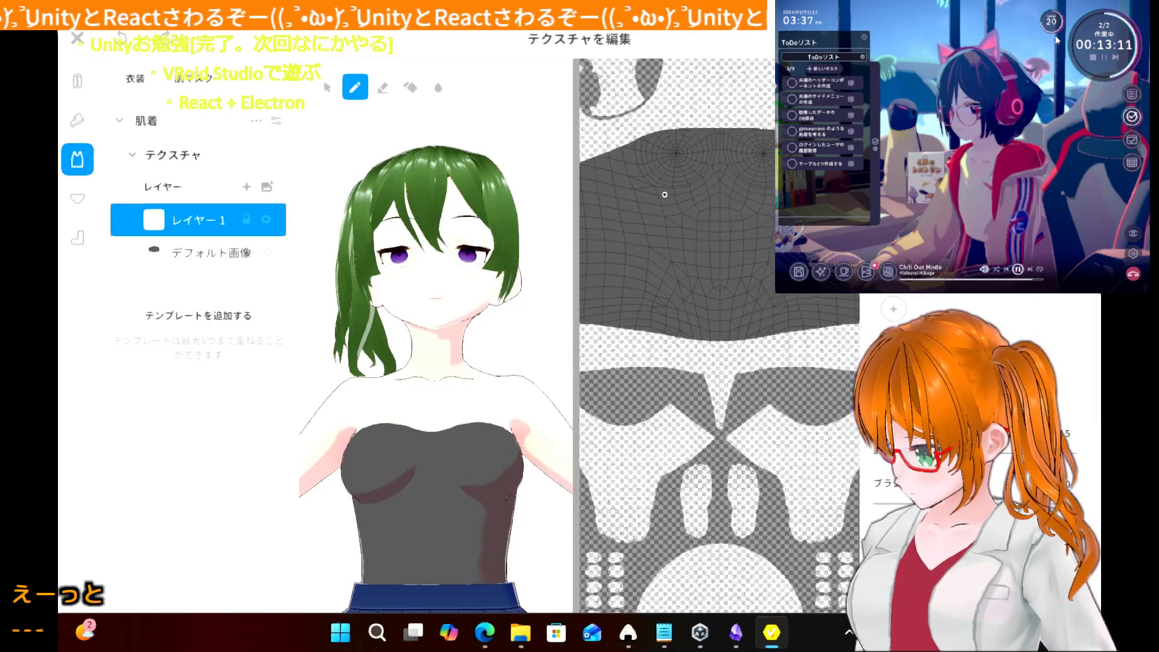
scroll(665, 195, "up", 2)
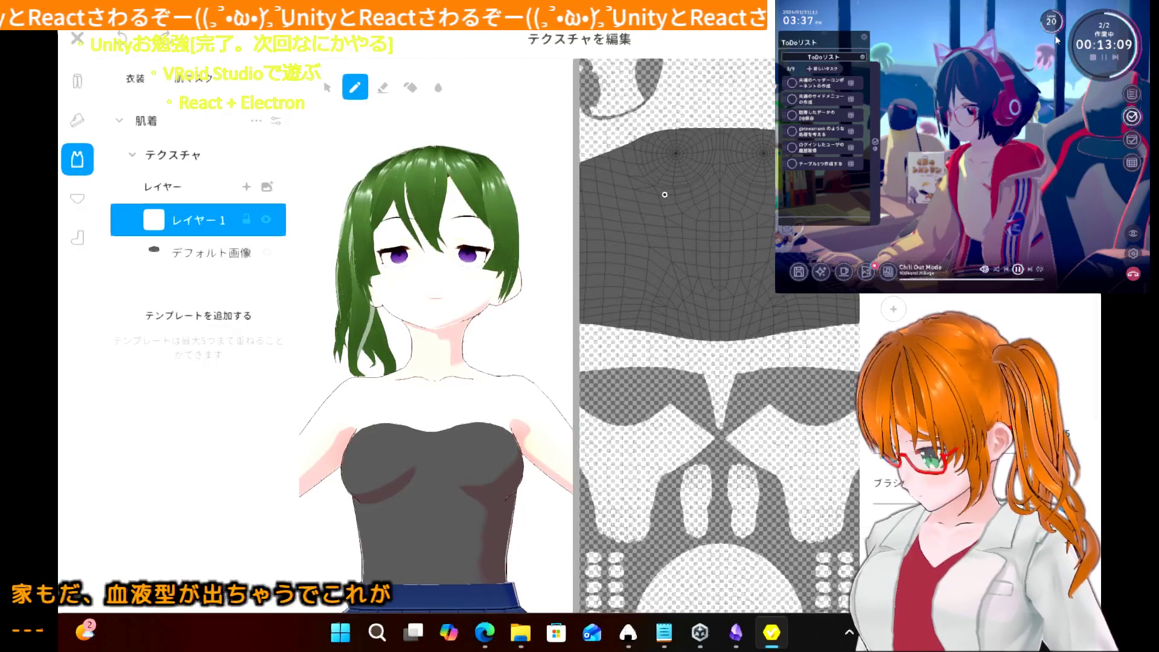
scroll(665, 194, "up", 2)
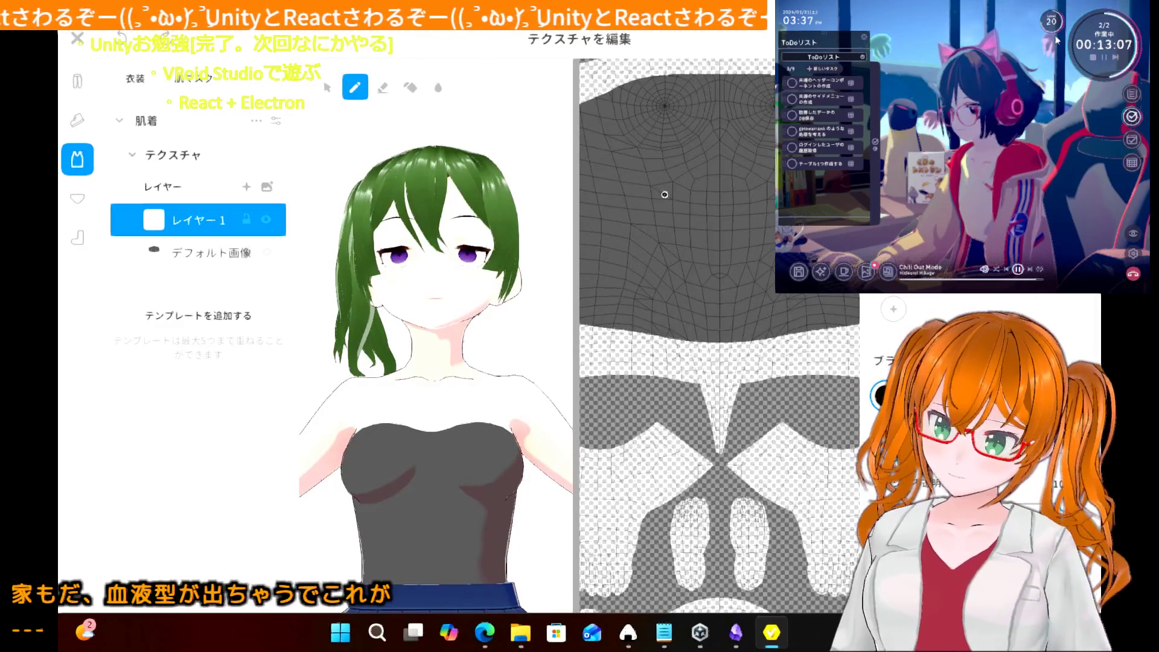
scroll(664, 194, "up", 1)
scroll(665, 195, "down", 2)
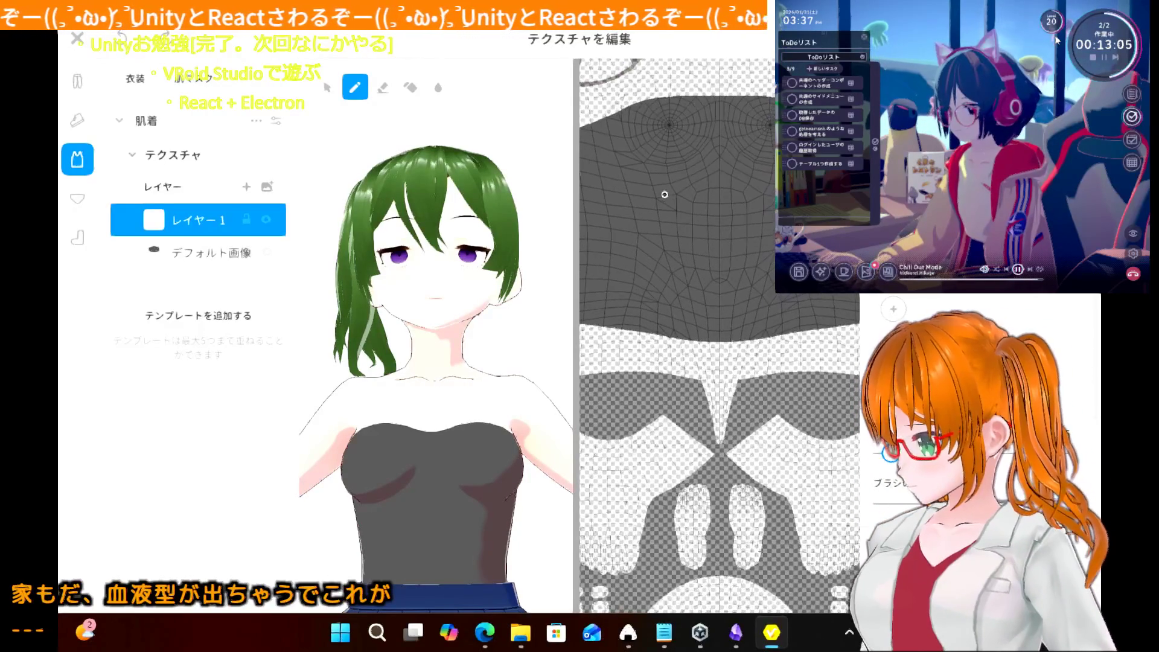
scroll(664, 195, "down", 1)
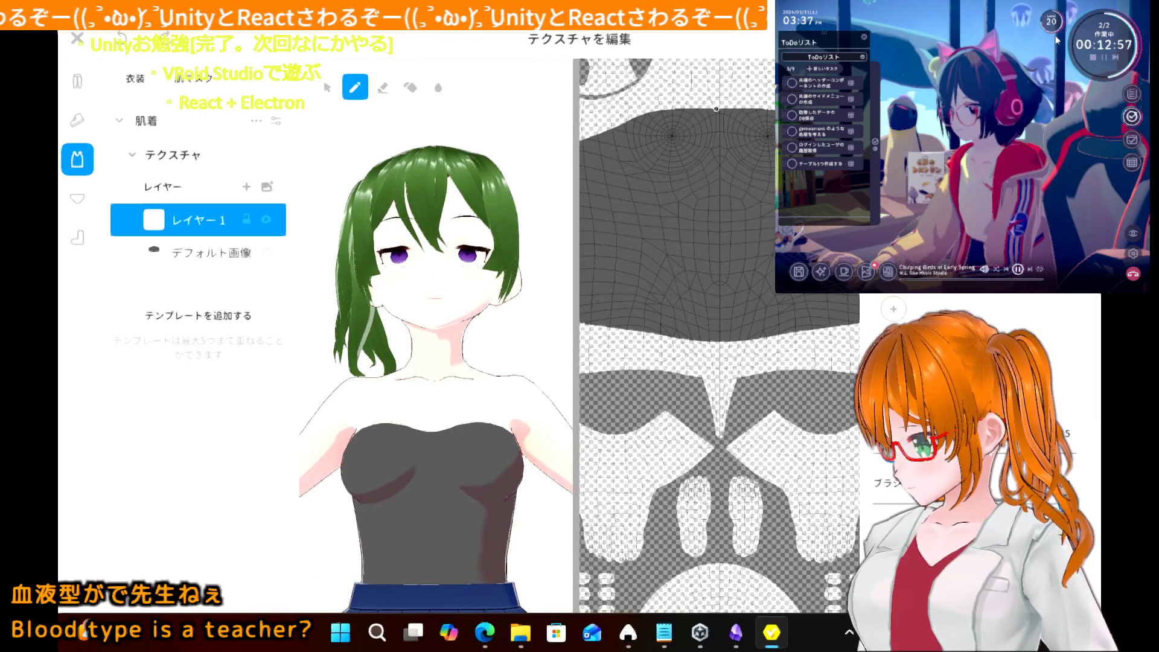
mouse_move(716, 110)
left_mouse_down()
mouse_move(625, 125)
mouse_move(724, 107)
left_mouse_up()
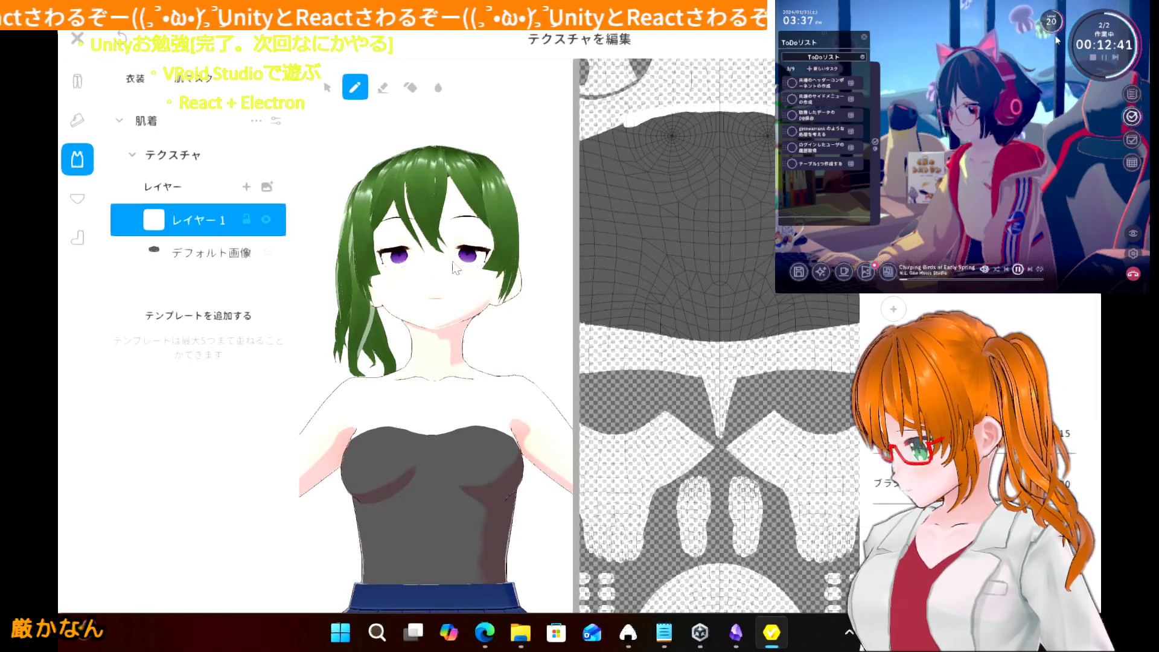
- Undo the white band and a further test stroke so the top stays plain gray, then begin exiting texture editing
right_click_drag(454, 279, 472, 289)
right_click_drag(487, 294, 492, 290)
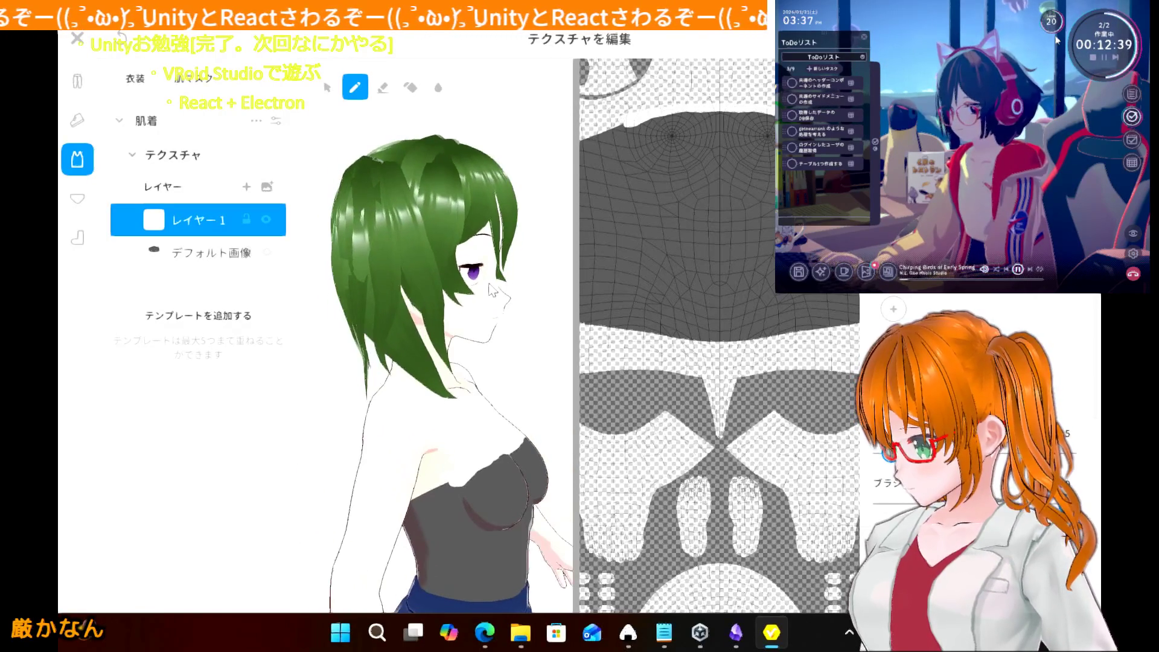
key("ctrl+z")
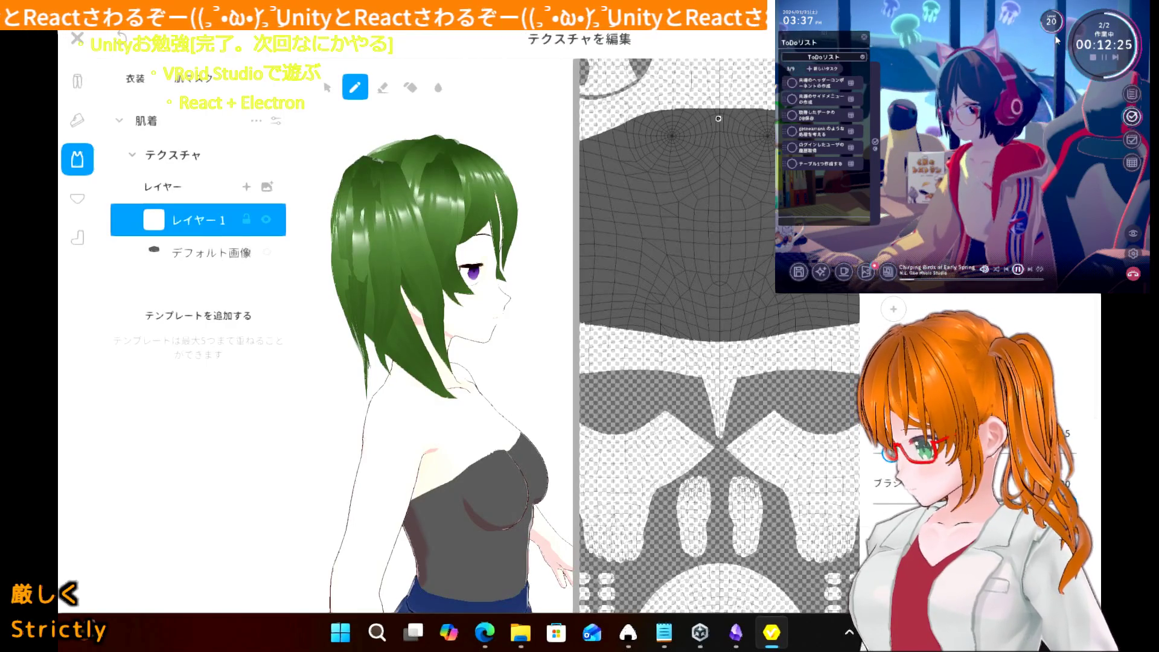
left_click_drag(719, 118, 622, 135)
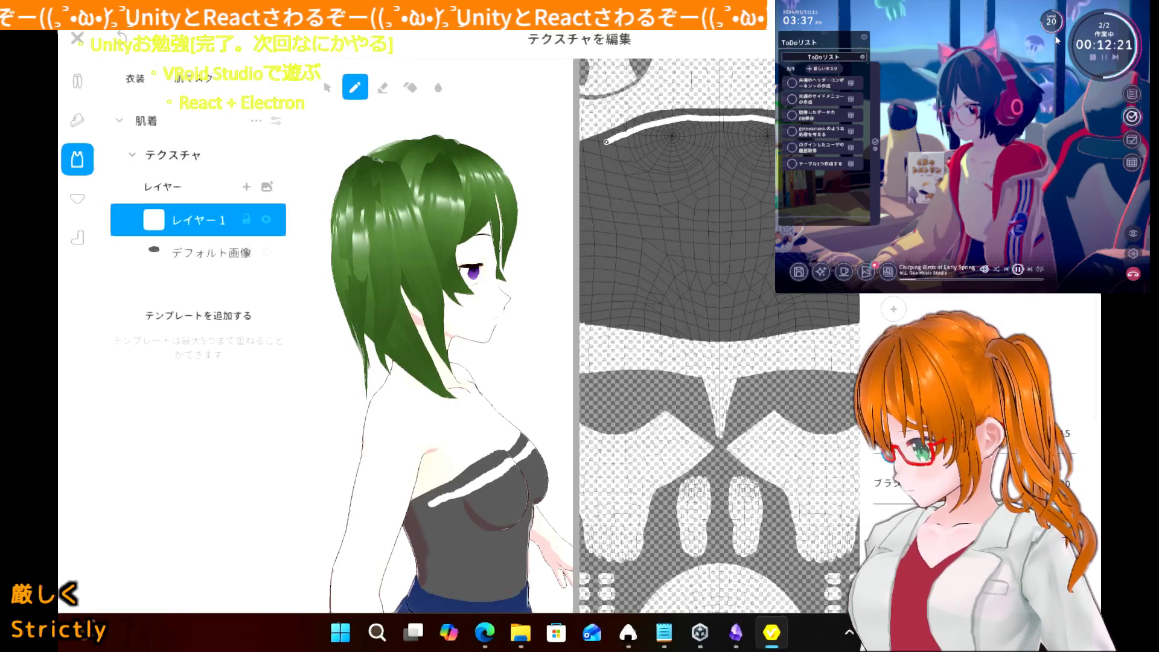
key("ctrl+z")
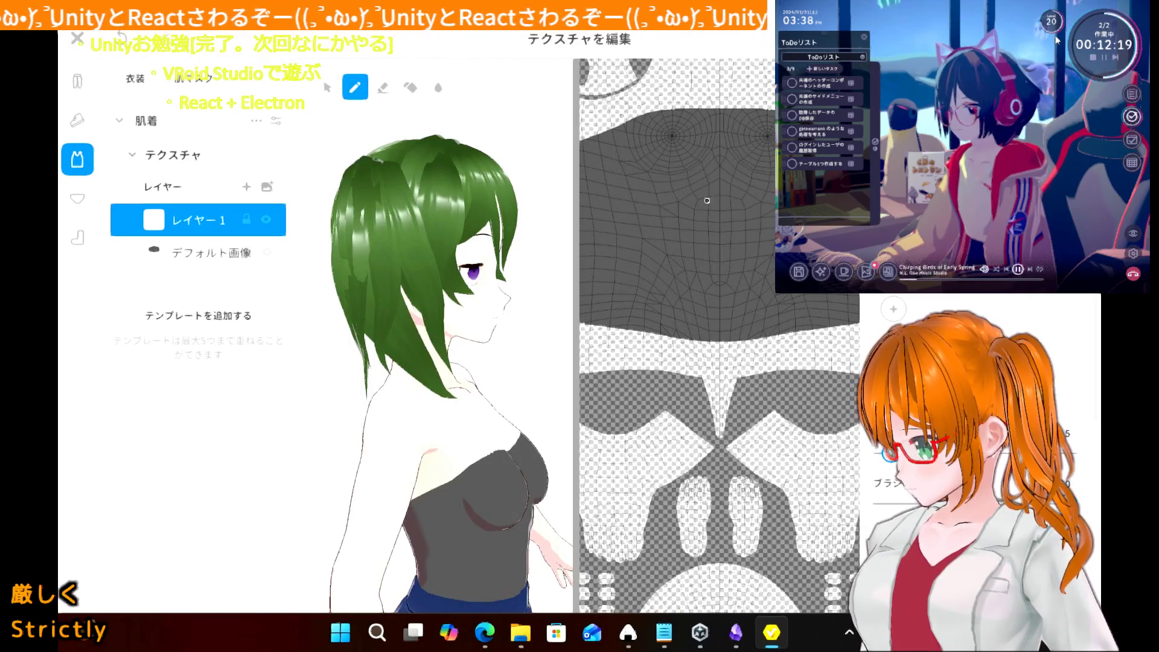
right_click_drag(482, 391, 439, 387)
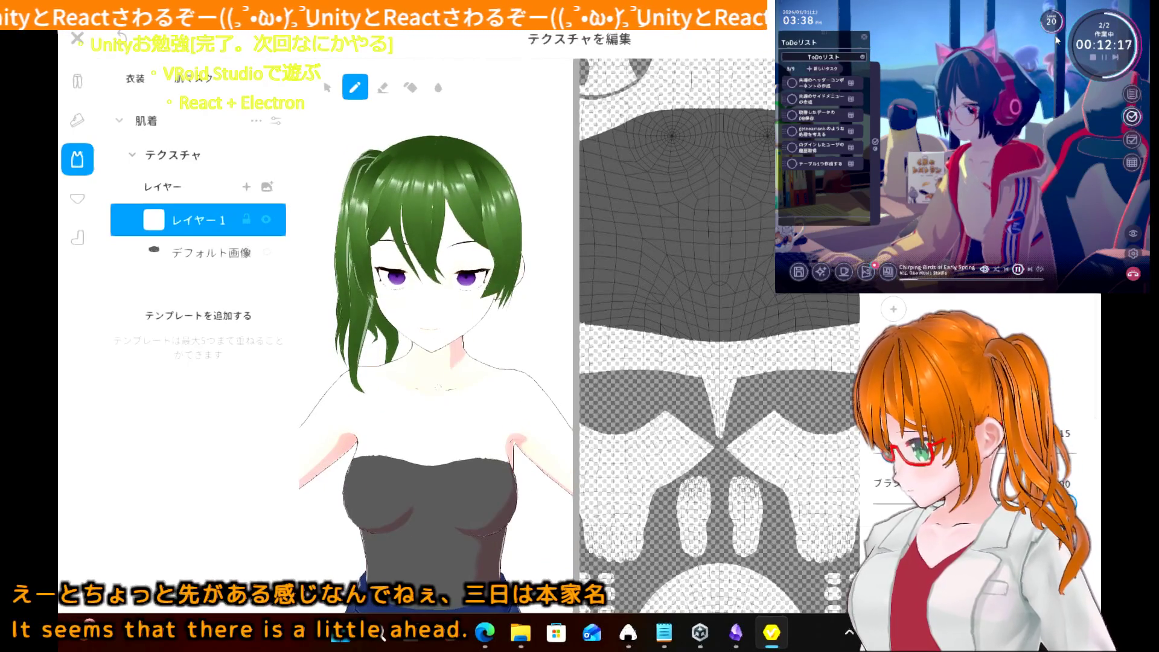
left_click(76, 38)
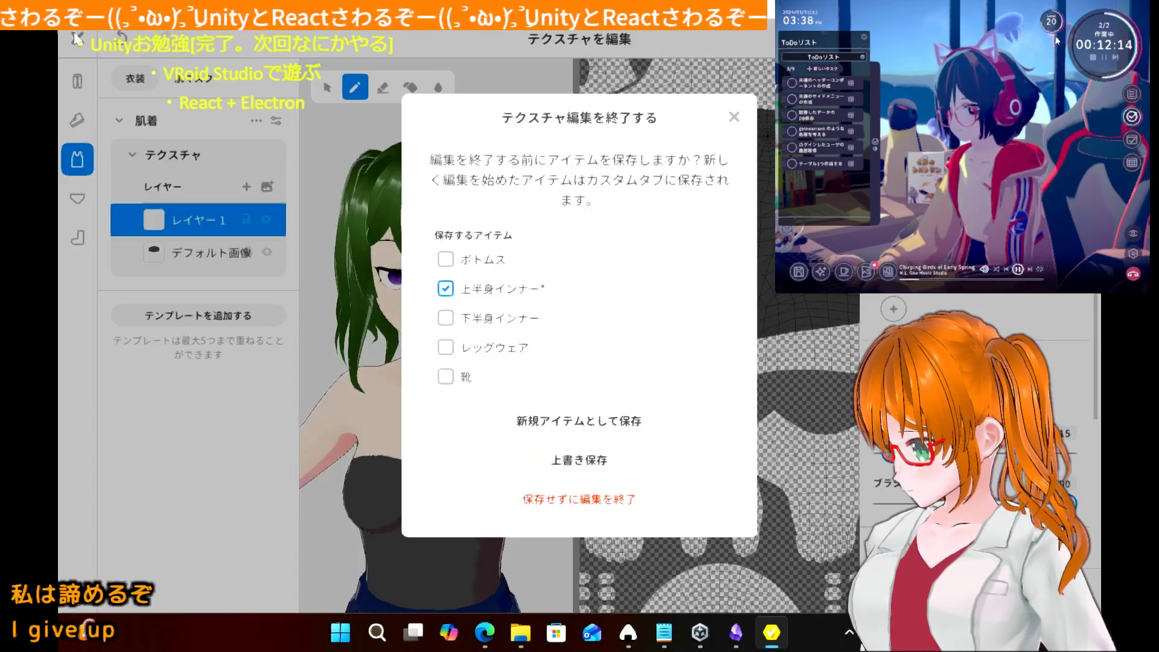
- Exit texture editing without saving, then browse garment categories to the custom bottoms items
left_click(550, 498)
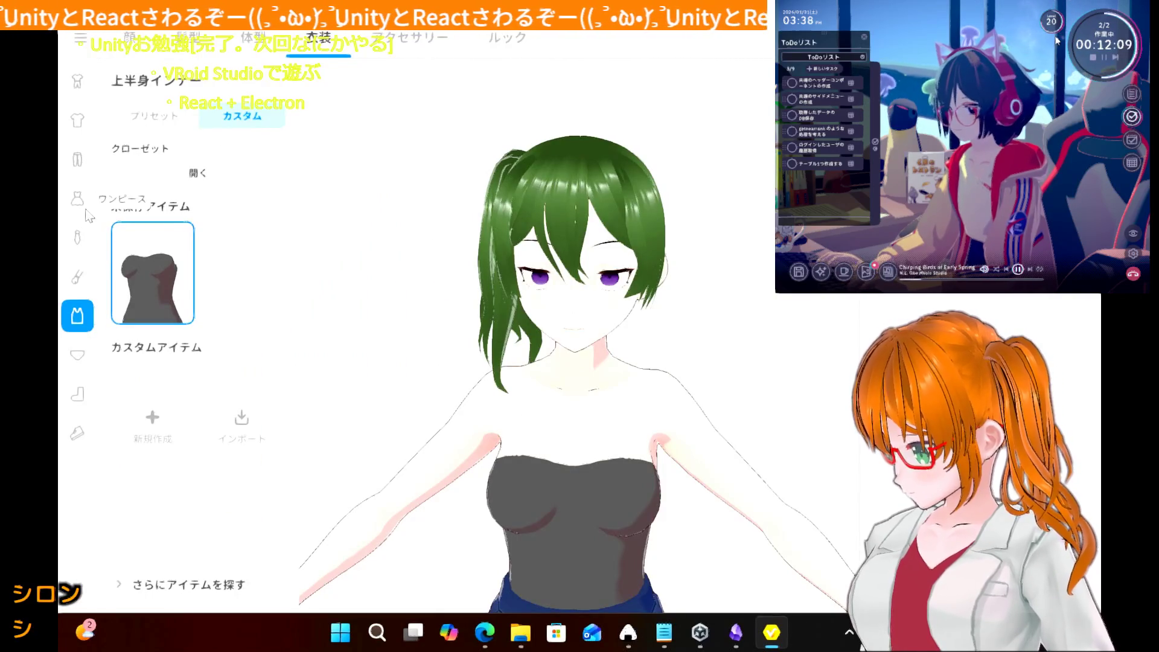
left_click(77, 273)
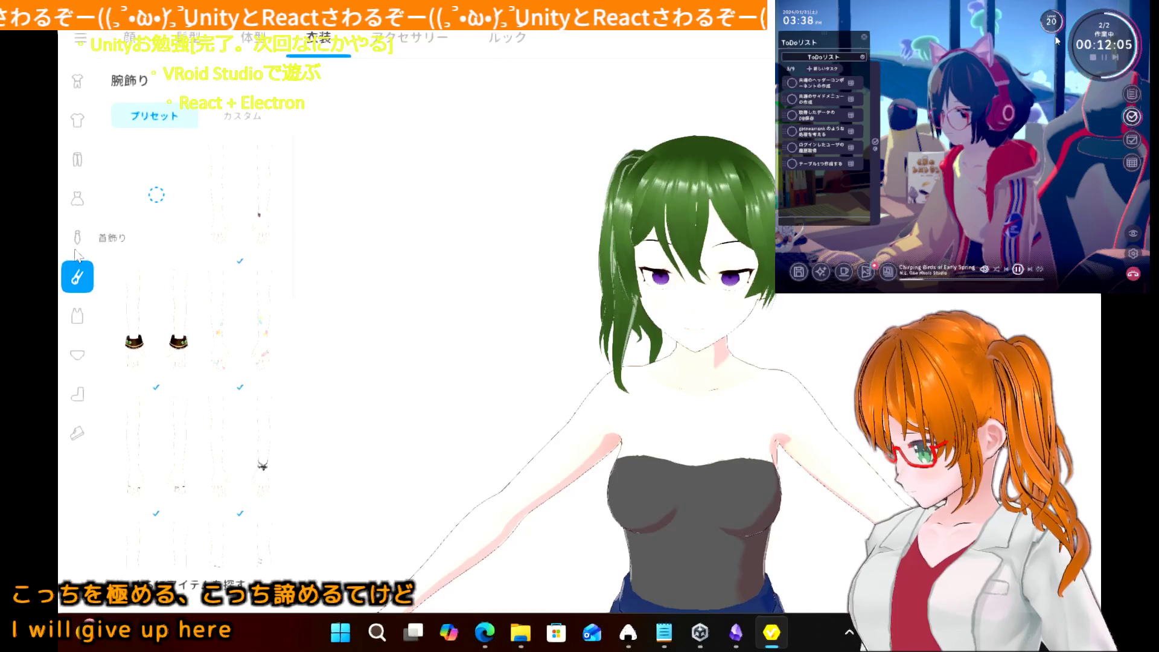
left_click(76, 251)
left_click(79, 201)
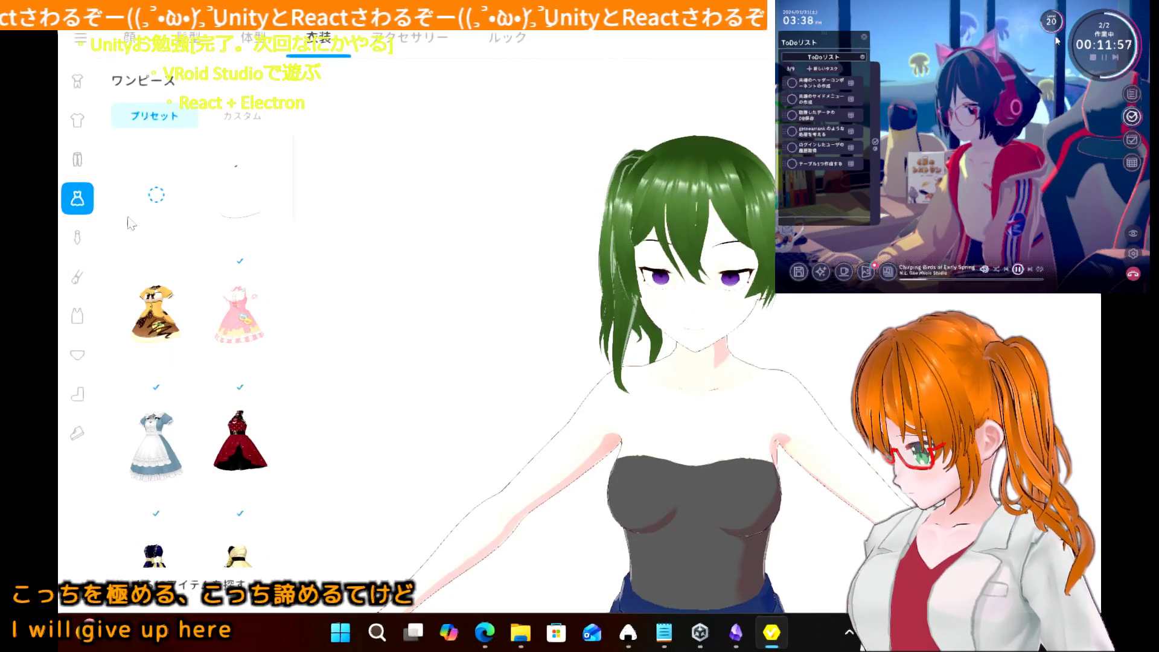
left_click(230, 115)
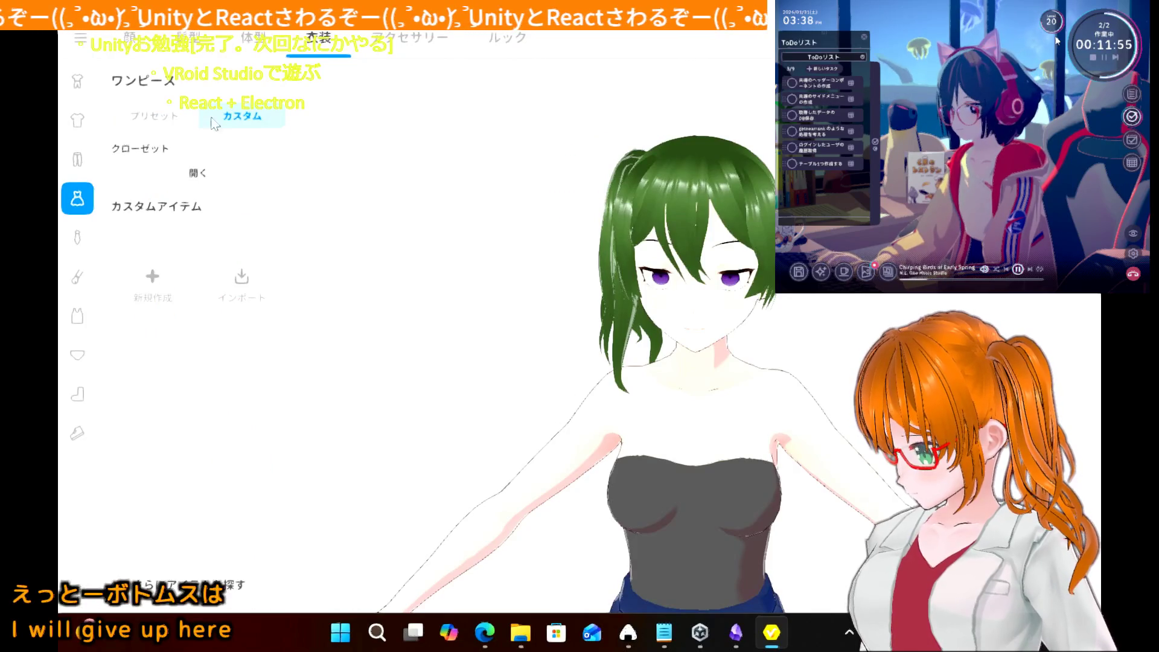
left_click(82, 172)
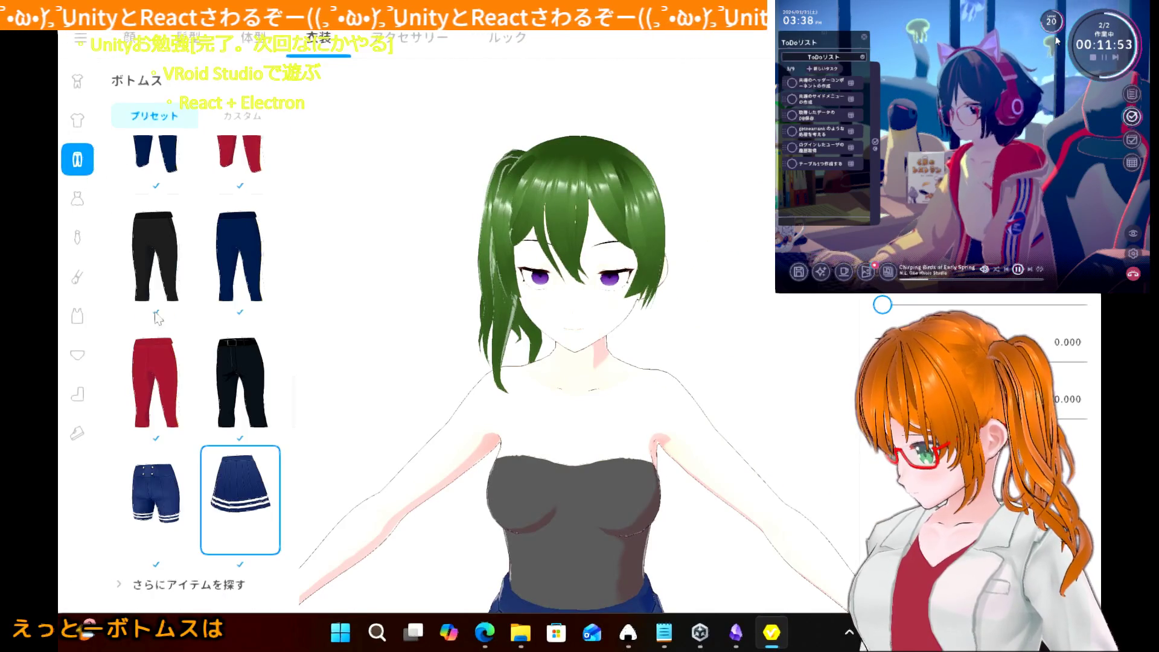
left_click(255, 117)
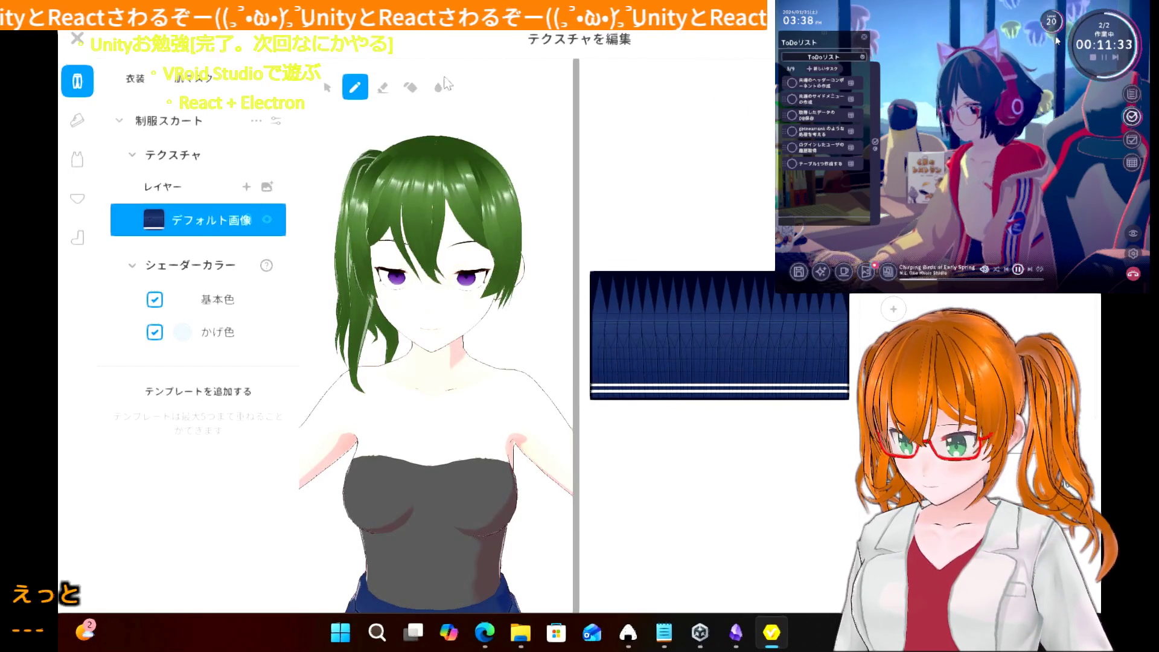
- Bucket-fill the central and left navy skirt strips and the spiky top band black
left_click(410, 89)
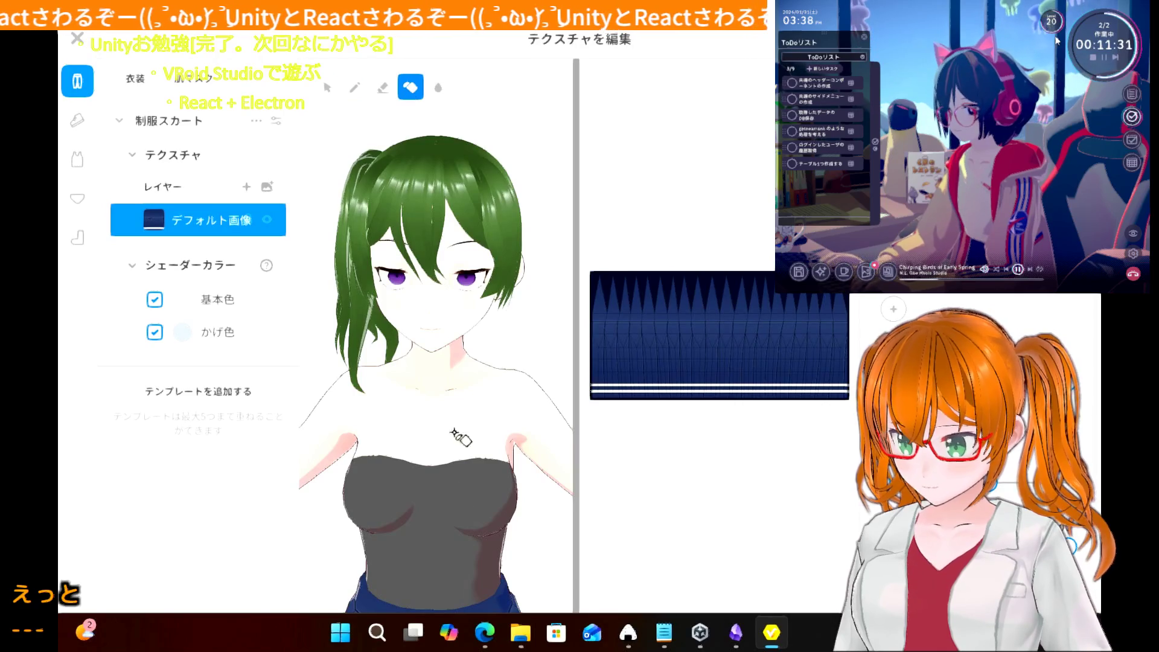
left_click(711, 337)
left_click(701, 351)
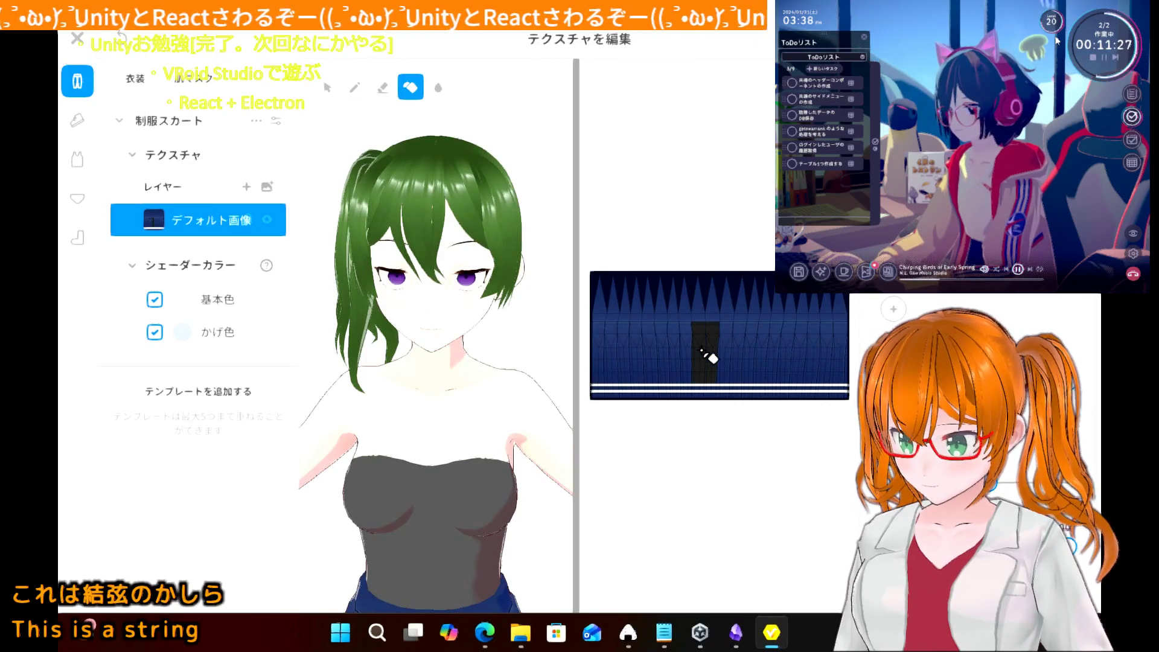
left_click(688, 353)
left_click(664, 355)
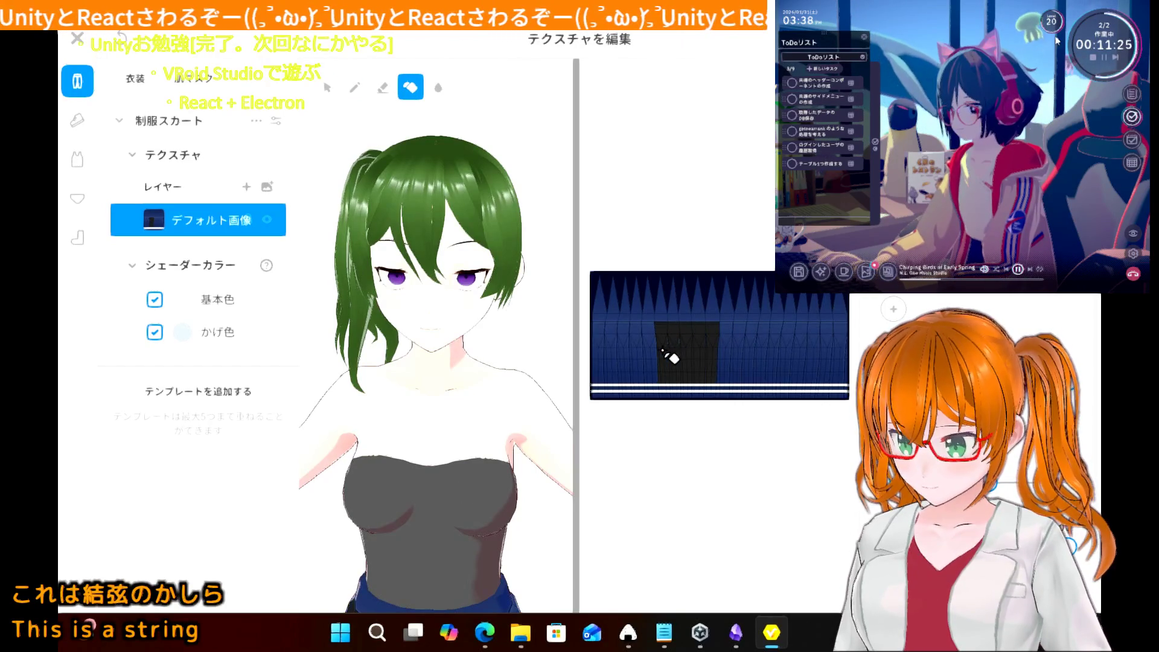
left_click(652, 356)
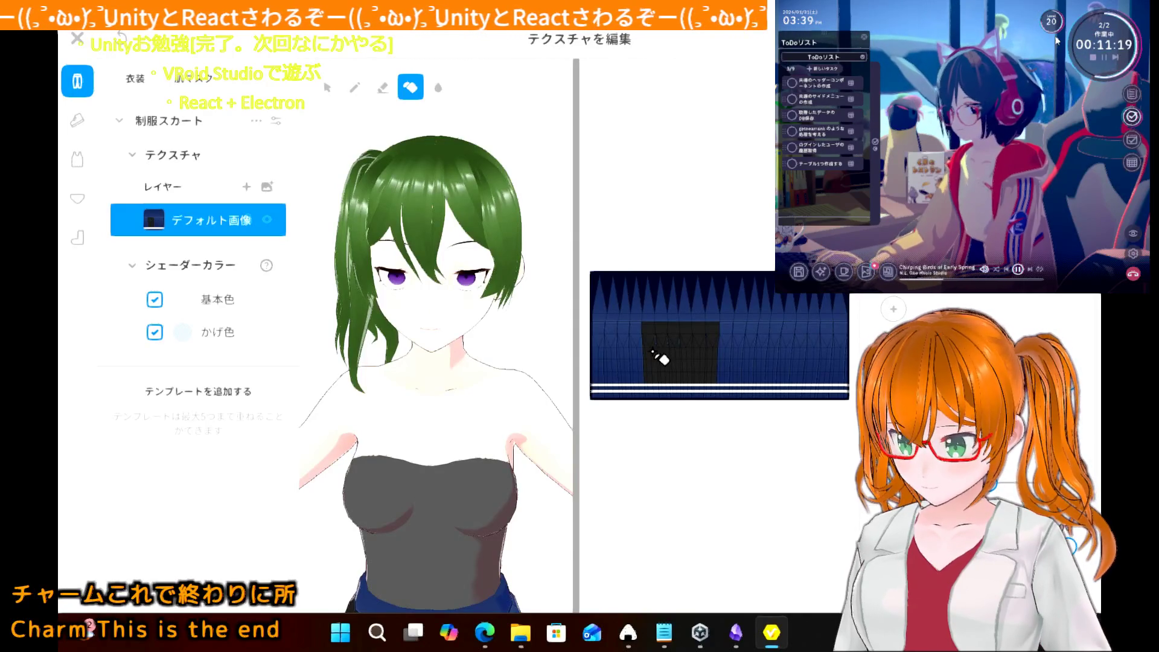
left_click(635, 353)
left_click(610, 358)
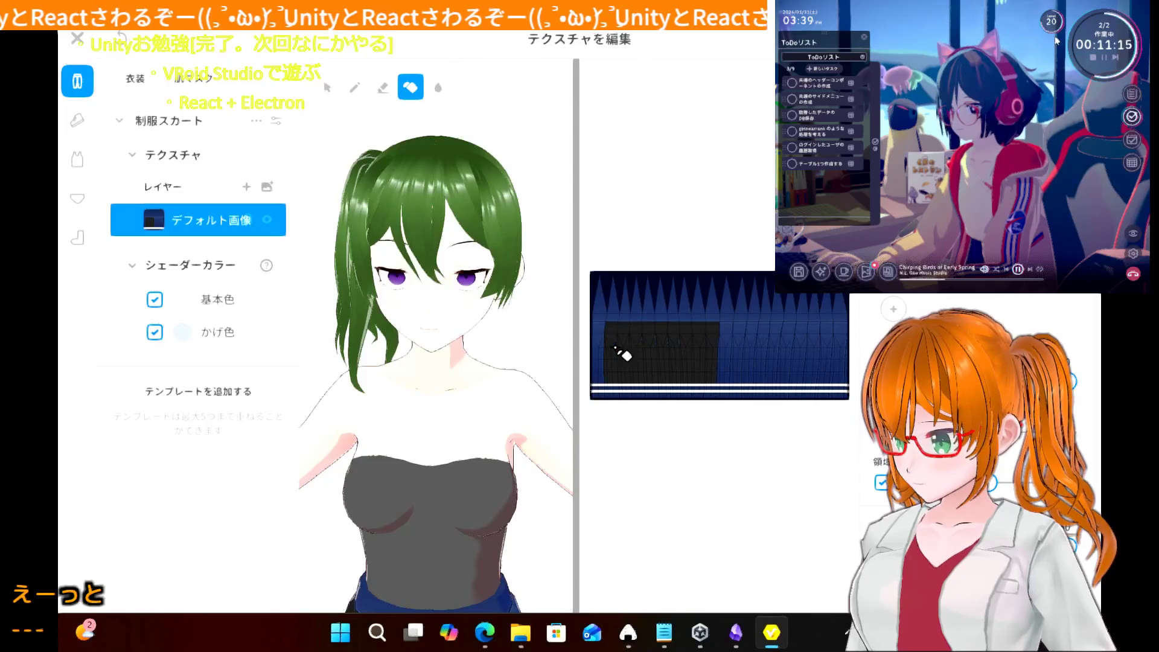
left_click(600, 355)
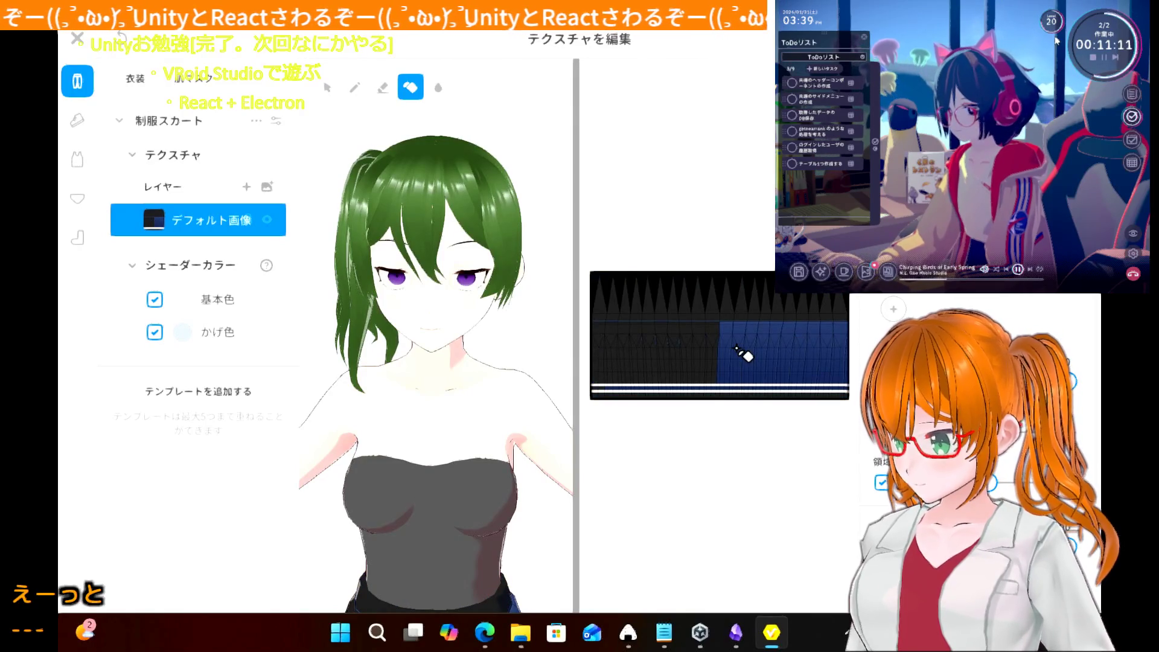
- Fill the remaining navy skirt strips on the right side black
left_click(730, 350)
left_click(744, 349)
left_click(753, 349)
left_click(764, 347)
left_click(777, 348)
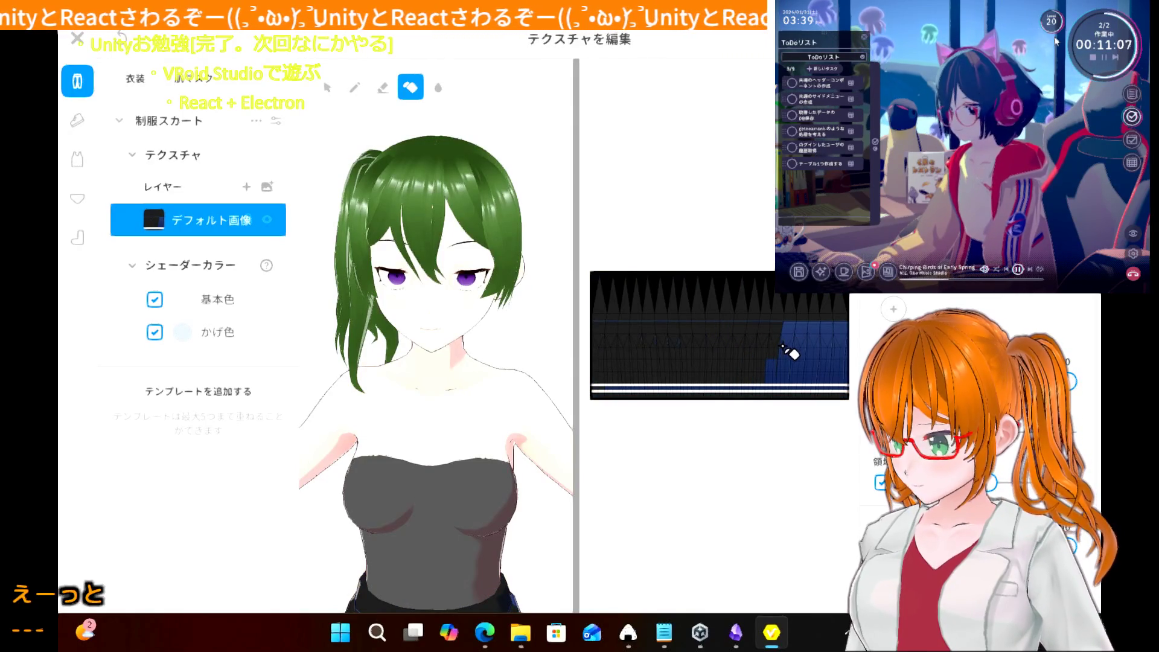
left_click(792, 361)
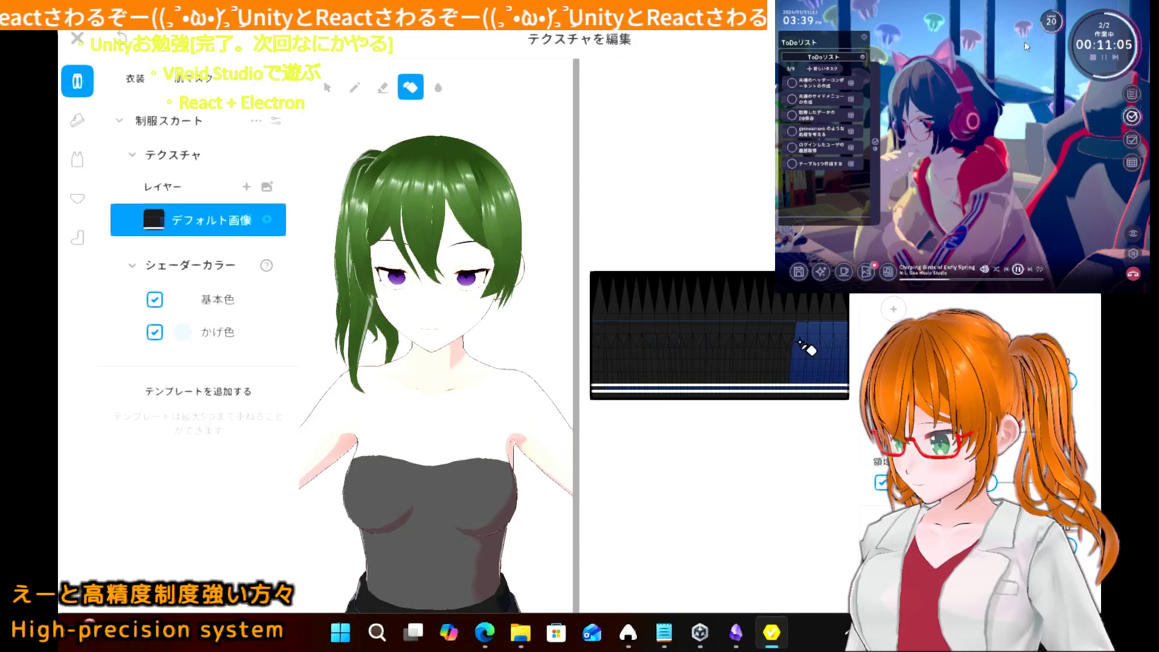
left_click(804, 357)
left_click(814, 353)
left_click(824, 352)
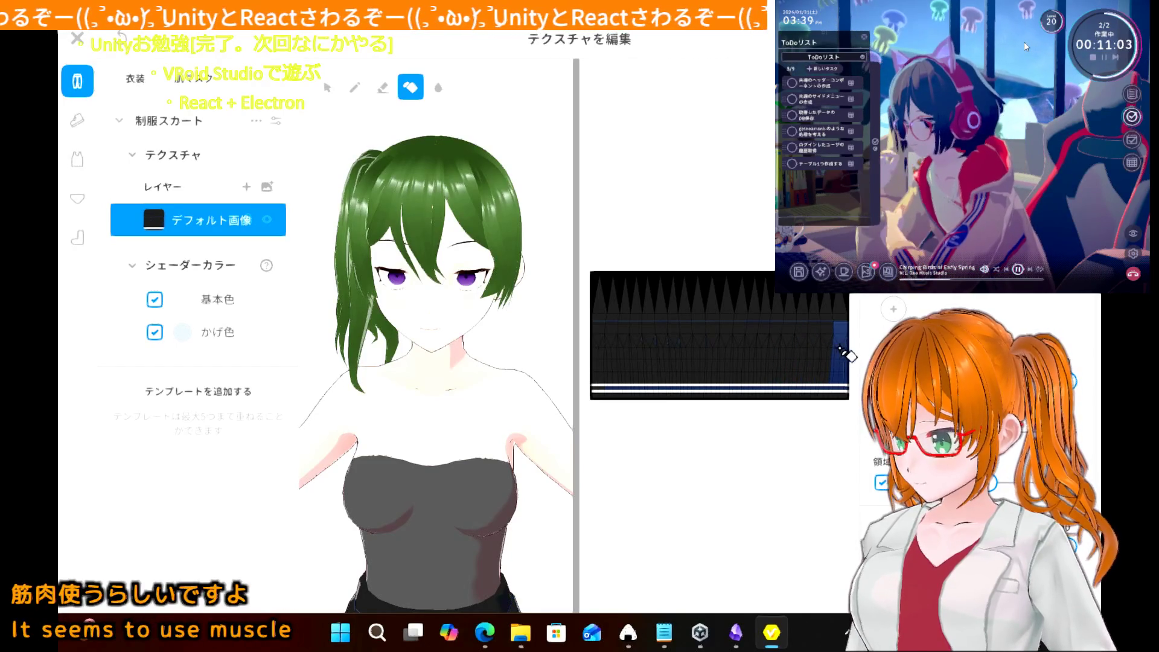
scroll(426, 449, "down", 5)
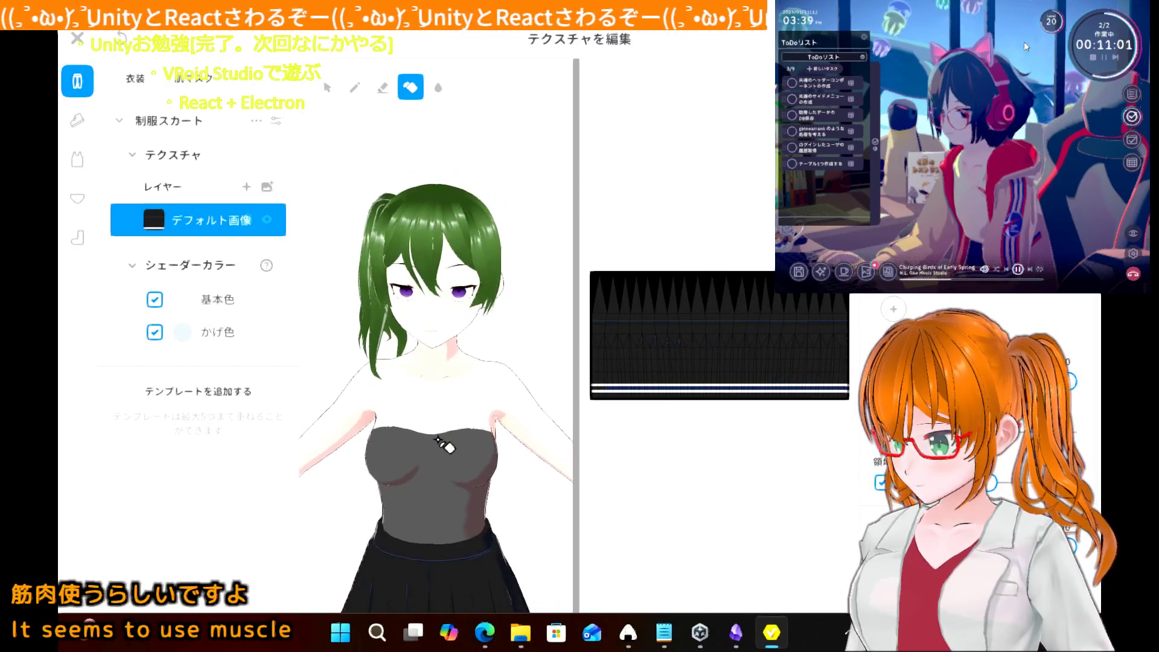
scroll(441, 444, "up", 5)
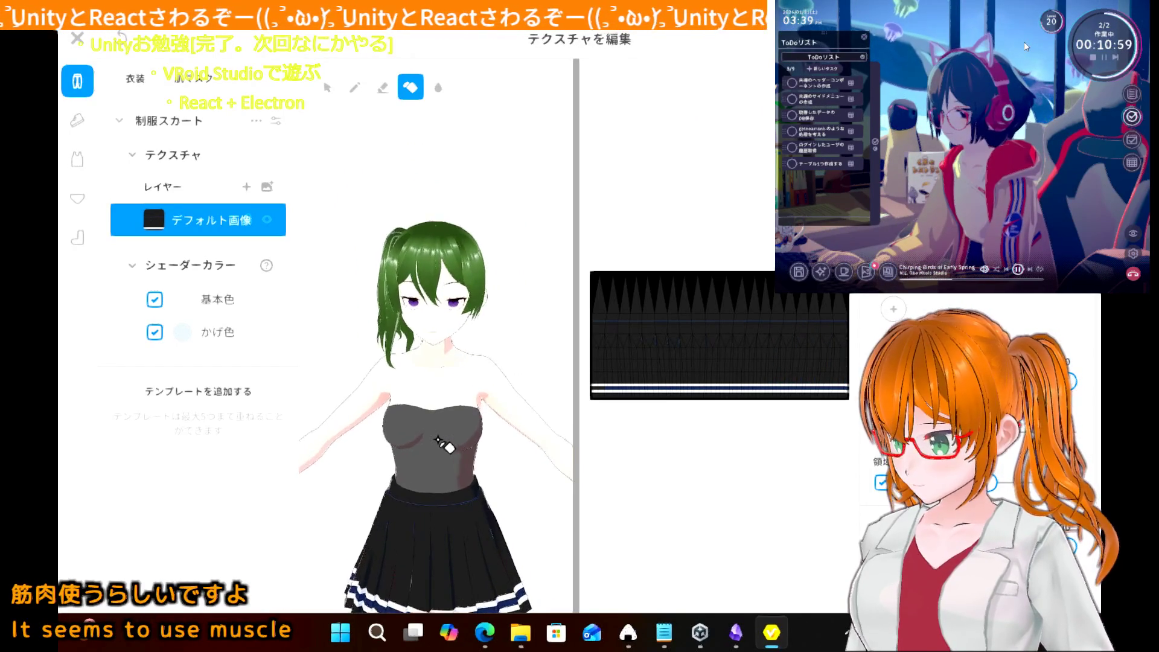
scroll(442, 444, "up", 1)
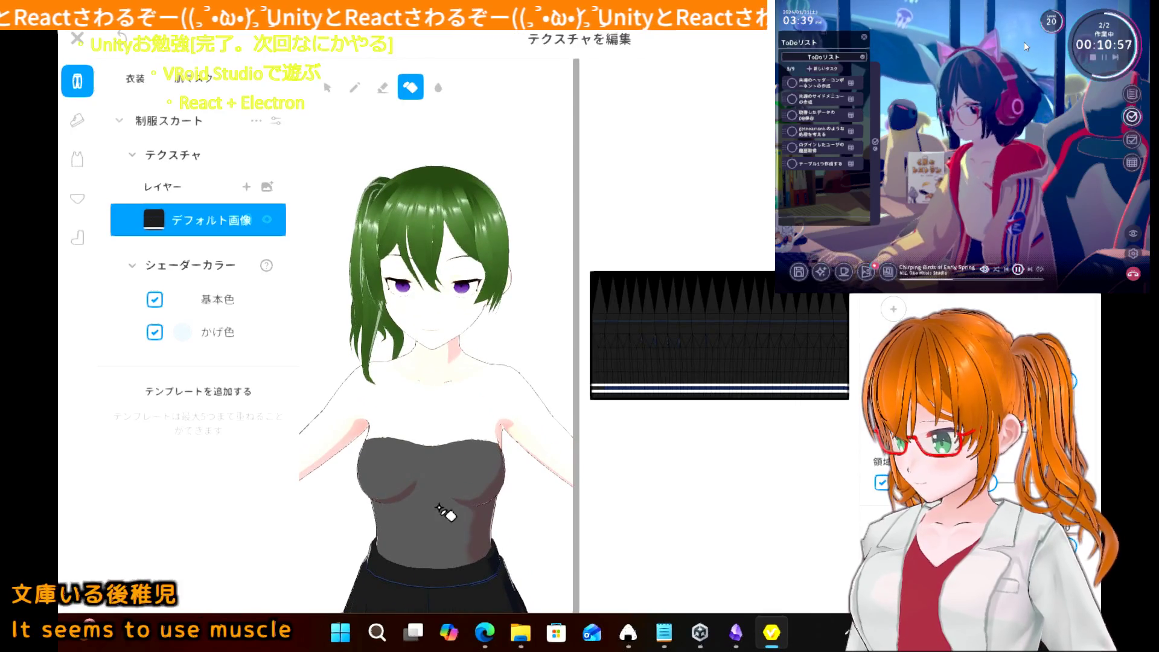
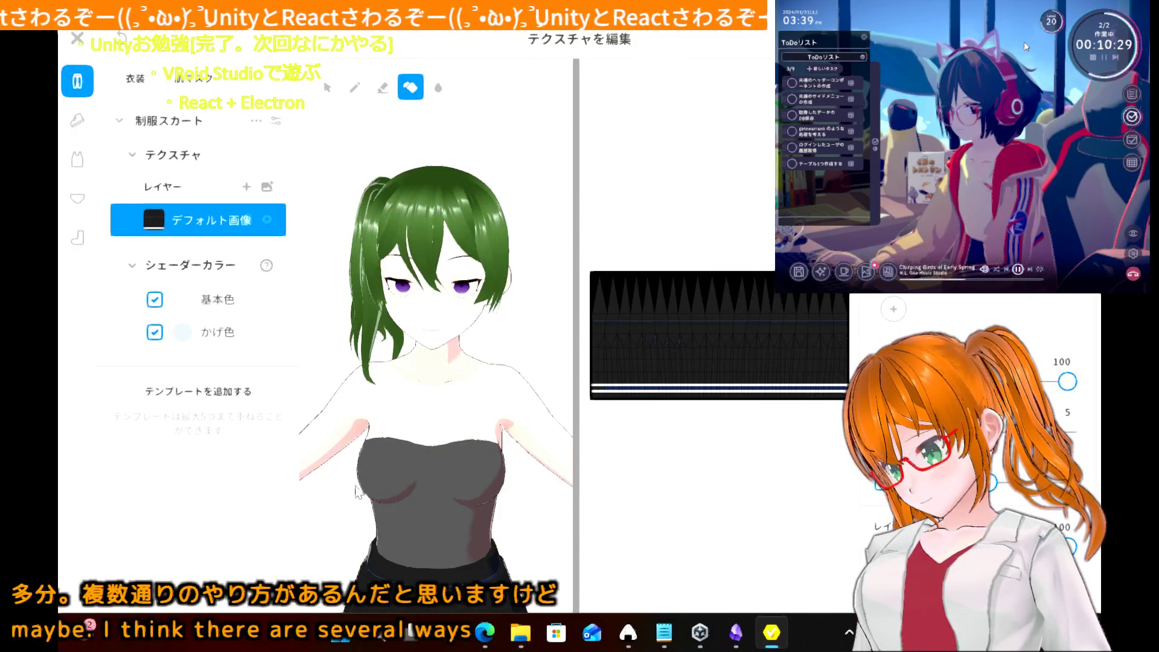
- Orbit the model to inspect the edited black skirt from the sides and back
scroll(361, 490, "down", 3)
right_click_drag(361, 490, 410, 495)
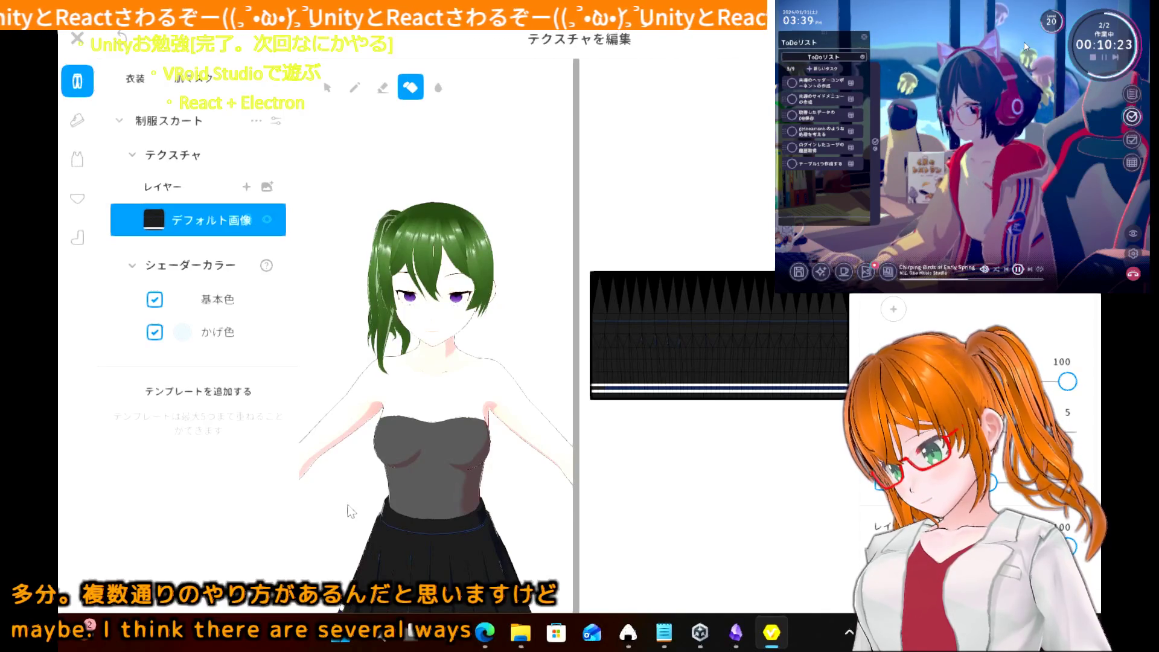
mouse_move(459, 492)
right_mouse_down()
mouse_move(378, 495)
mouse_move(399, 452)
mouse_move(386, 495)
mouse_move(356, 477)
mouse_move(295, 471)
right_mouse_up()
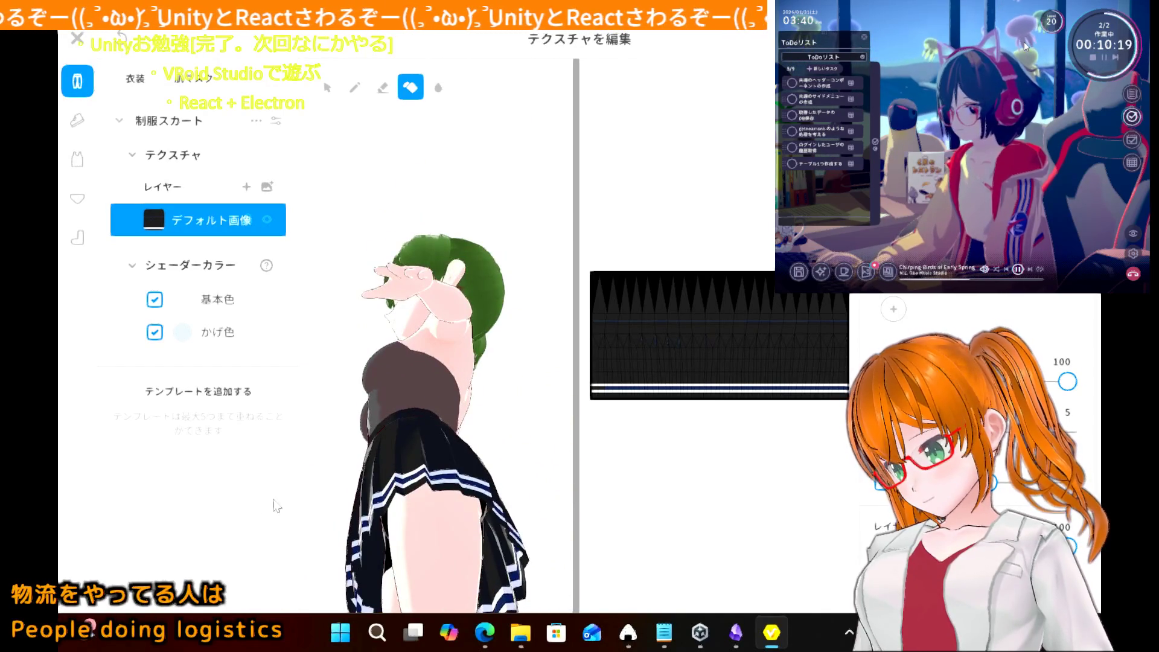
right_click_drag(366, 466, 324, 479)
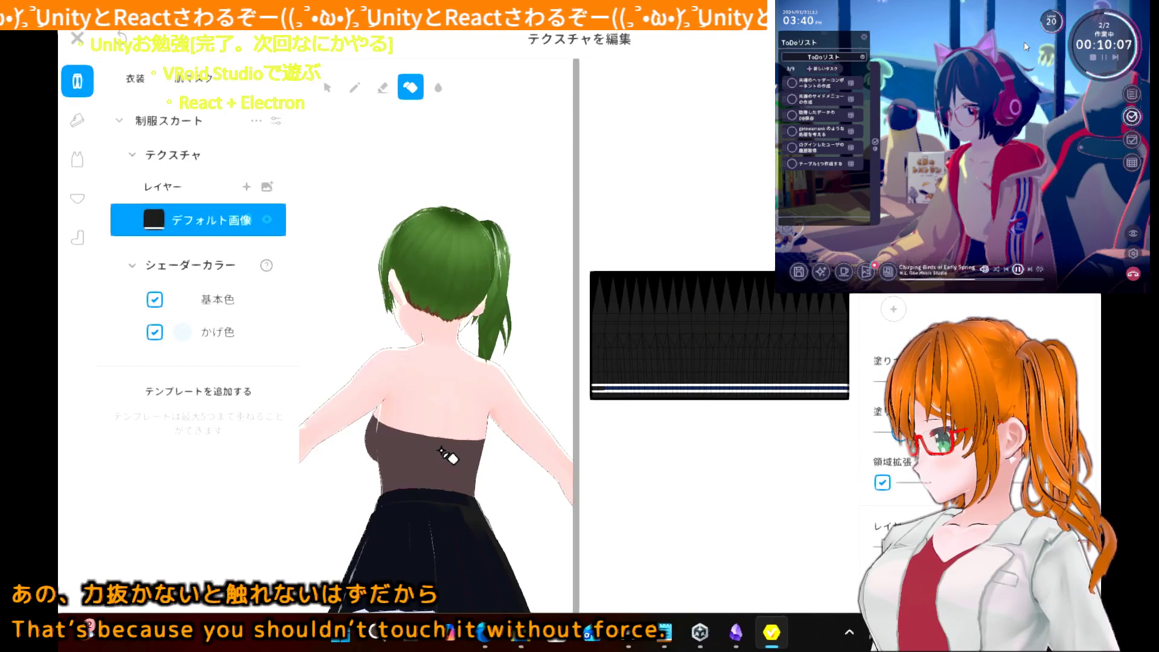
mouse_move(453, 460)
right_mouse_down()
mouse_move(537, 469)
mouse_move(567, 440)
mouse_move(545, 474)
mouse_move(442, 471)
mouse_move(507, 465)
right_mouse_up()
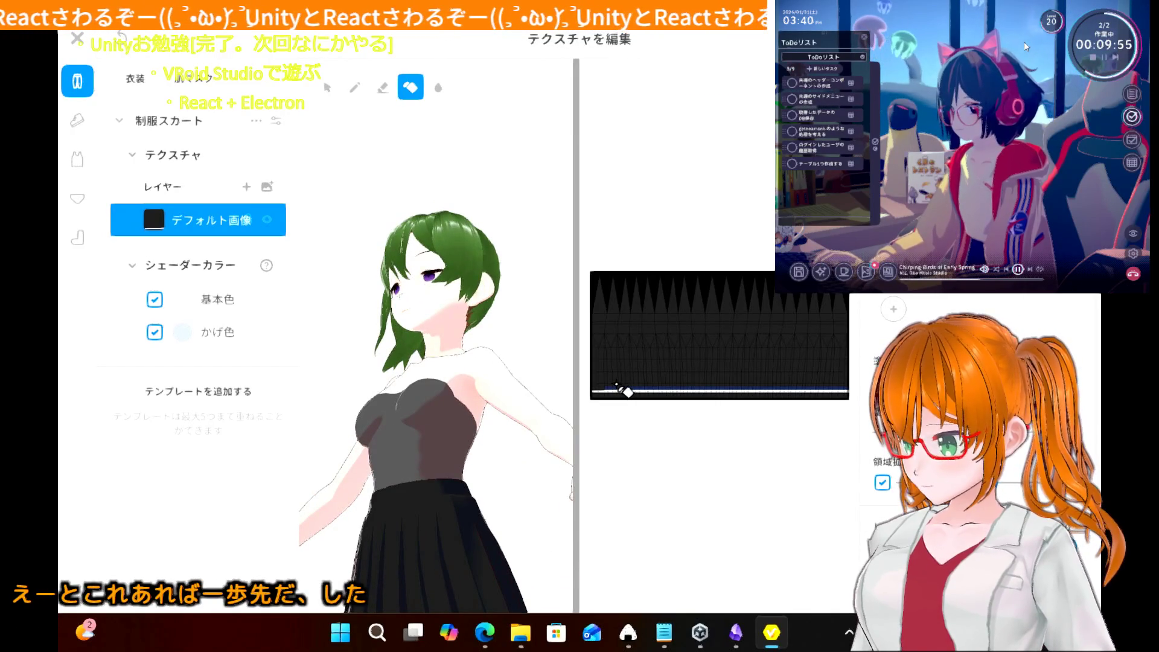
mouse_move(450, 468)
right_mouse_down()
mouse_move(389, 509)
mouse_move(391, 494)
mouse_move(398, 503)
mouse_move(483, 477)
right_mouse_up()
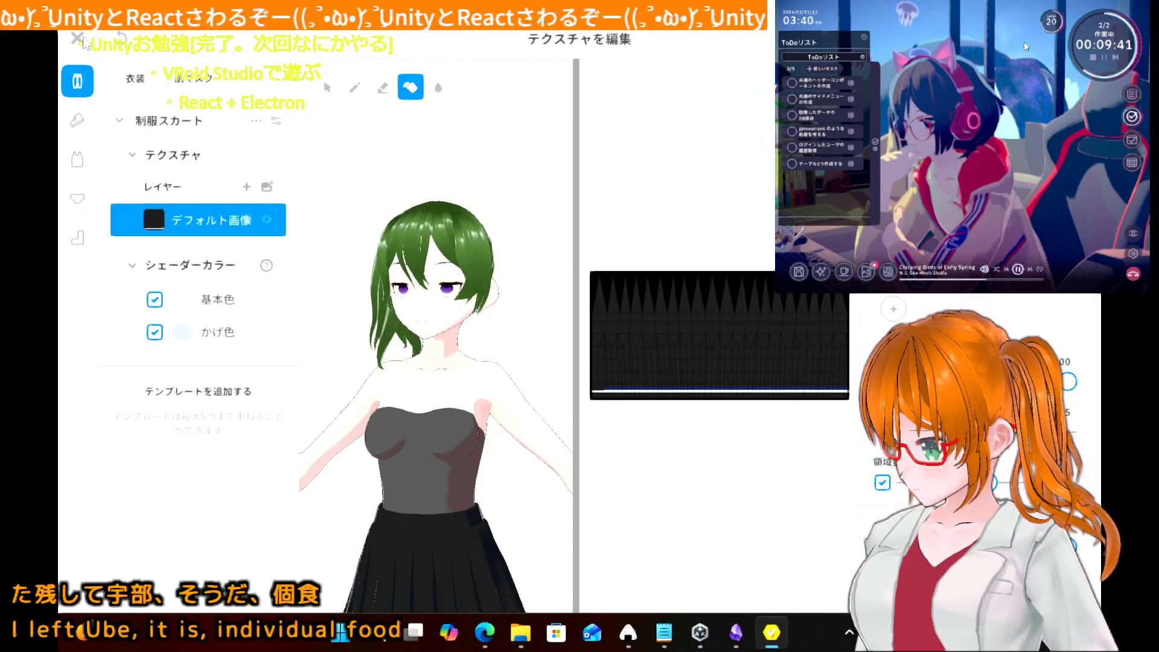
- Save the edited skirt as a new item and select the 上半身インナー top
left_click(77, 38)
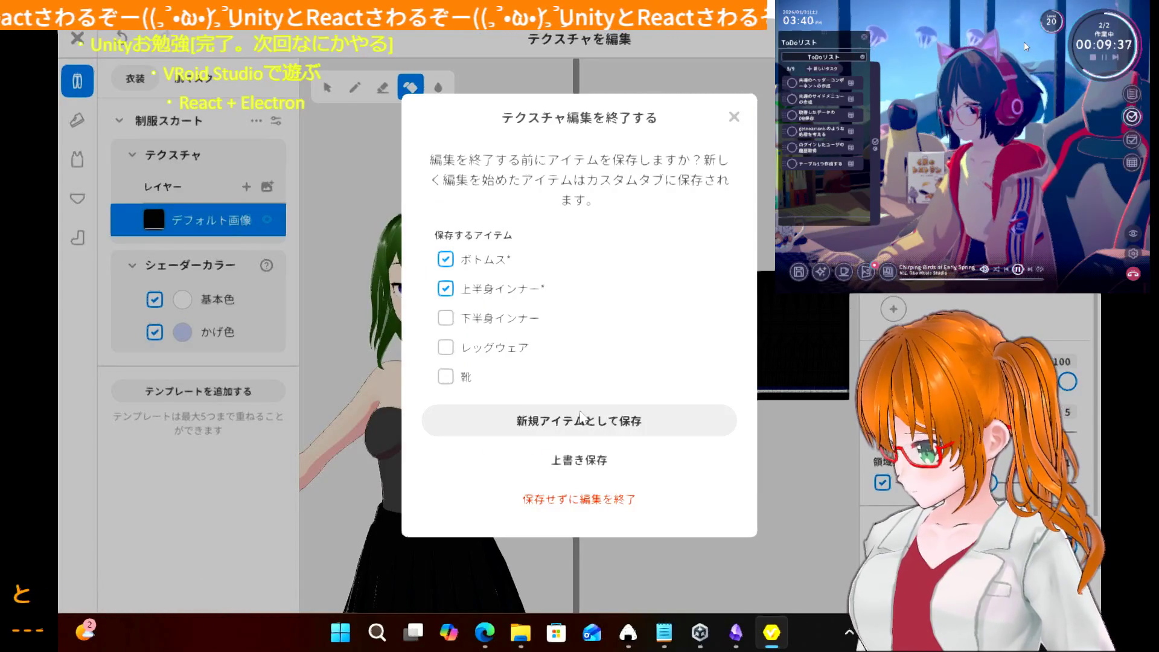
left_click(580, 420)
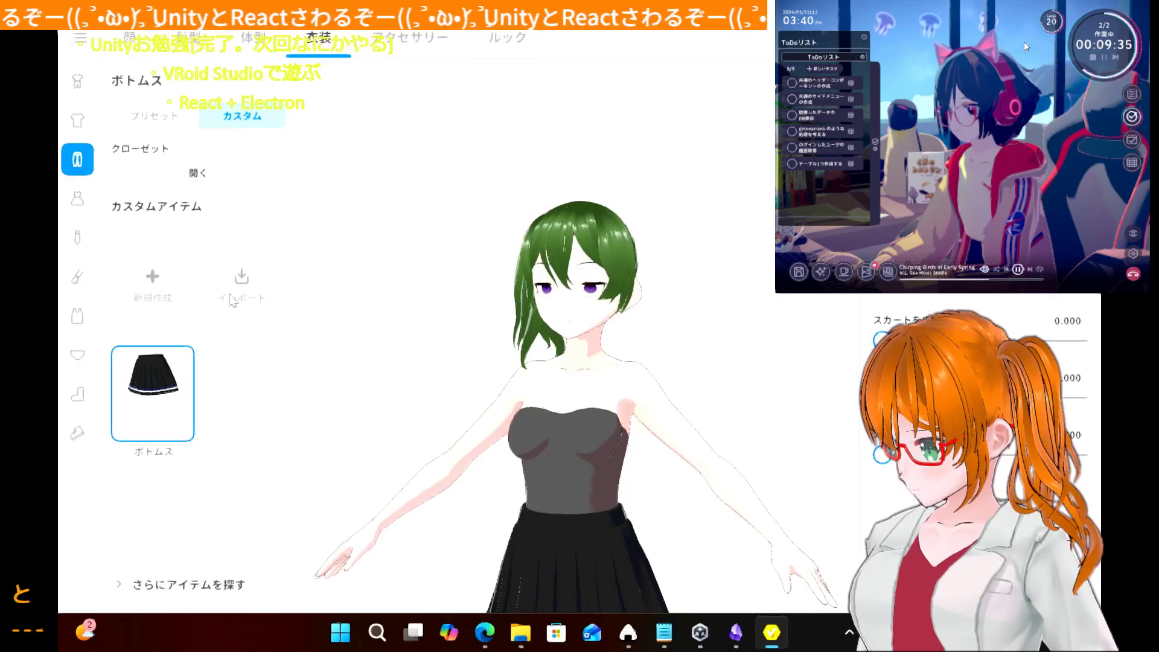
left_click(77, 315)
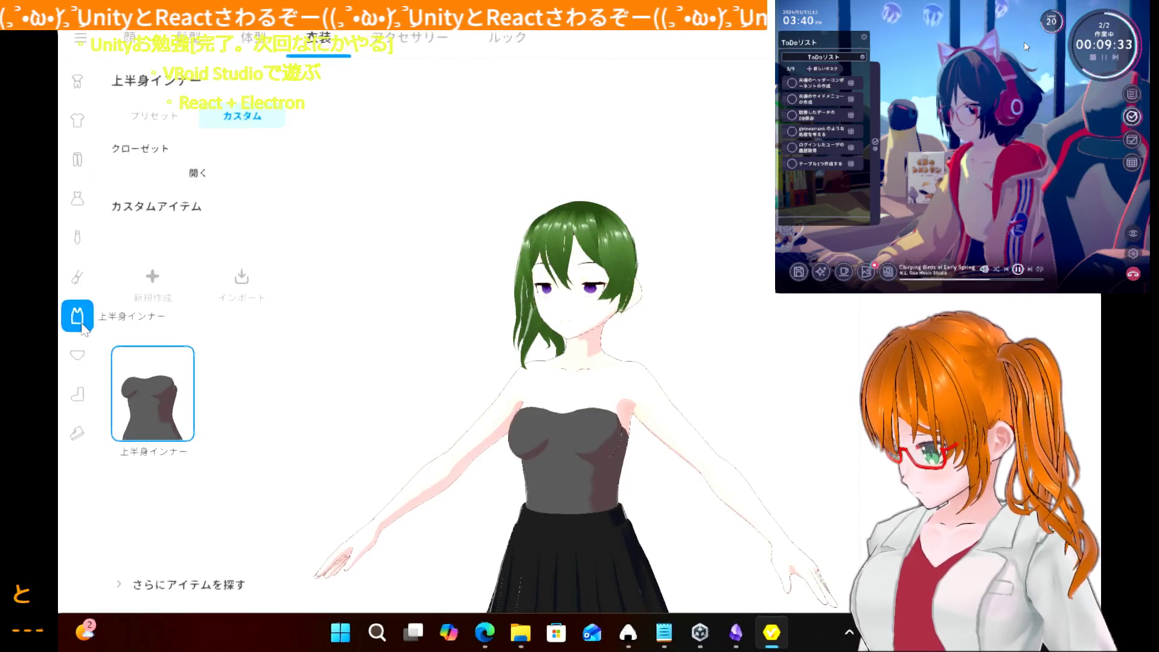
right_click(160, 403)
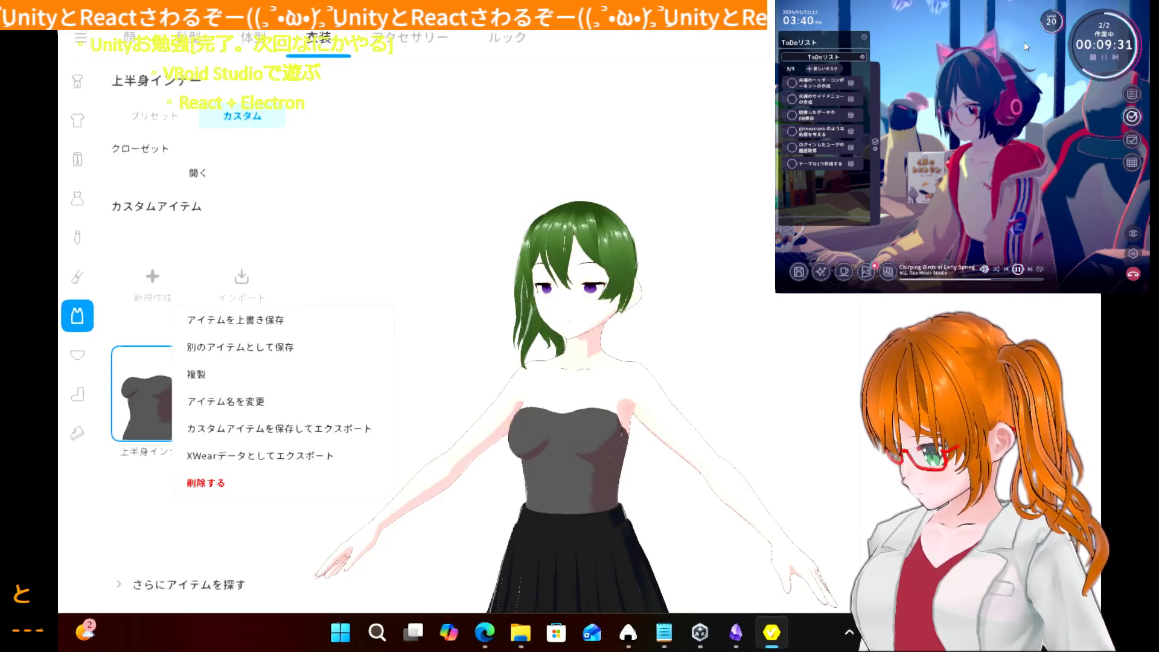
key("Escape")
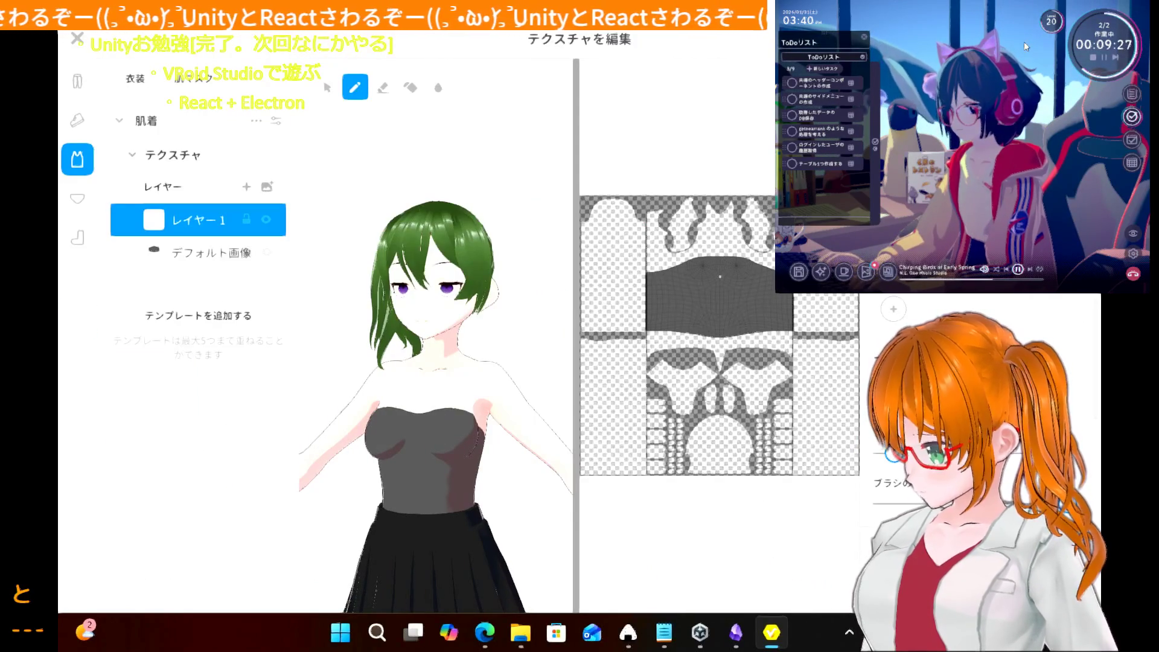
- Bucket-fill the inner top's torso panel black, undoing the accidental full-layer fill
left_click(410, 87)
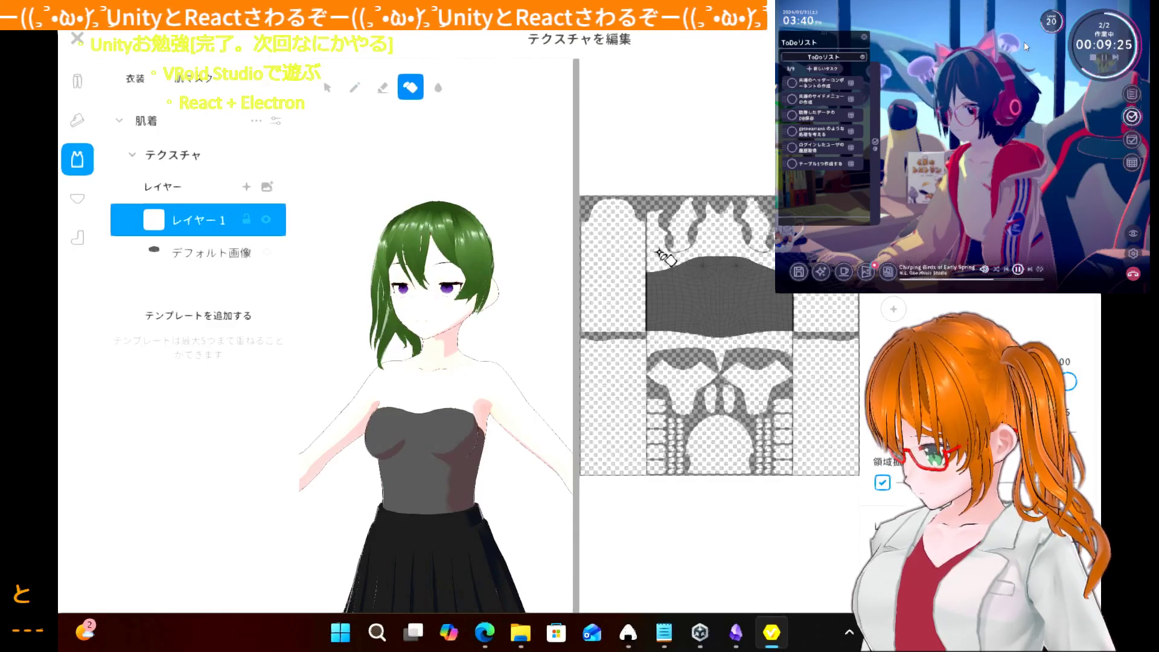
left_click(702, 281)
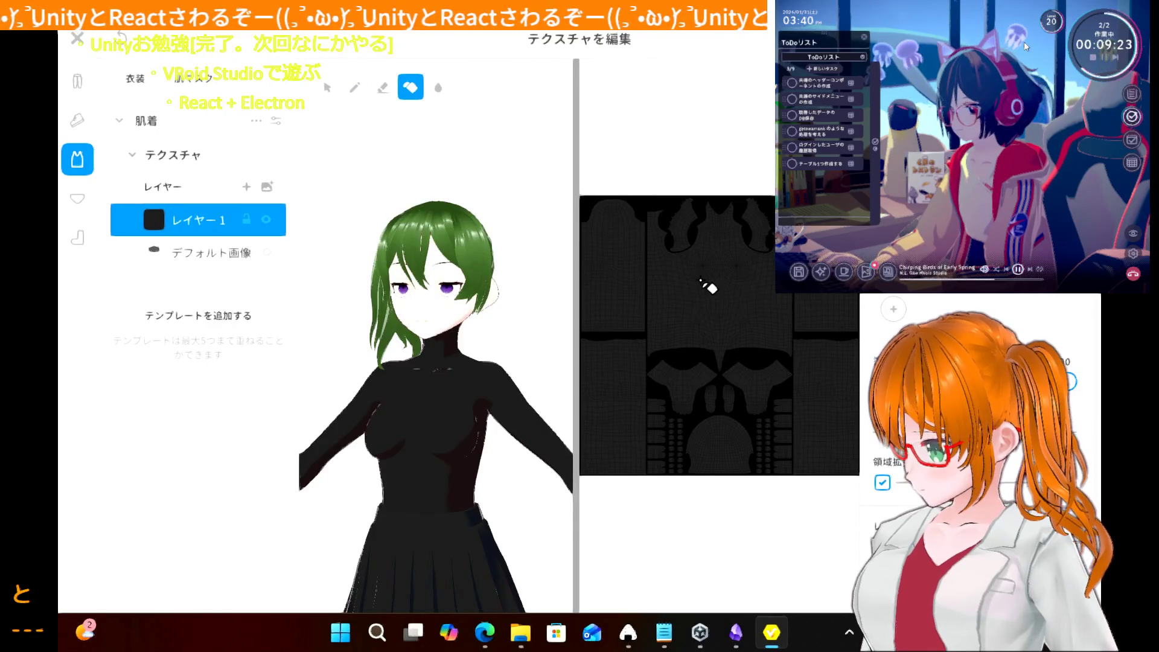
key("ctrl+z")
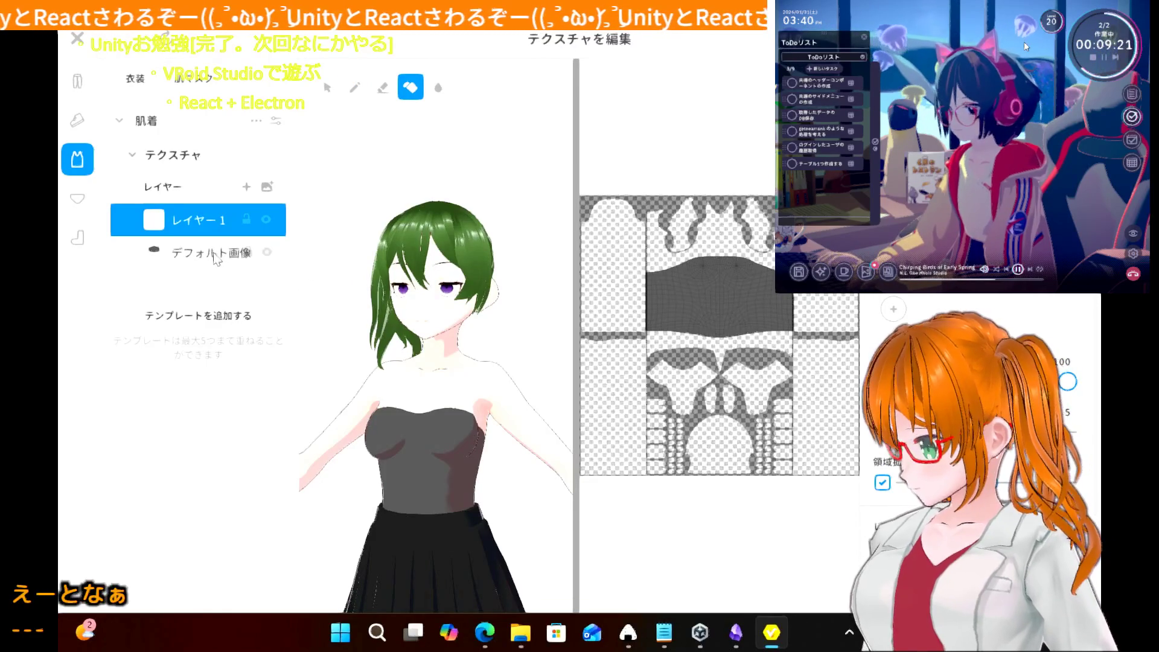
key("ctrl+z")
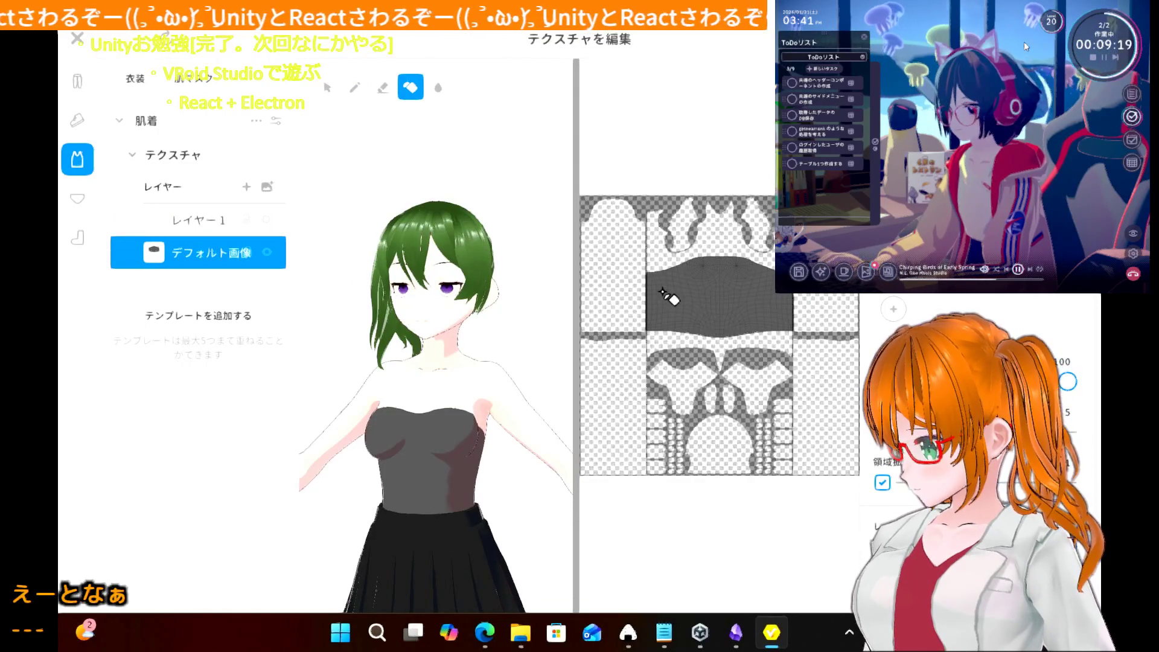
left_click(669, 296)
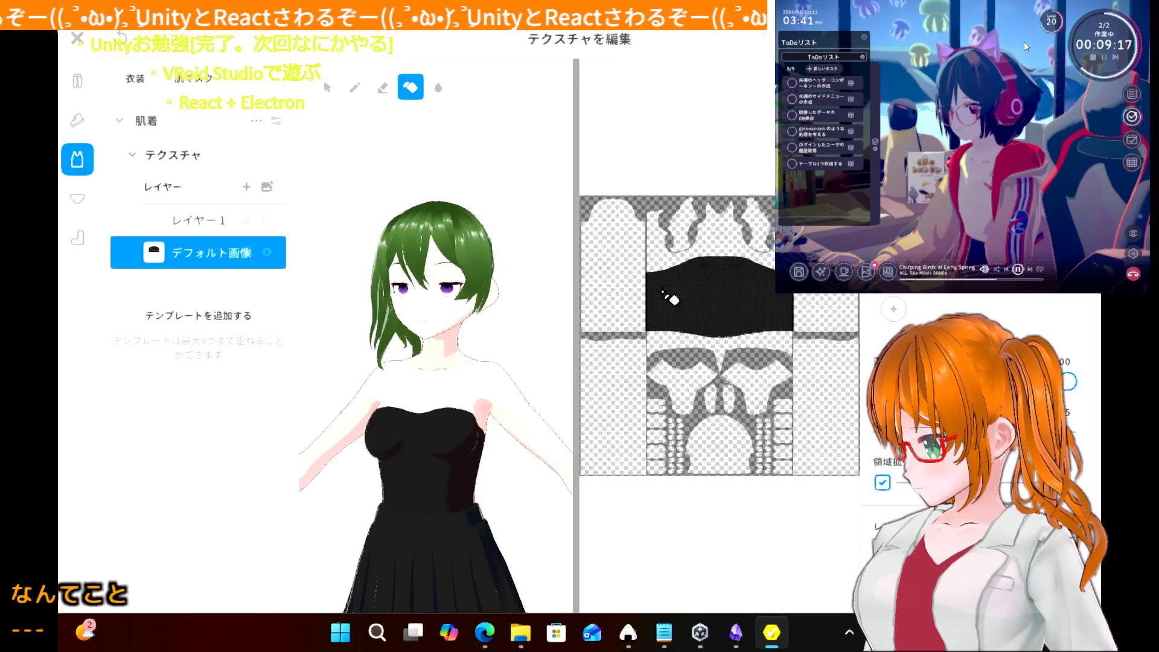
mouse_move(500, 388)
right_mouse_down()
mouse_move(280, 392)
mouse_move(510, 395)
right_mouse_up()
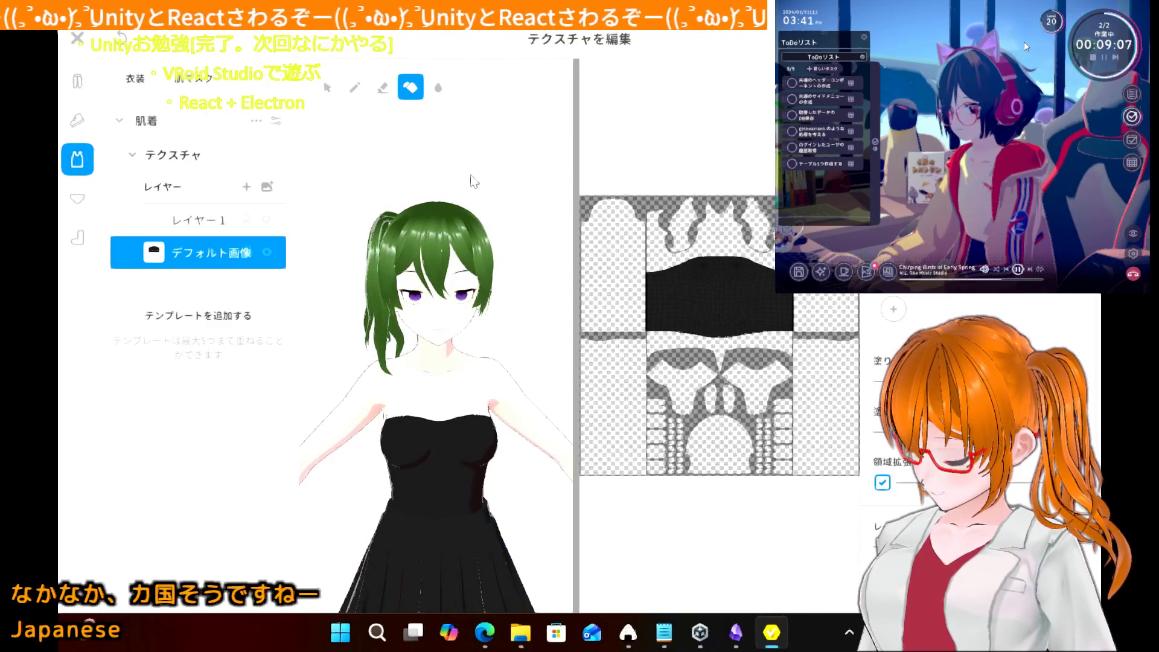
key("ctrl+s")
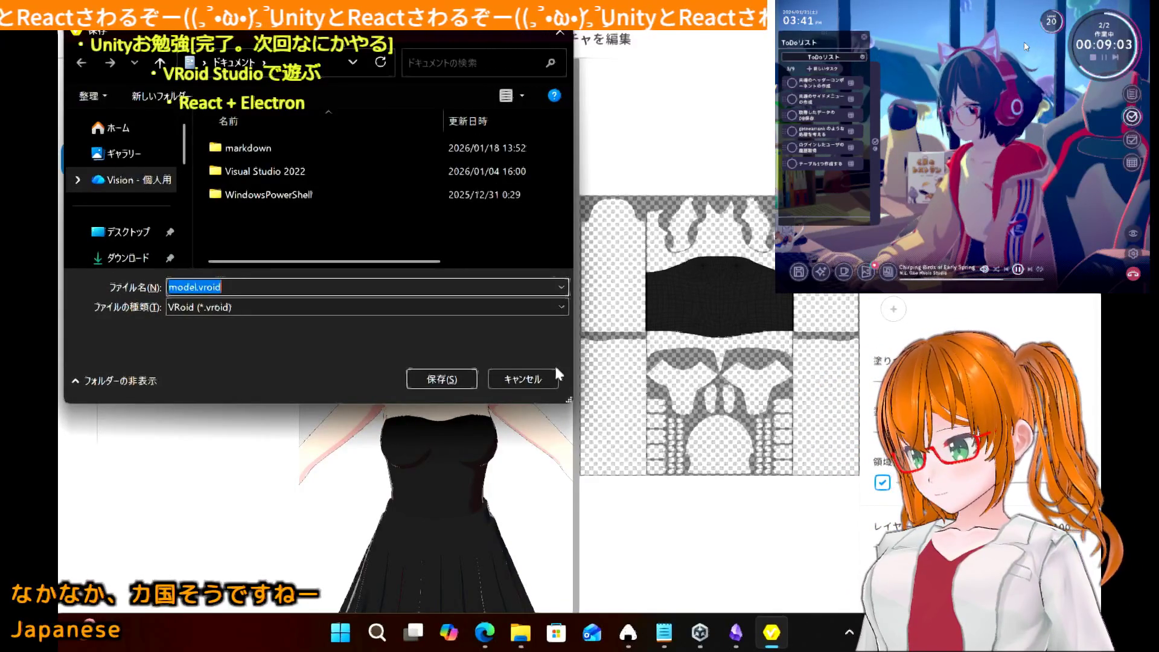
left_click(532, 380)
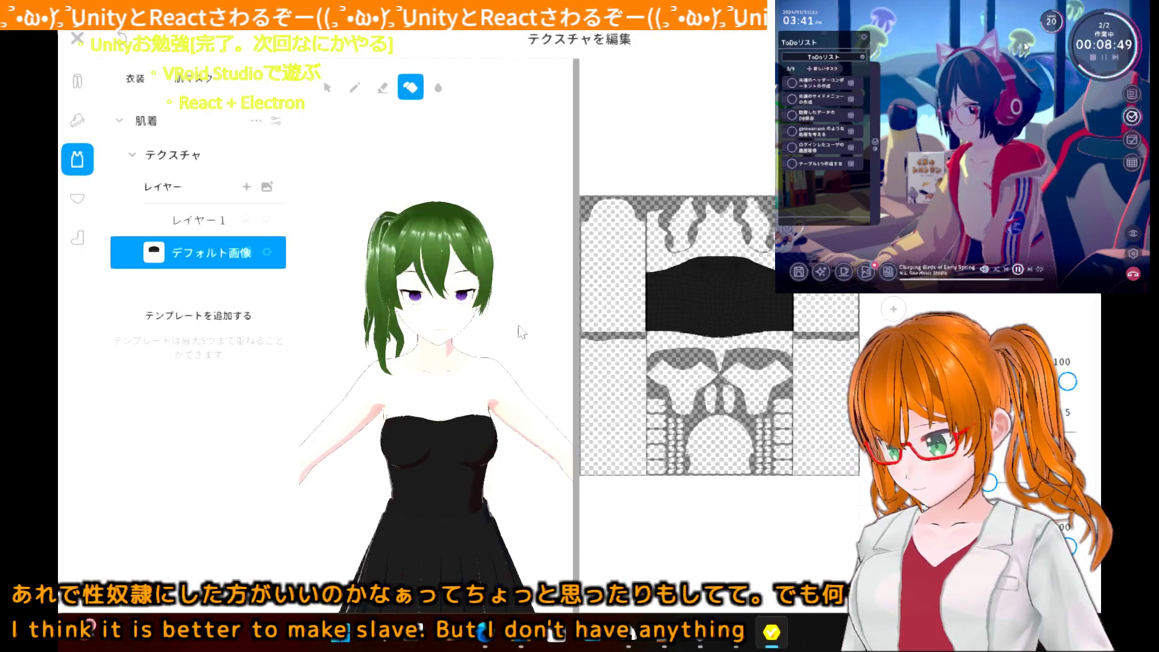
- On Layer 1, paint a black choker stroke around the avatar's neck with the pen brush
mouse_move(460, 339)
right_mouse_down()
mouse_move(548, 319)
mouse_move(383, 354)
mouse_move(453, 343)
right_mouse_up()
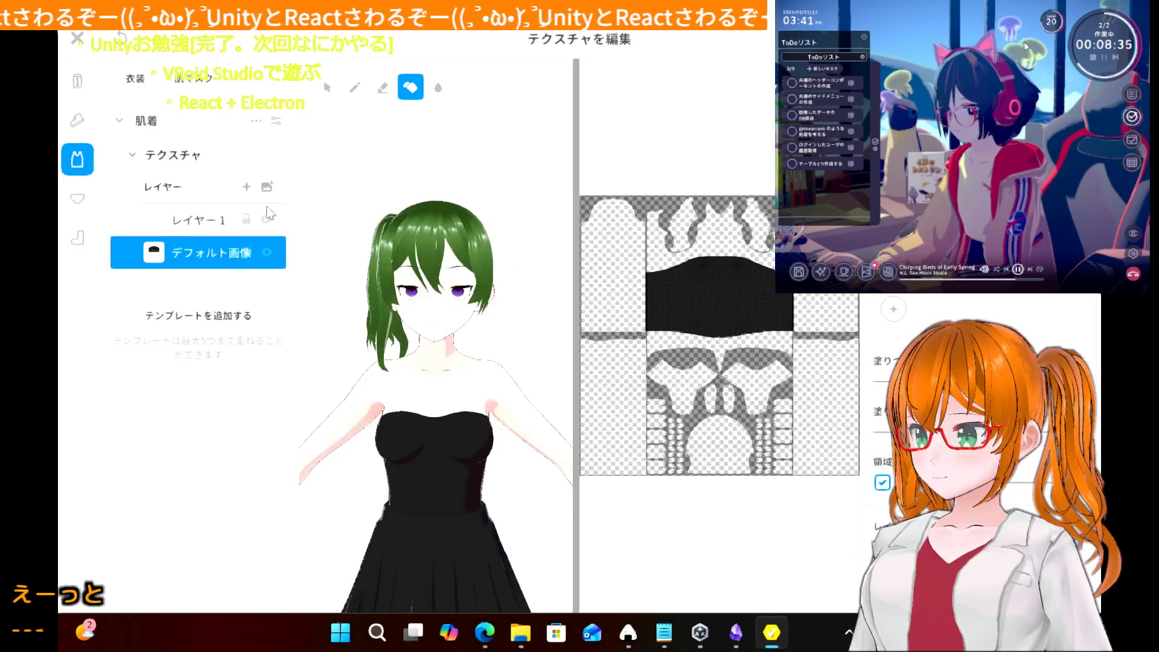
left_click(206, 219)
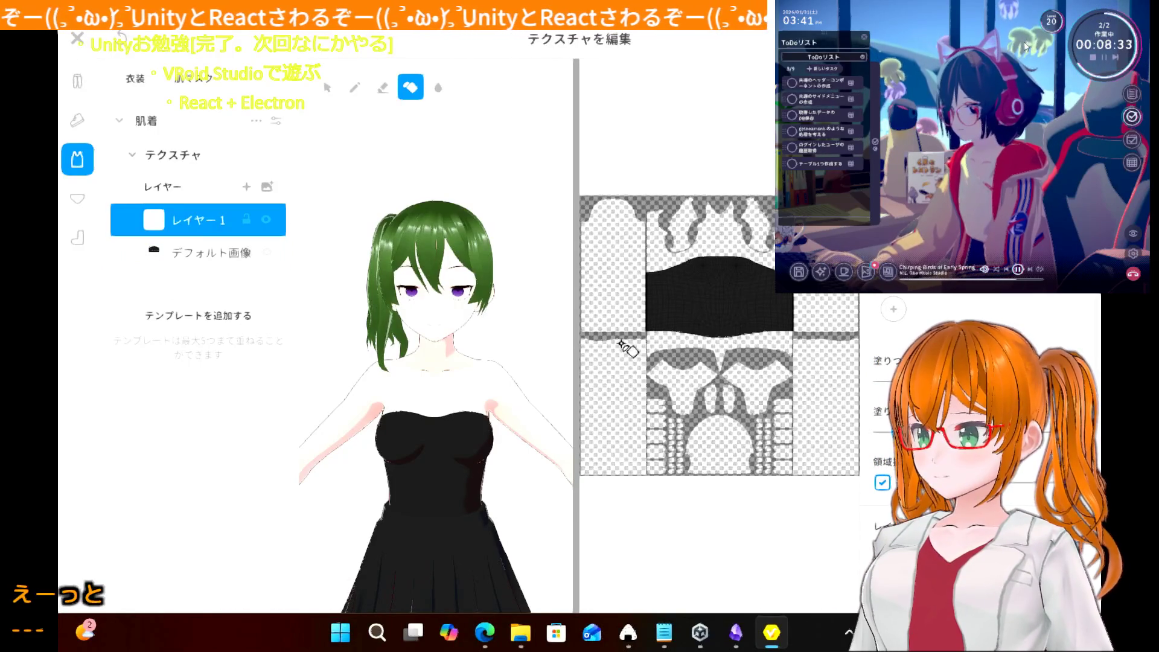
left_click(355, 88)
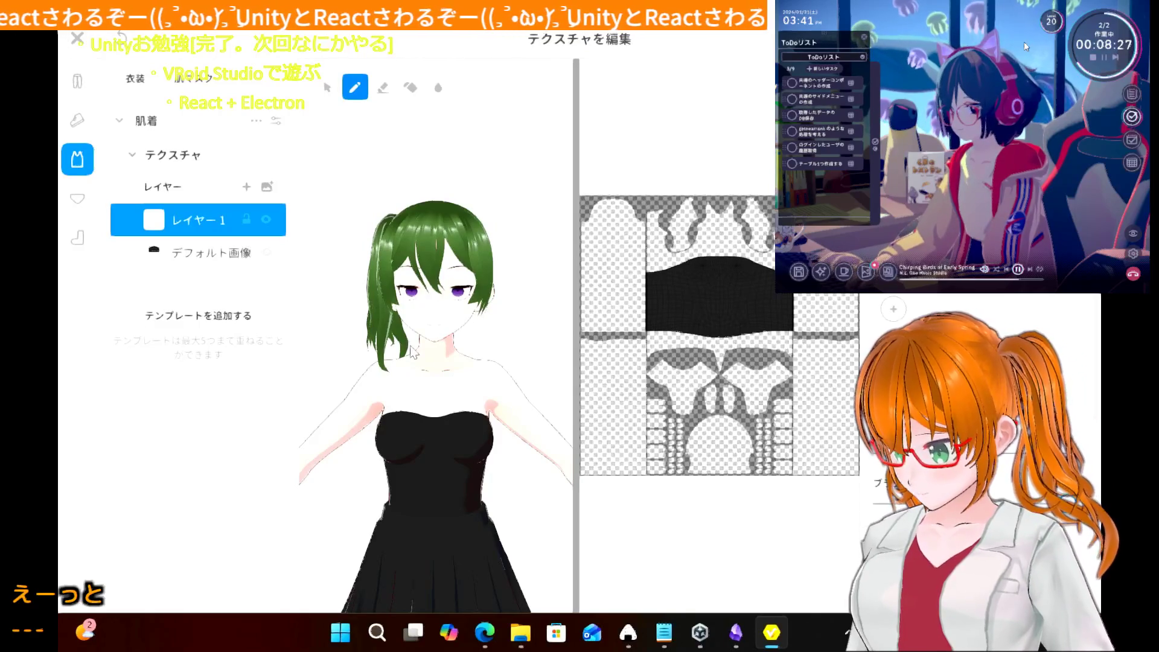
mouse_move(417, 352)
left_mouse_down()
mouse_move(458, 352)
mouse_move(413, 355)
left_mouse_up()
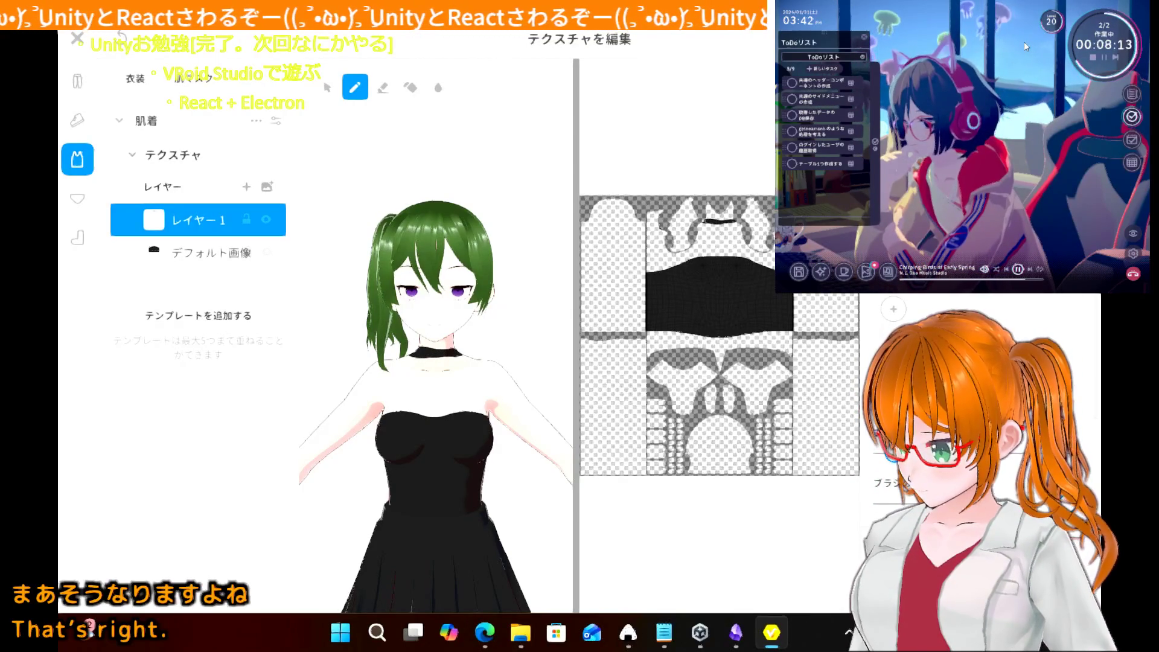
scroll(704, 221, "up", 2)
scroll(704, 221, "up", 1)
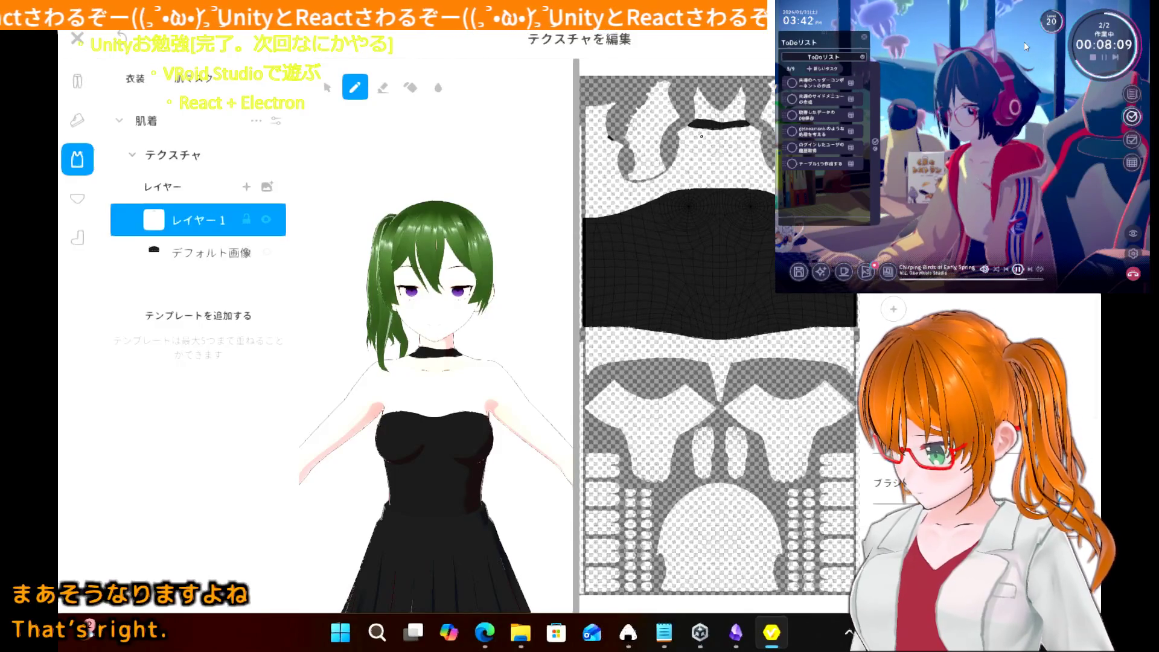
left_click_drag(688, 121, 746, 123)
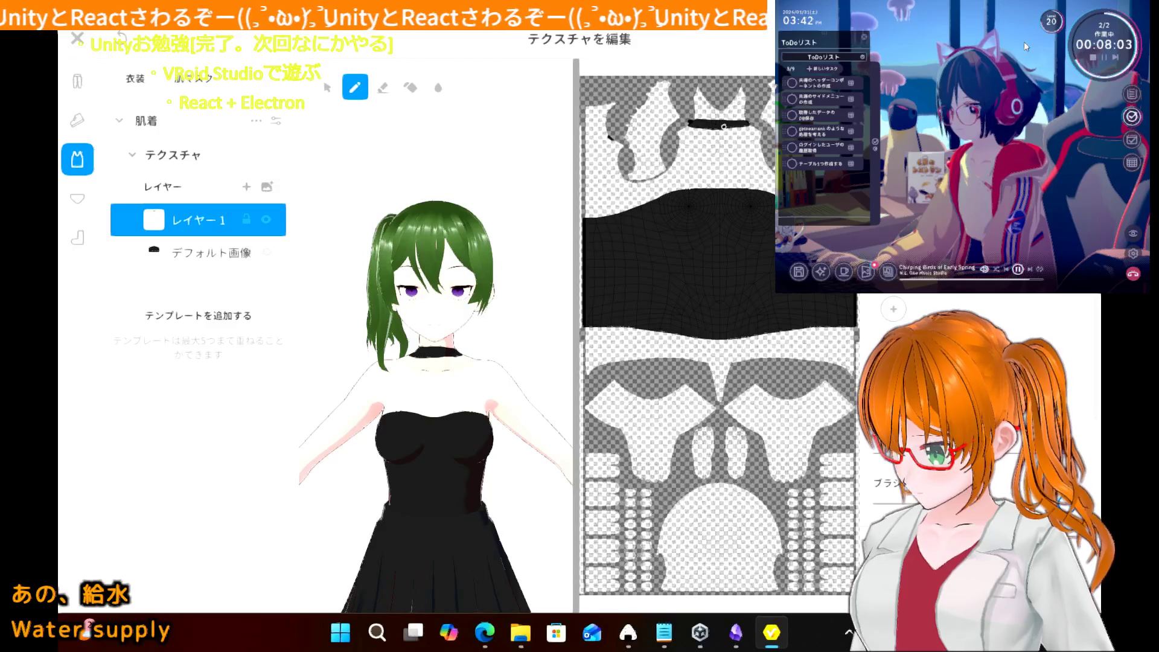
left_click_drag(689, 122, 748, 122)
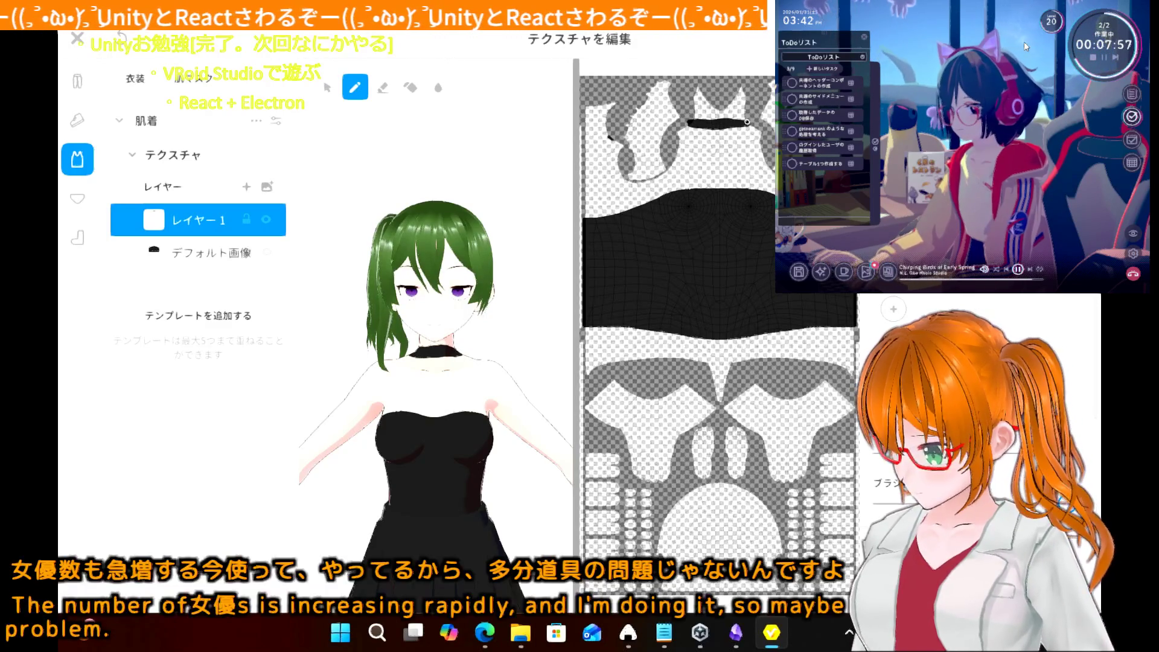
key("ctrl+z")
key("ctrl+z")
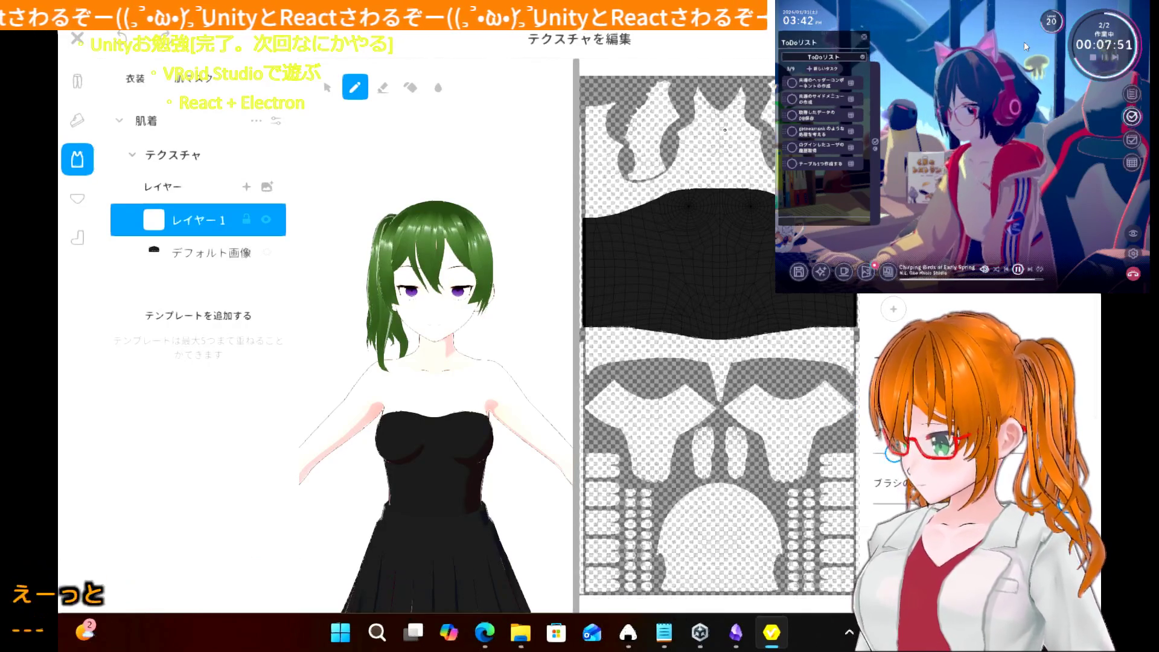
mouse_move(694, 121)
left_mouse_down()
mouse_move(746, 123)
mouse_move(689, 122)
left_mouse_up()
key("ctrl+z")
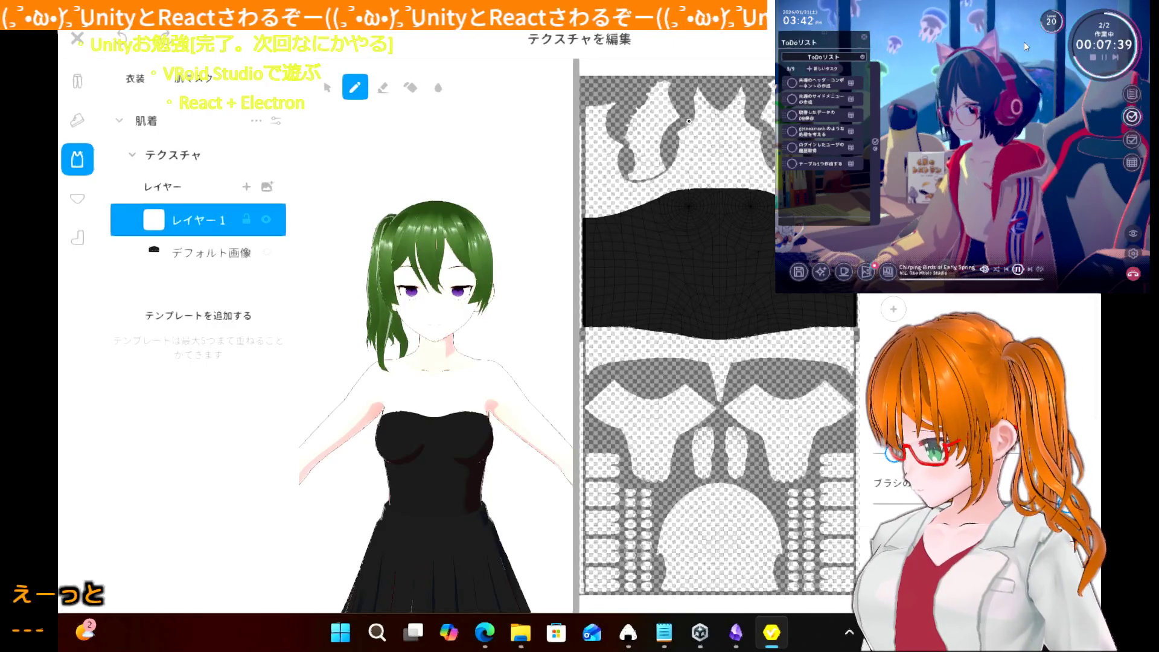
left_click_drag(689, 122, 748, 121)
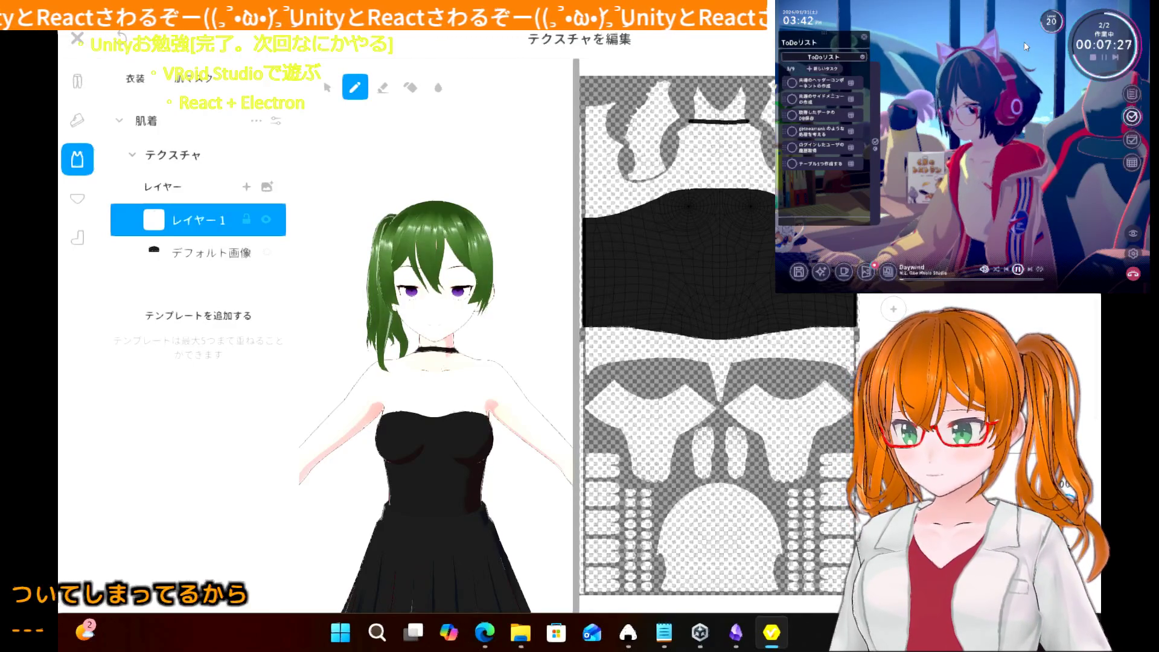
left_click_drag(722, 124, 725, 185)
key("ctrl+z")
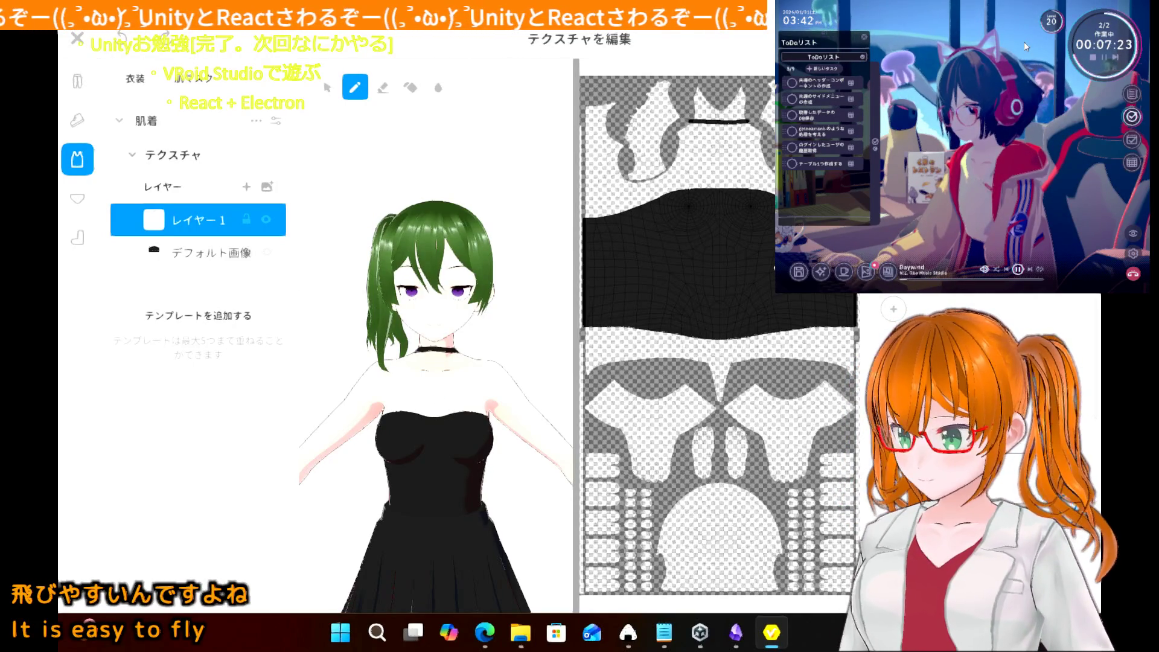
left_click_drag(719, 124, 722, 187)
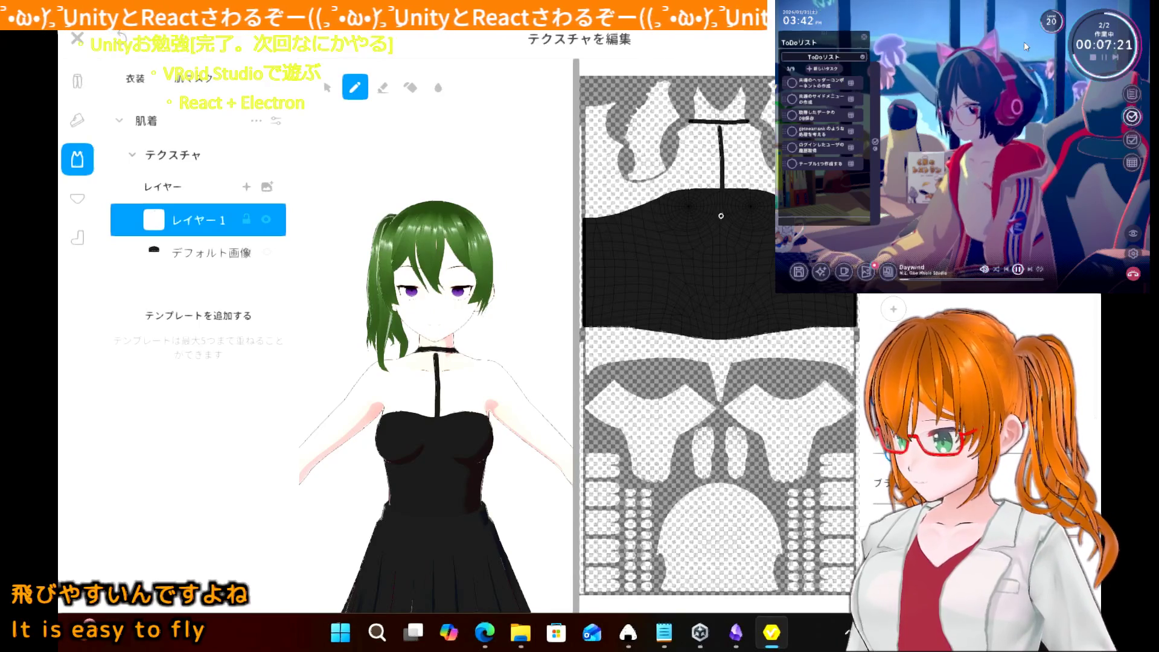
key("ctrl+z")
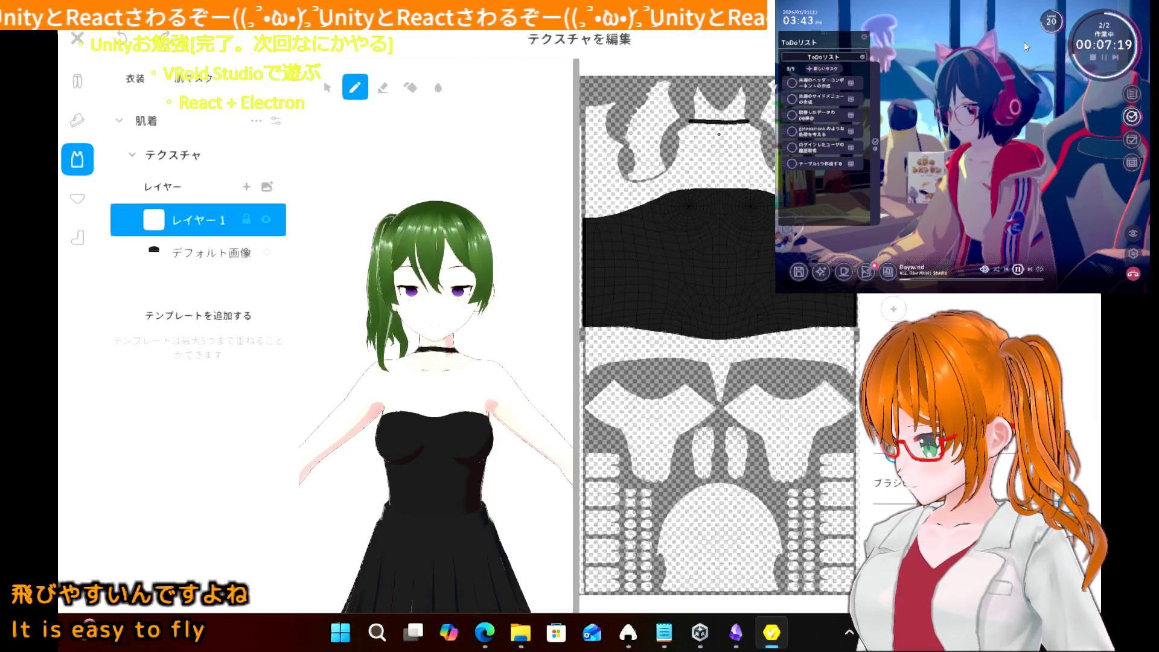
left_click_drag(719, 138, 744, 385)
key("ctrl+z")
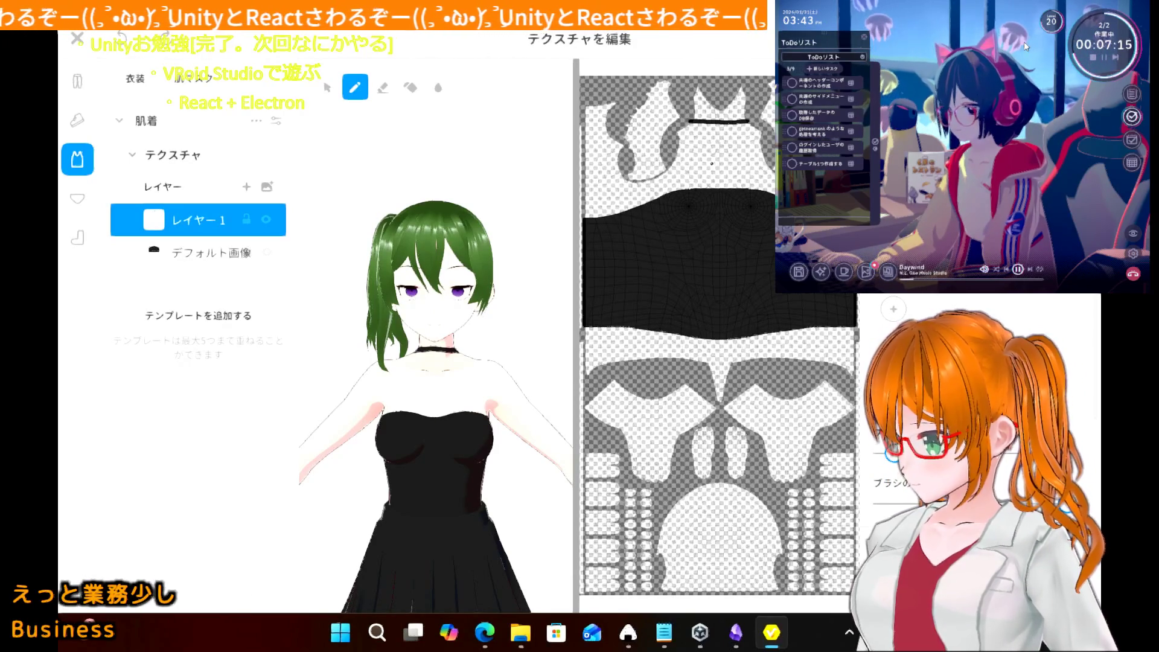
- Paint a centre strap and two diagonal halter straps from the choker, plus two upper-arm bands
left_click_drag(719, 120, 720, 194)
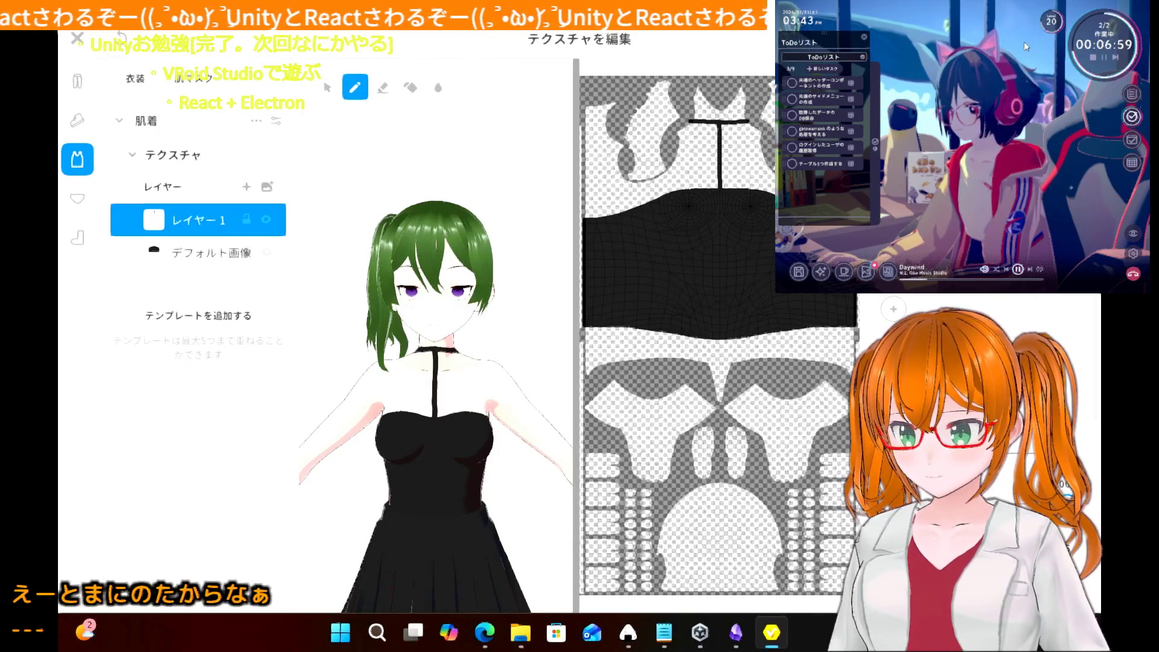
left_click_drag(384, 413, 416, 354)
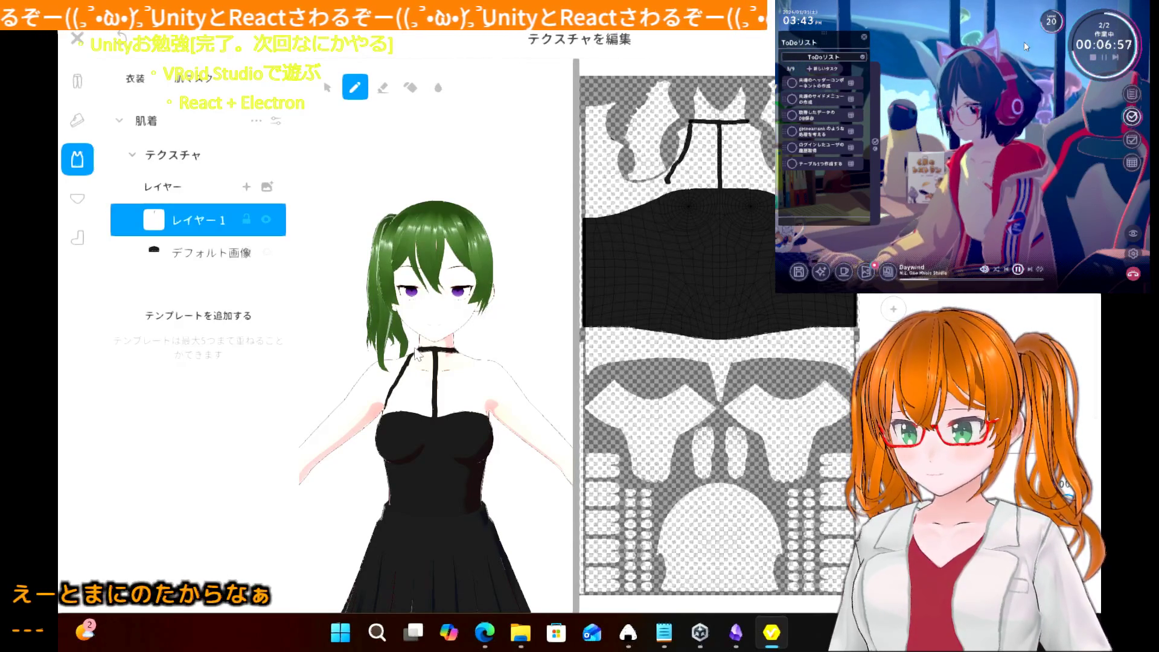
key("ctrl+z")
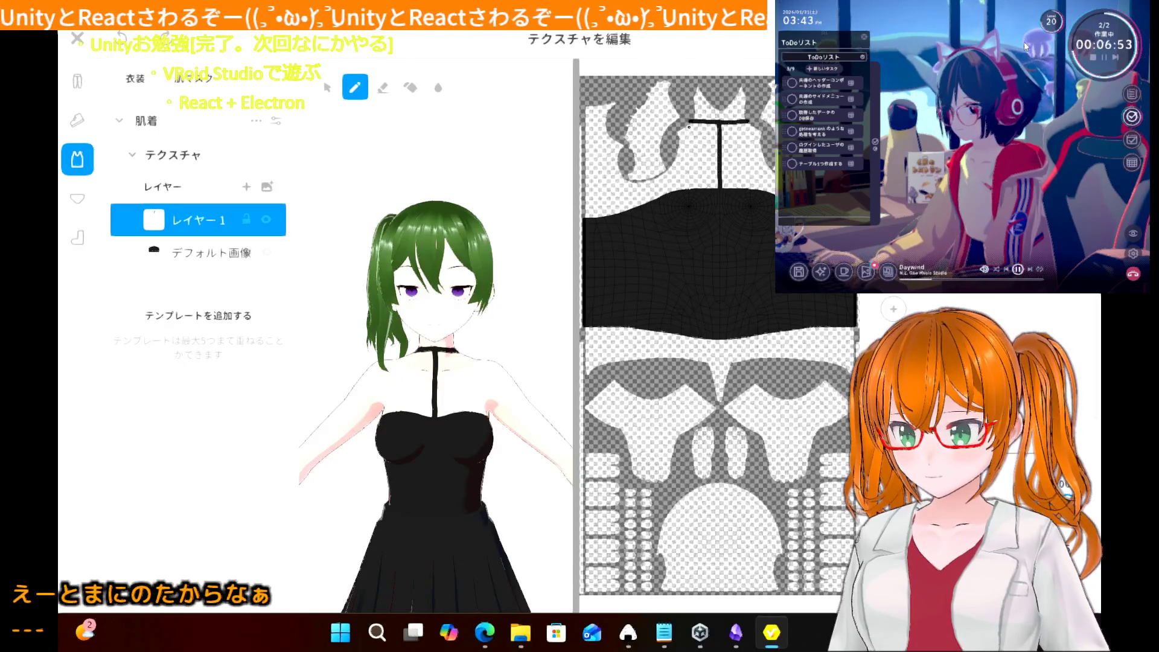
left_click_drag(690, 122, 670, 192)
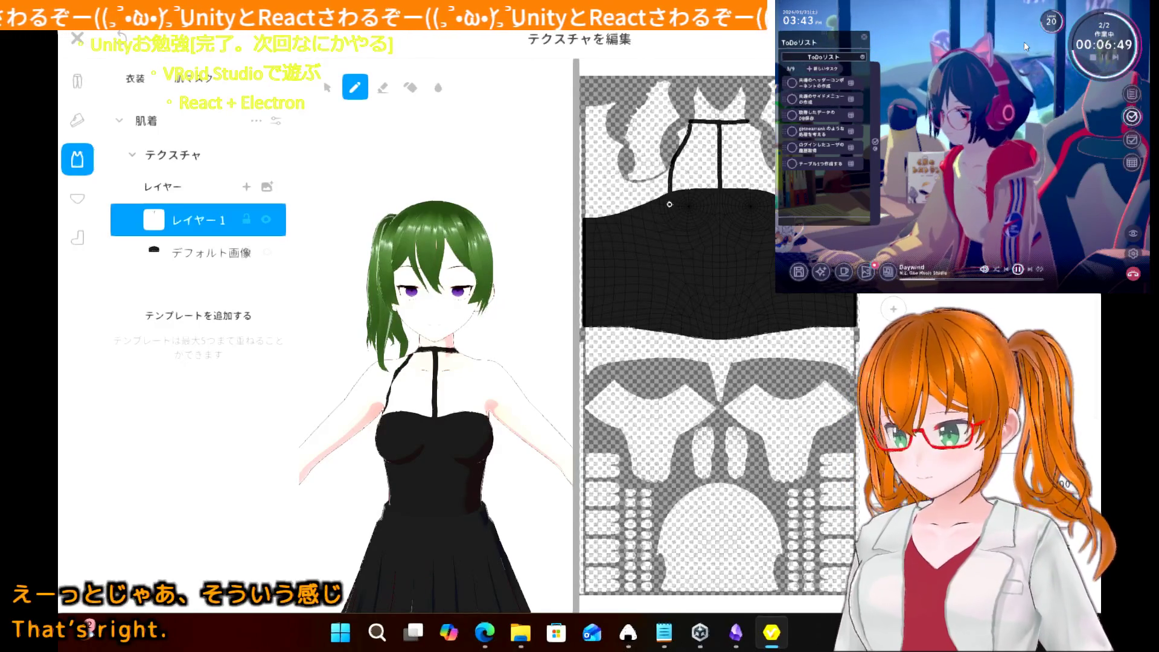
key("ctrl+z")
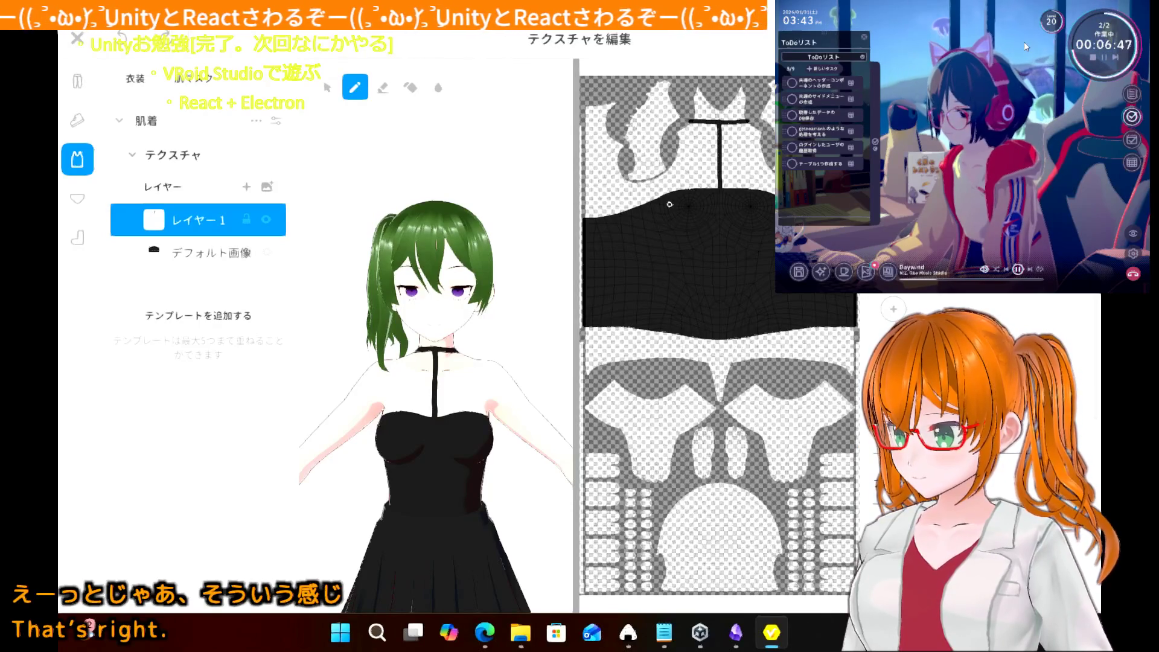
left_click_drag(675, 192, 691, 121)
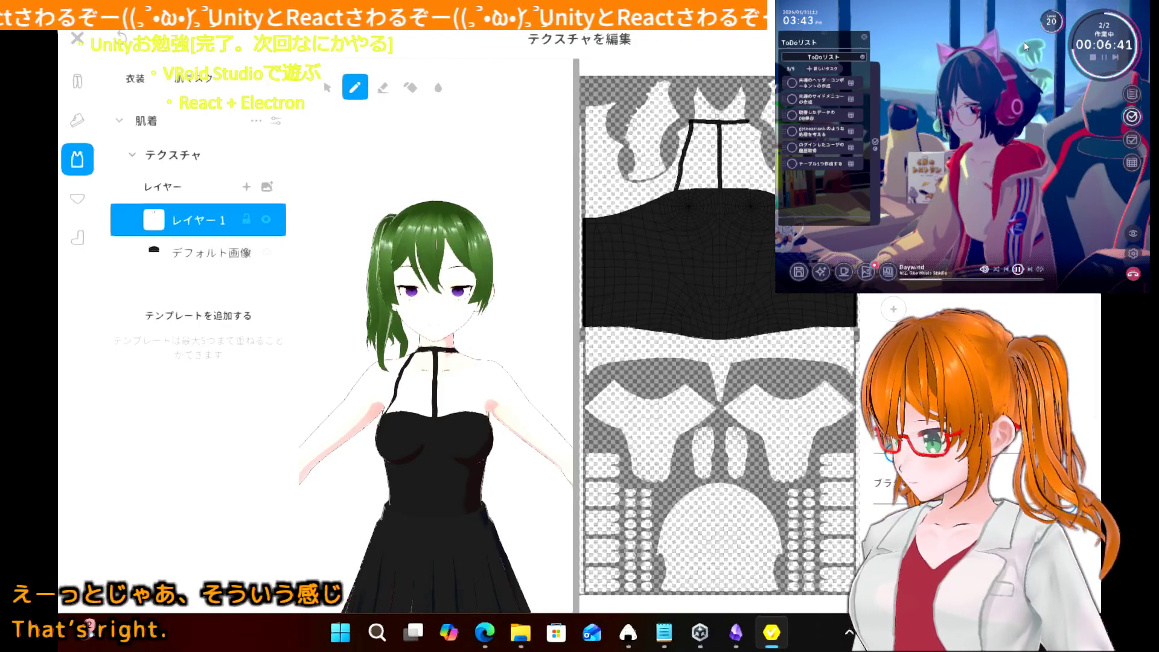
left_click_drag(748, 121, 768, 192)
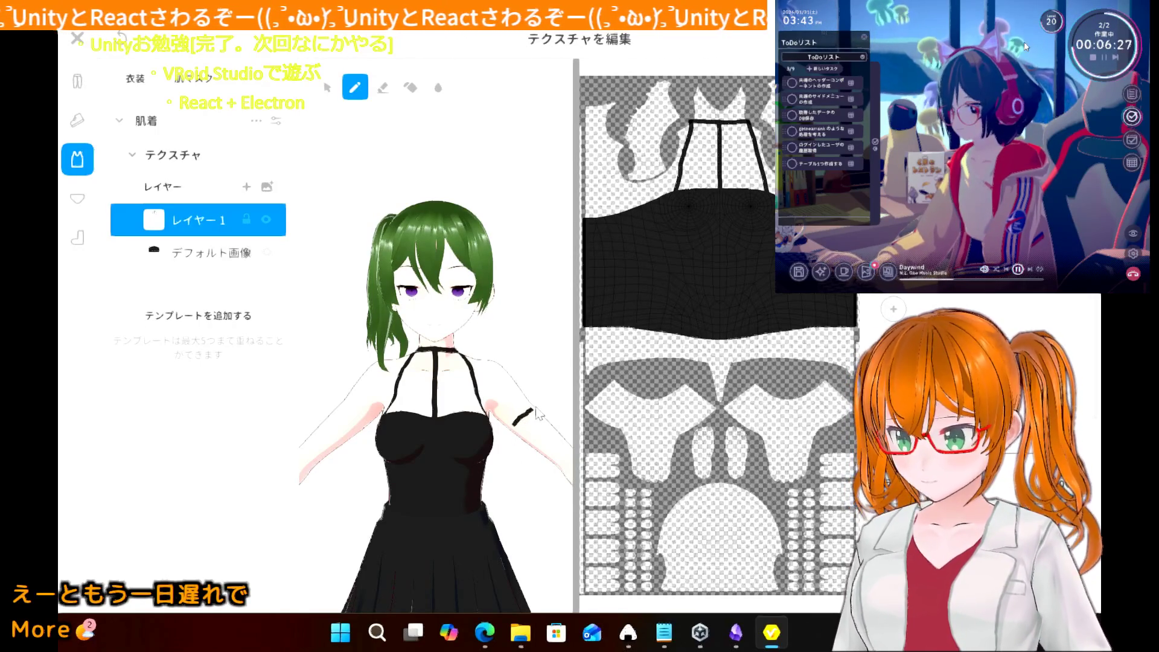
left_click_drag(542, 400, 510, 429)
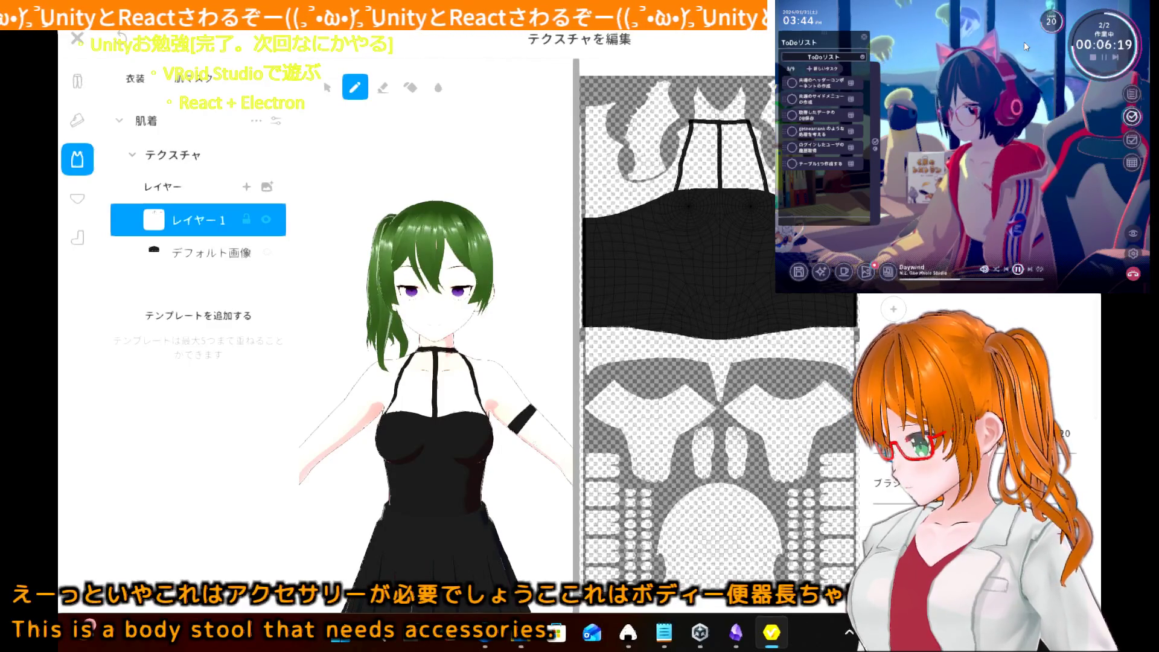
left_click_drag(529, 445, 550, 425)
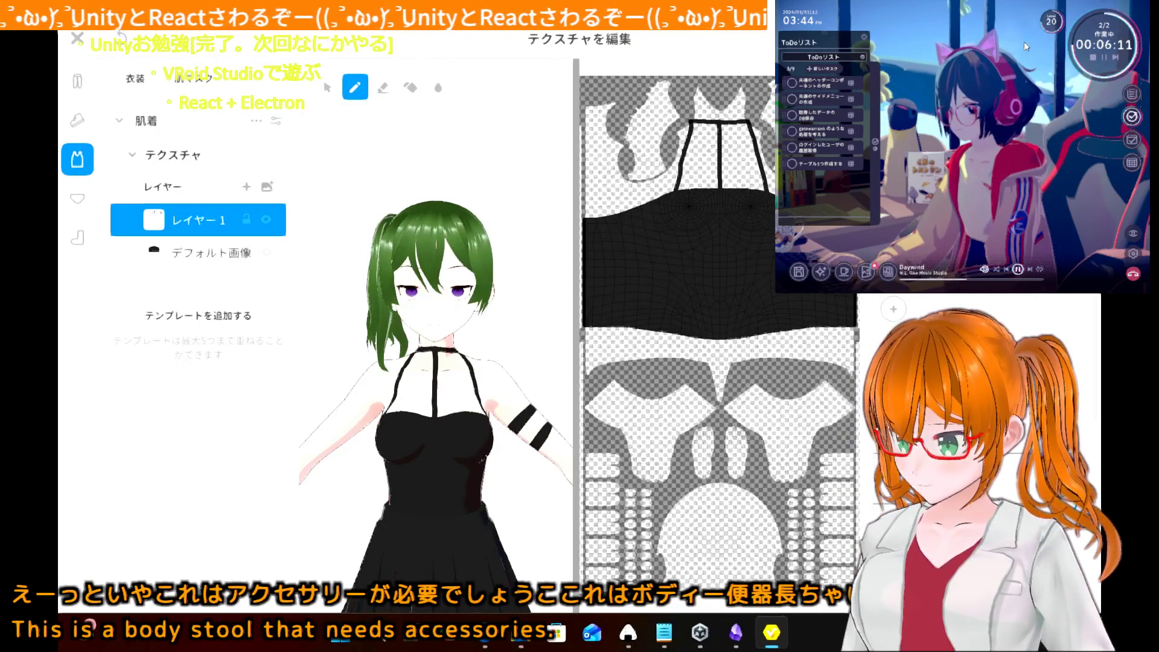
- Zoom the 3D view out until the avatar is visible down to her feet
scroll(488, 465, "down", 5)
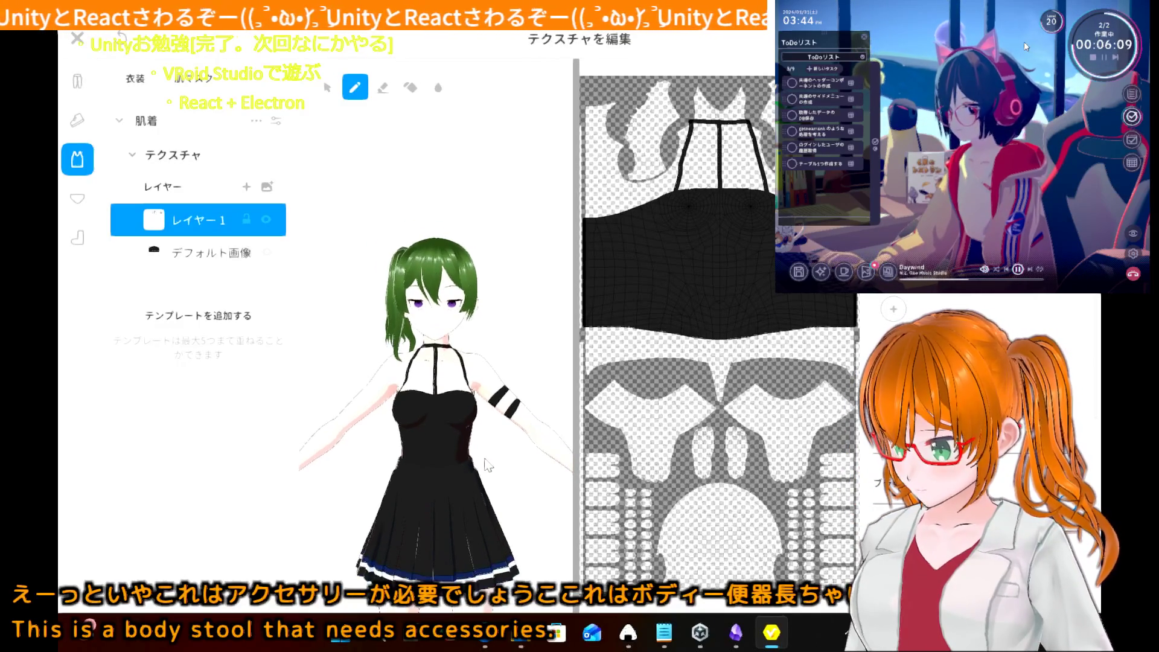
scroll(488, 465, "down", 3)
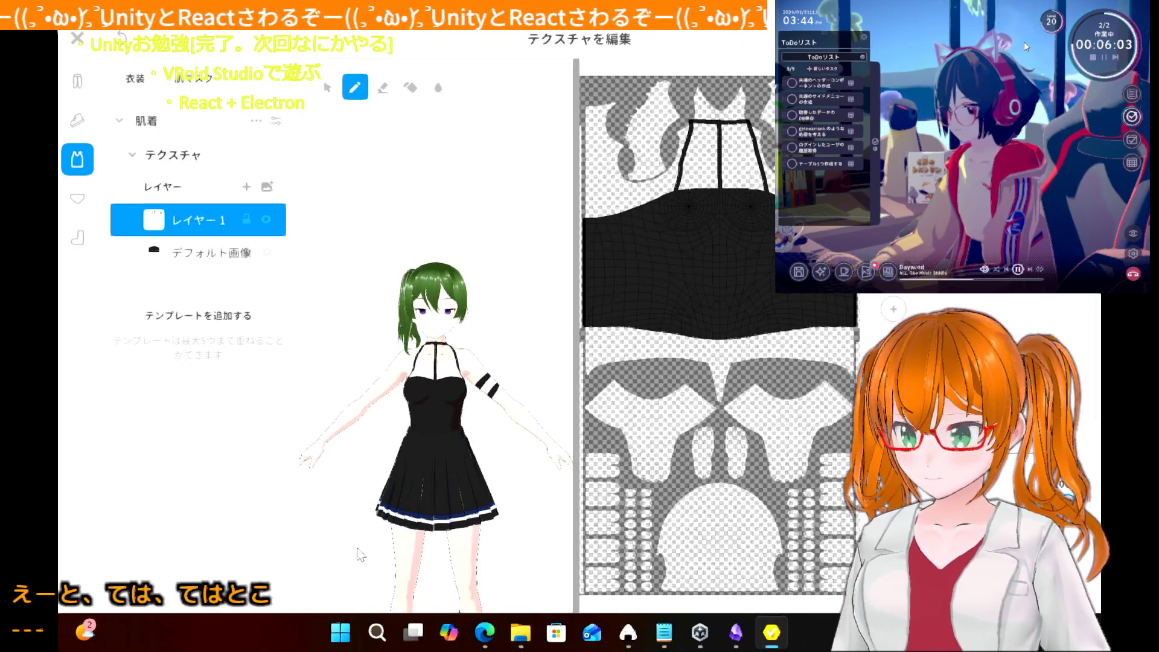
scroll(360, 554, "down", 2)
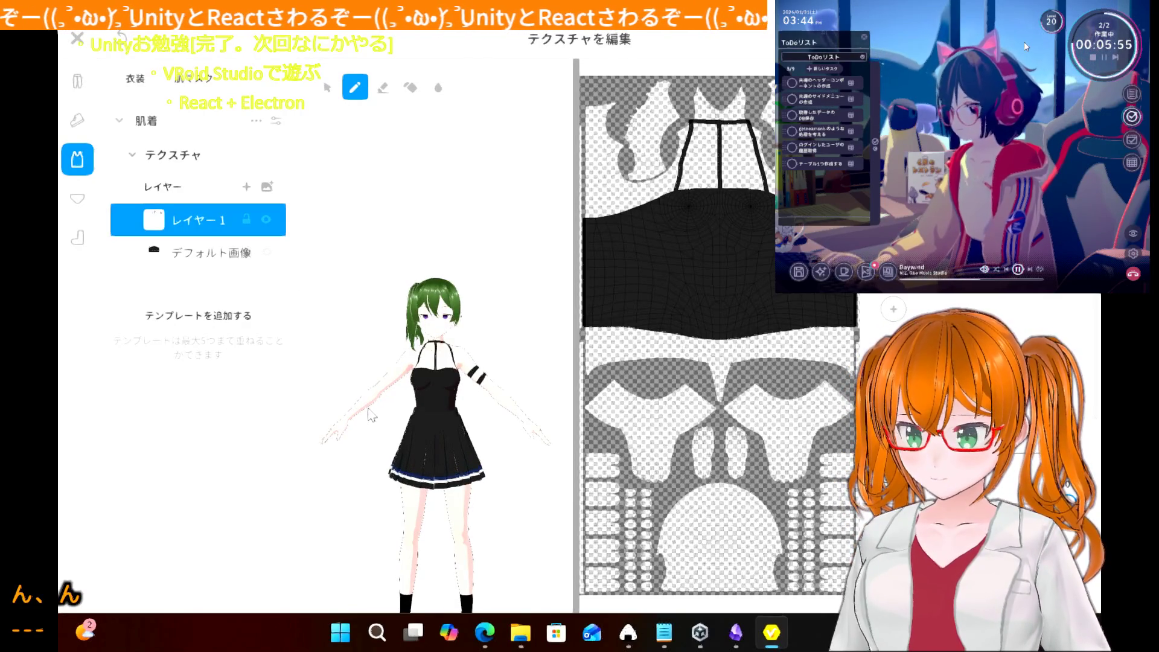
- Paint black over the avatar's forearm and hand to form a long glove
mouse_move(352, 412)
left_mouse_down()
mouse_move(368, 400)
mouse_move(340, 431)
left_mouse_up()
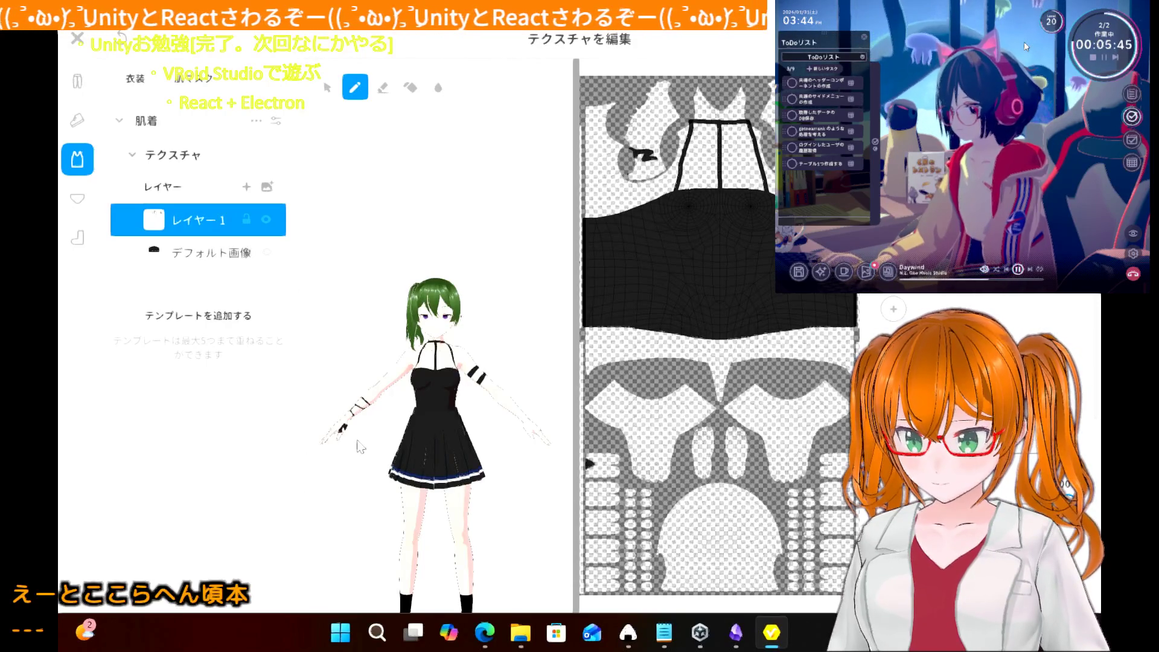
scroll(338, 446, "up", 2)
scroll(339, 446, "up", 3)
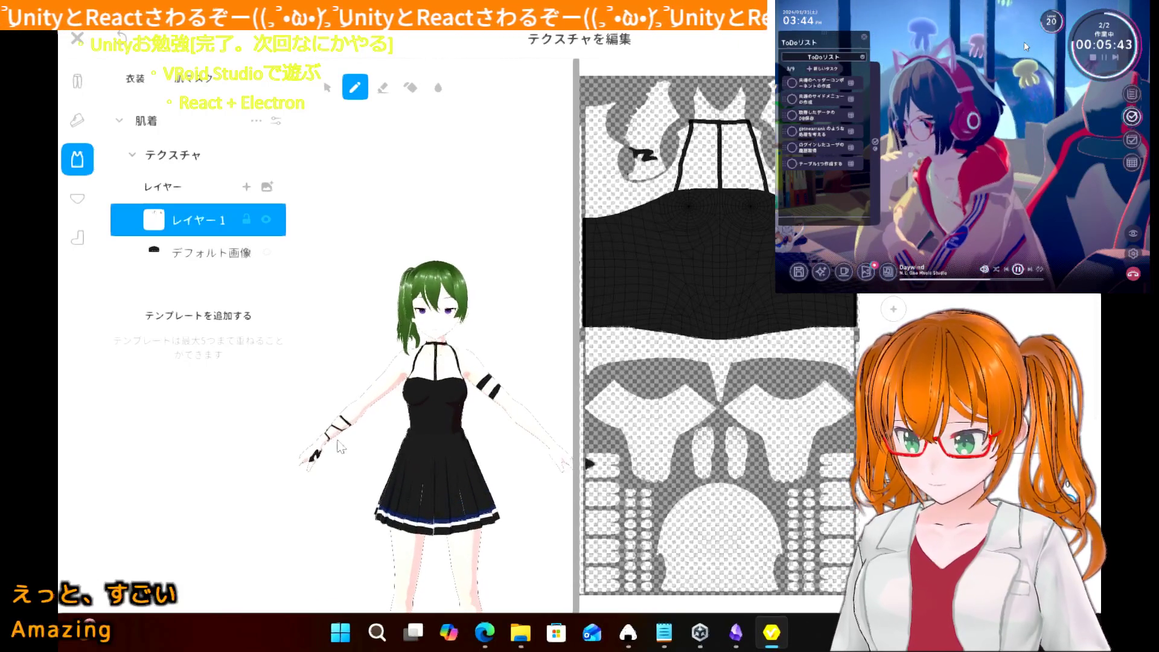
scroll(341, 447, "down", 3)
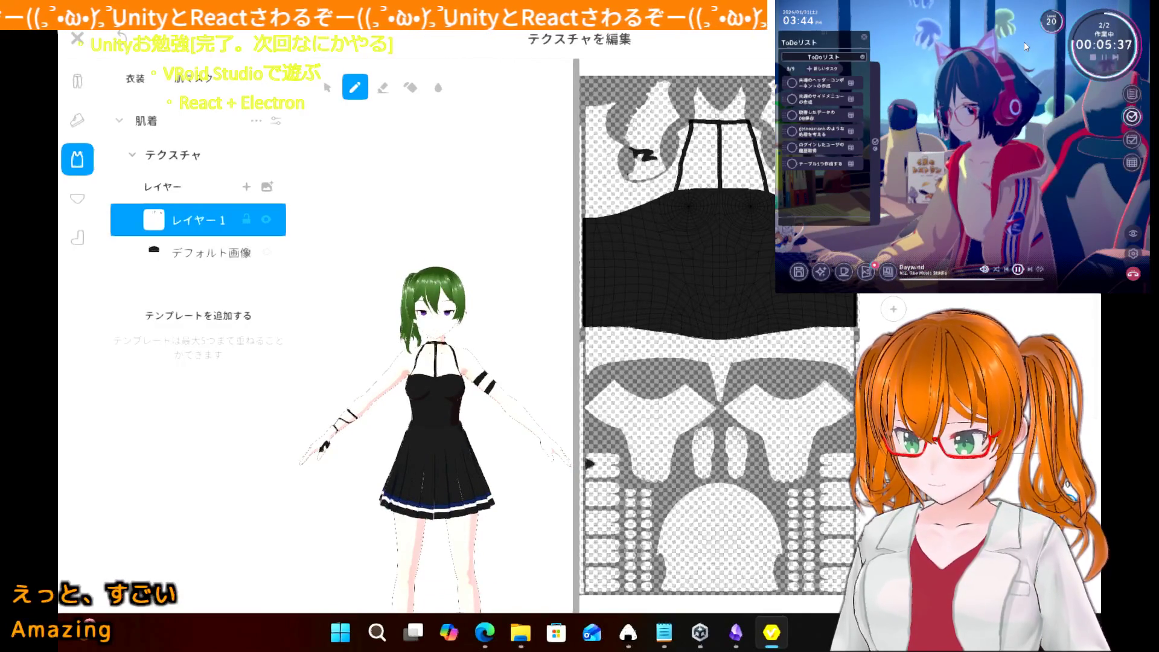
mouse_move(318, 446)
left_mouse_down()
mouse_move(326, 454)
mouse_move(323, 440)
mouse_move(305, 456)
left_mouse_up()
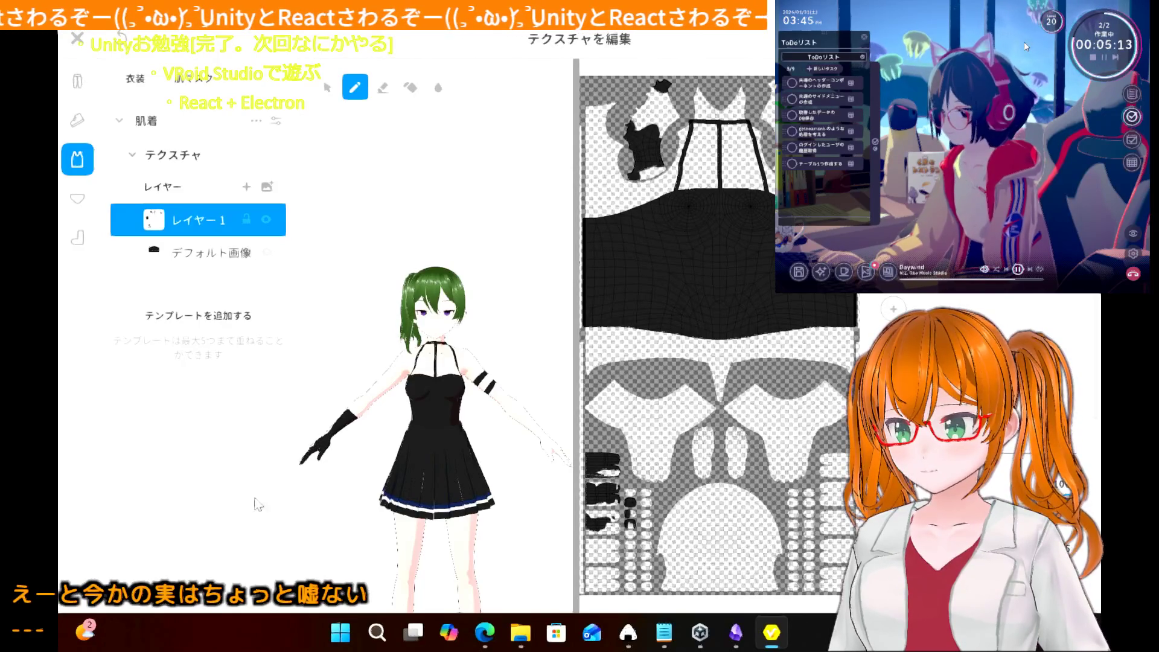
mouse_move(374, 463)
left_mouse_down()
mouse_move(302, 463)
mouse_move(371, 463)
mouse_move(330, 463)
mouse_move(350, 447)
mouse_move(362, 406)
mouse_move(334, 448)
mouse_move(415, 470)
left_mouse_up()
scroll(415, 470, "up", 4)
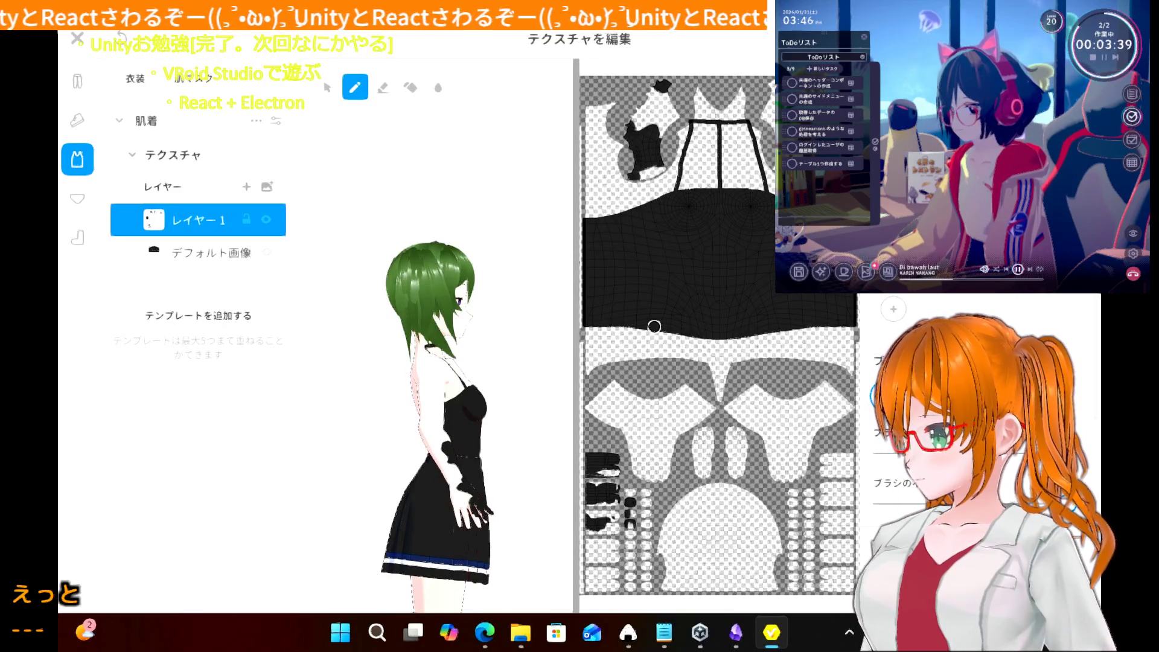
- Dismiss the accessibility prompt and zoom in on the partly painted forearm
middle_click_drag(531, 362, 490, 254)
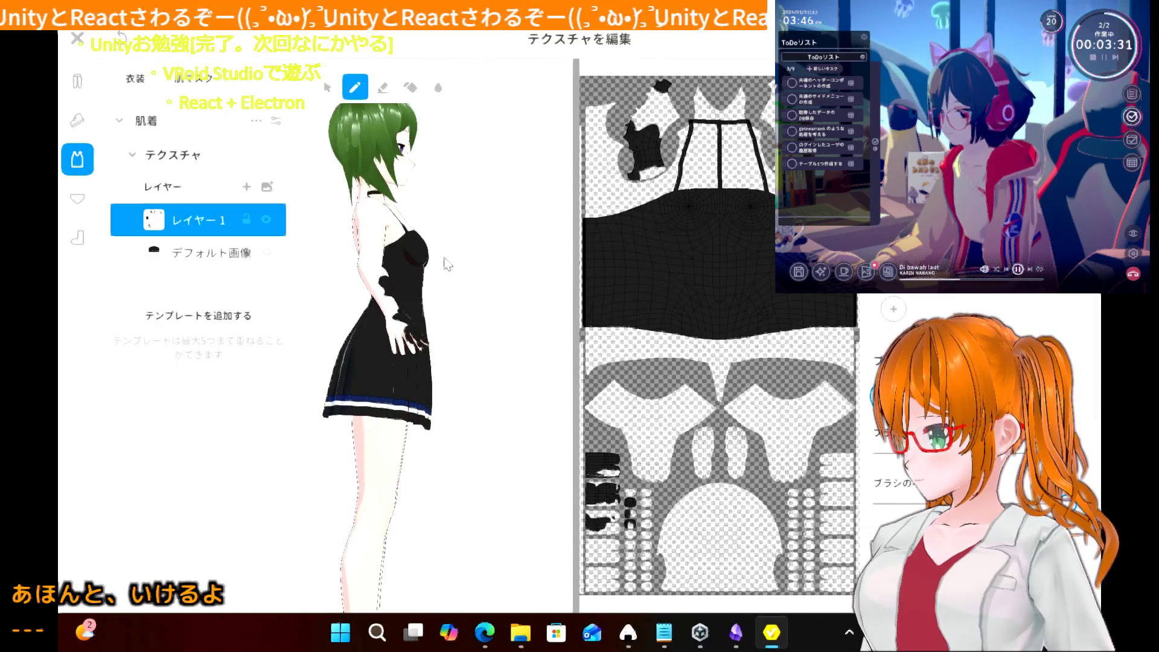
key("shift")
key("shift")
key("shift")
left_click(460, 195)
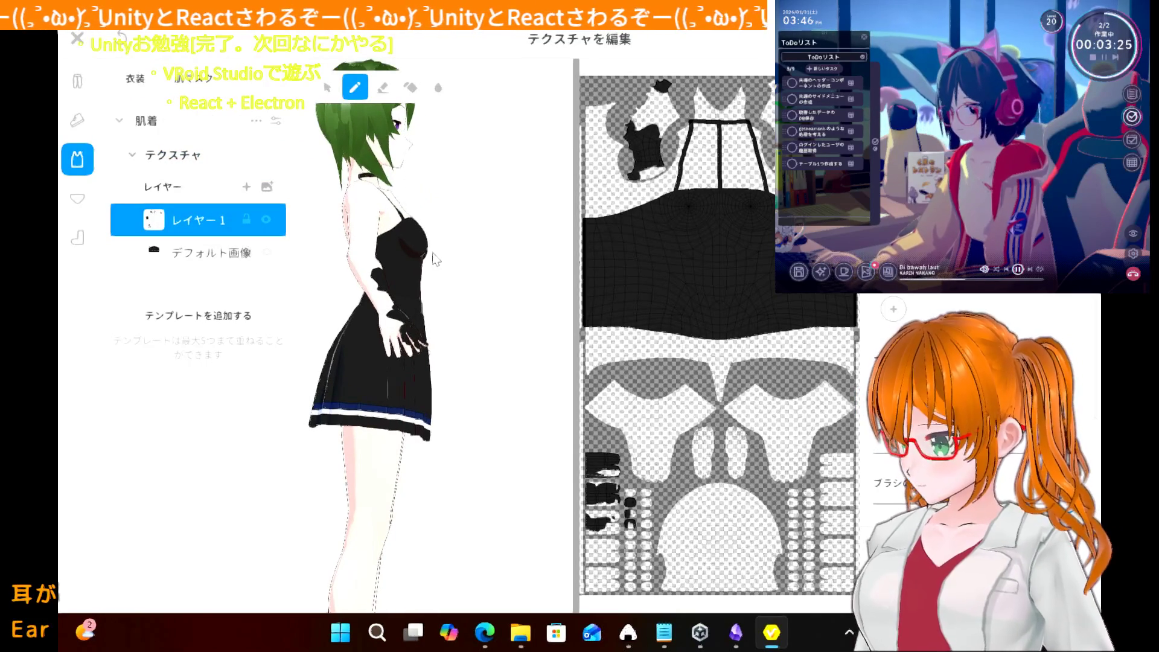
scroll(435, 259, "up", 5)
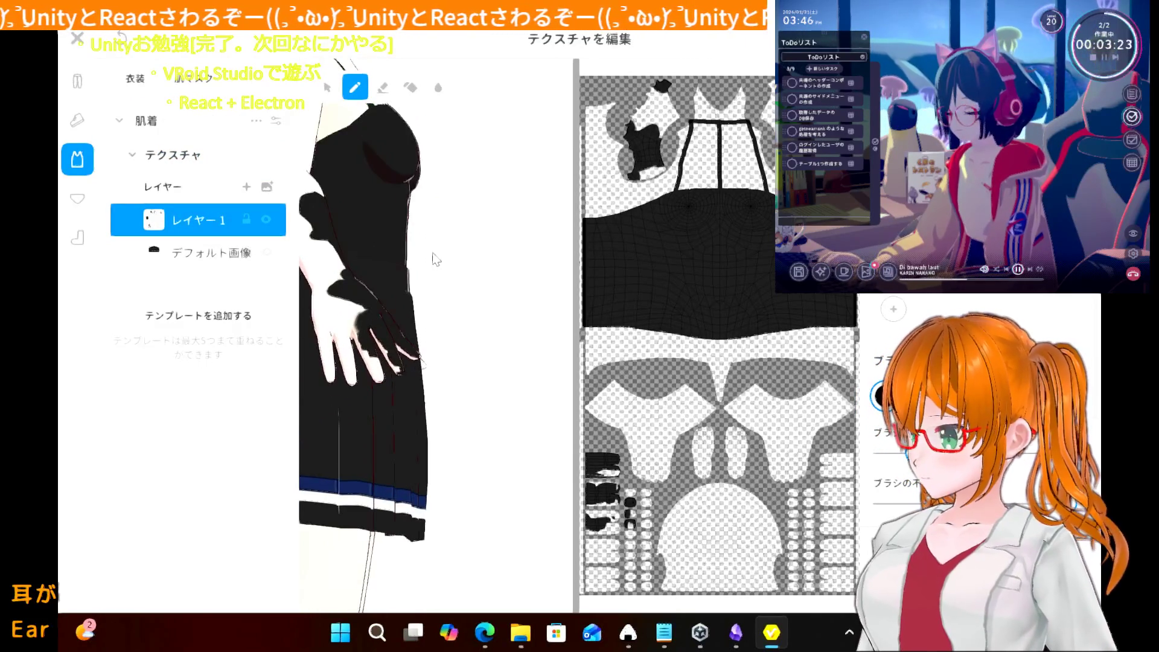
scroll(435, 260, "up", 2)
right_click_drag(435, 260, 443, 273)
scroll(441, 257, "up", 4)
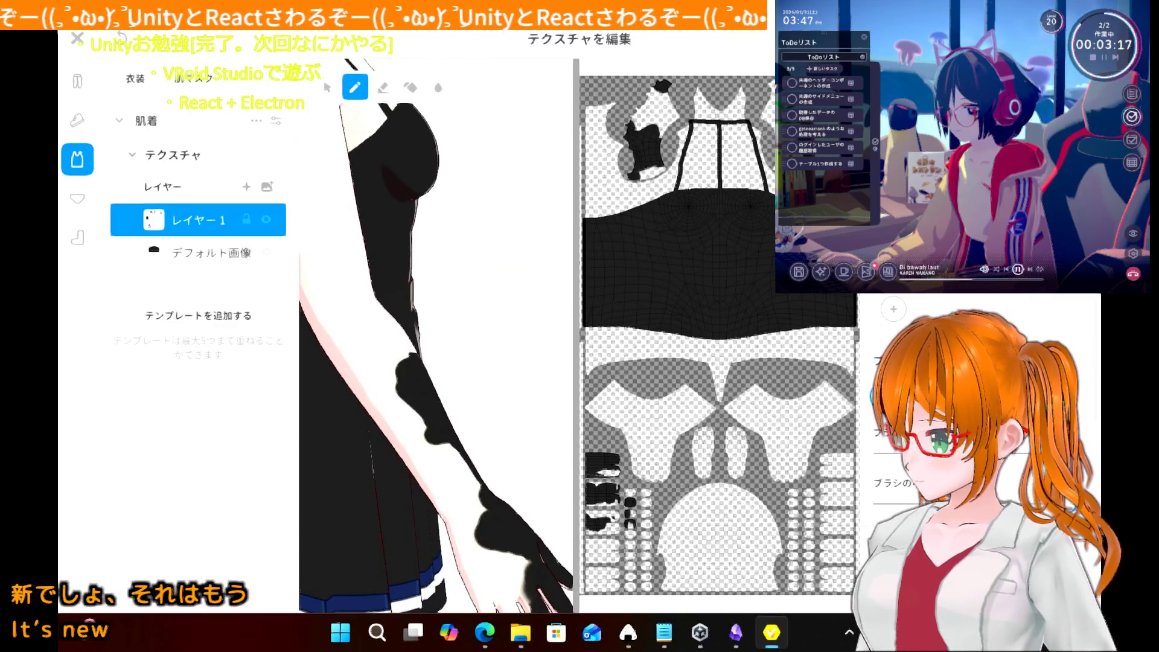
- Extend the black glove down the forearm and black out the fingers
mouse_move(411, 395)
left_mouse_down()
mouse_move(401, 407)
mouse_move(387, 397)
mouse_move(477, 528)
mouse_move(527, 549)
mouse_move(527, 581)
left_mouse_up()
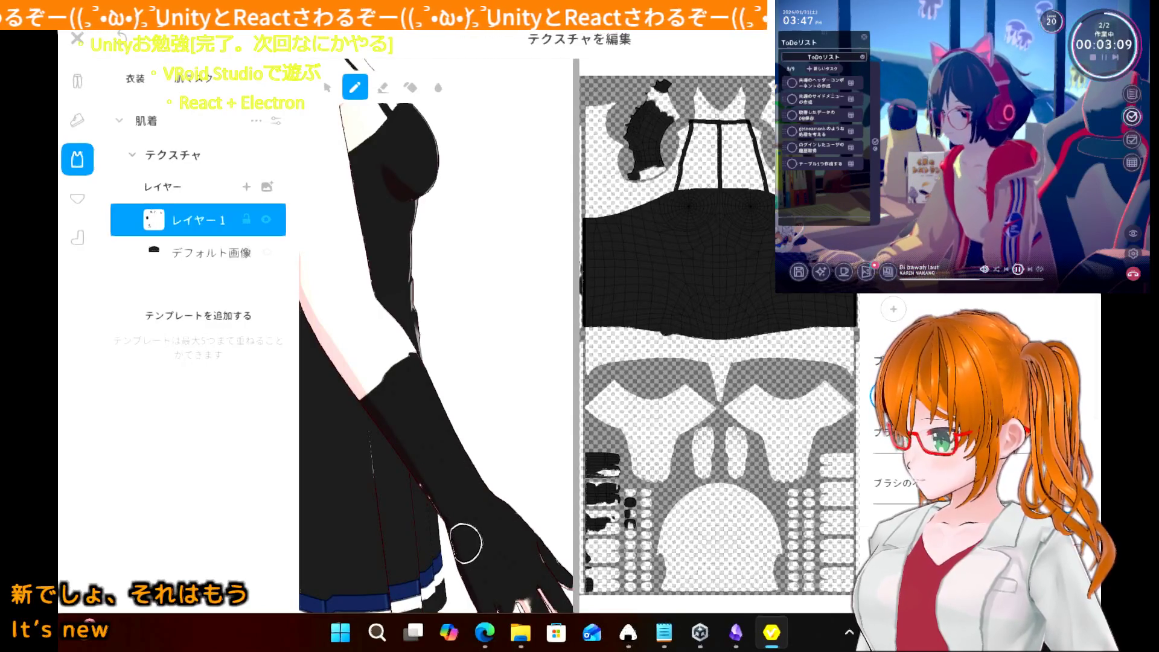
scroll(465, 542, "down", 3)
scroll(465, 537, "up", 3)
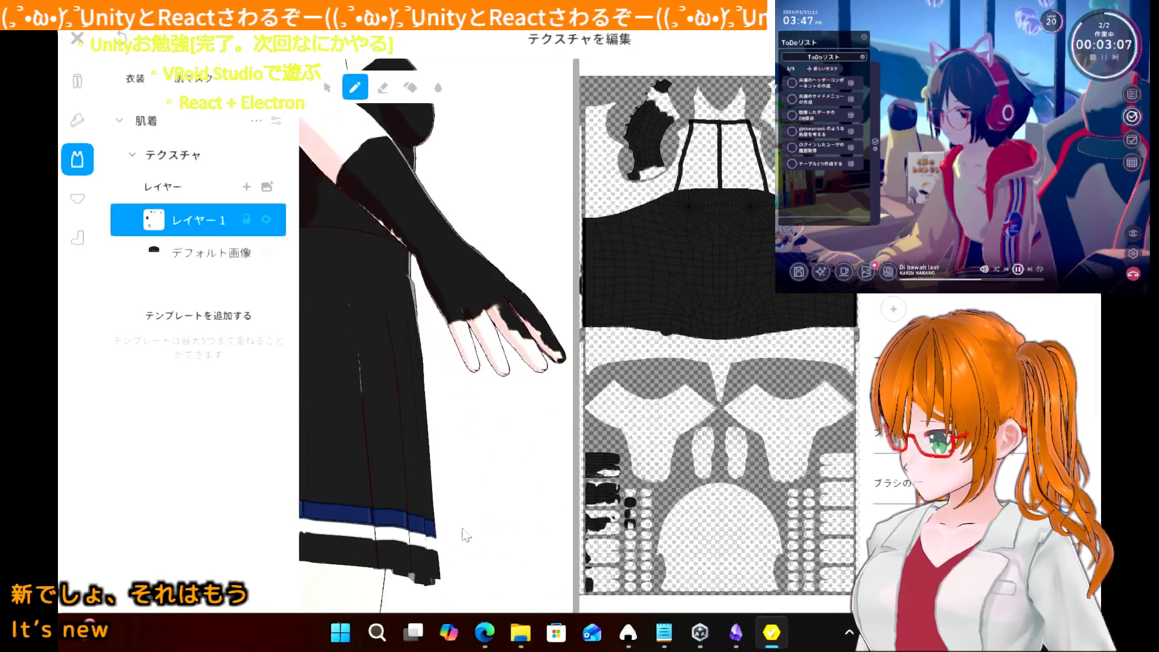
mouse_move(495, 356)
left_mouse_down()
mouse_move(477, 332)
mouse_move(463, 369)
left_mouse_up()
left_click_drag(543, 341, 516, 368)
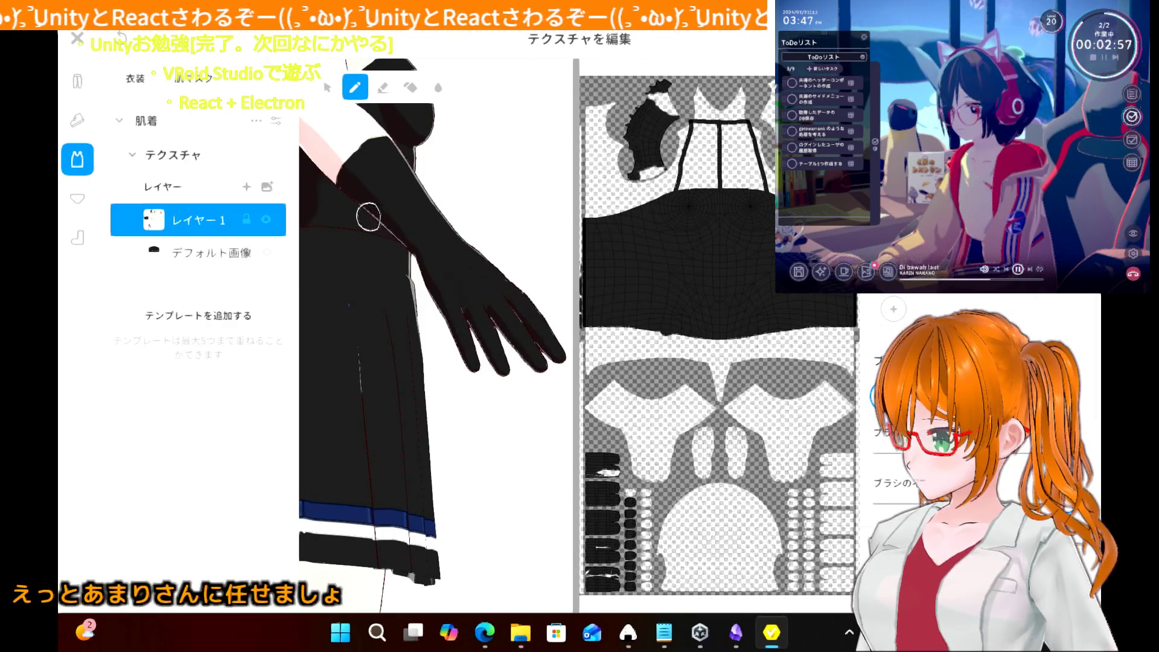
- Add a small white mark on the black glove and inspect the skirt from the side
mouse_move(415, 235)
right_mouse_down()
mouse_move(417, 182)
mouse_move(471, 234)
mouse_move(447, 235)
mouse_move(483, 237)
mouse_move(434, 238)
mouse_move(471, 238)
right_mouse_up()
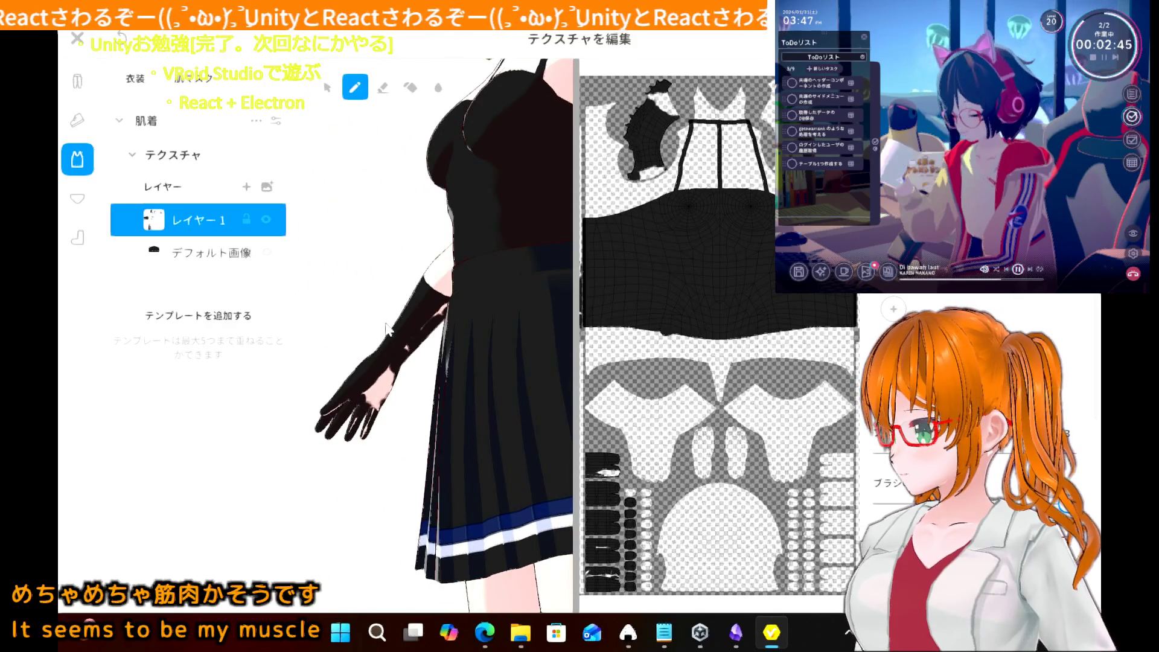
left_click_drag(371, 399, 382, 380)
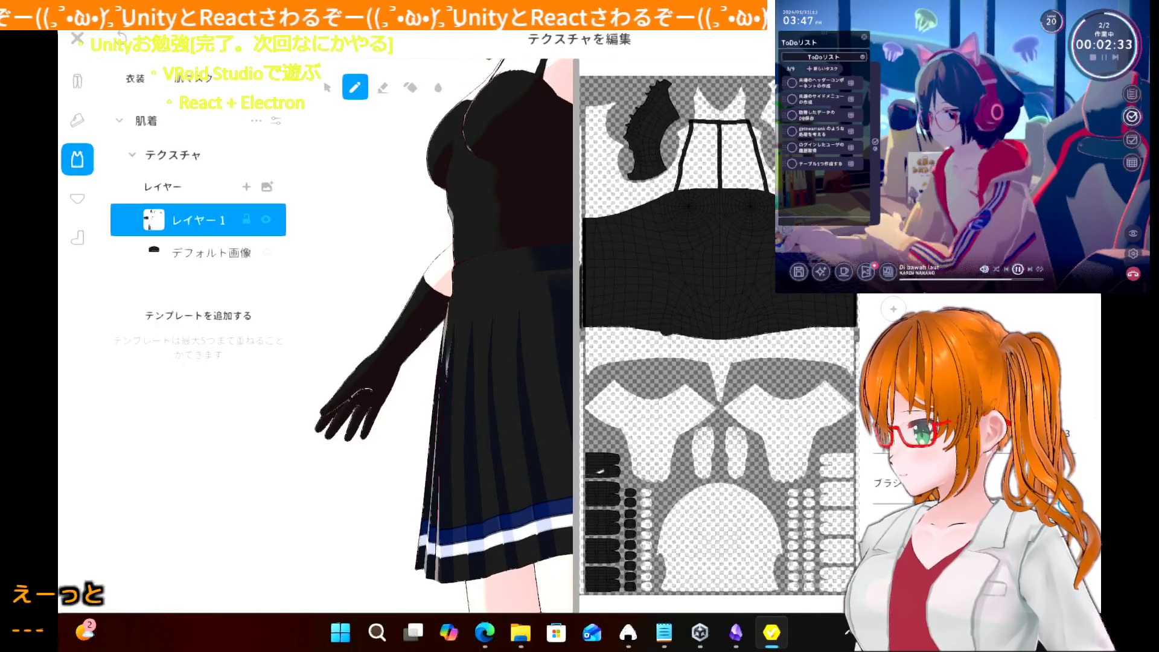
mouse_move(344, 433)
right_mouse_down()
mouse_move(431, 156)
mouse_move(373, 391)
right_mouse_up()
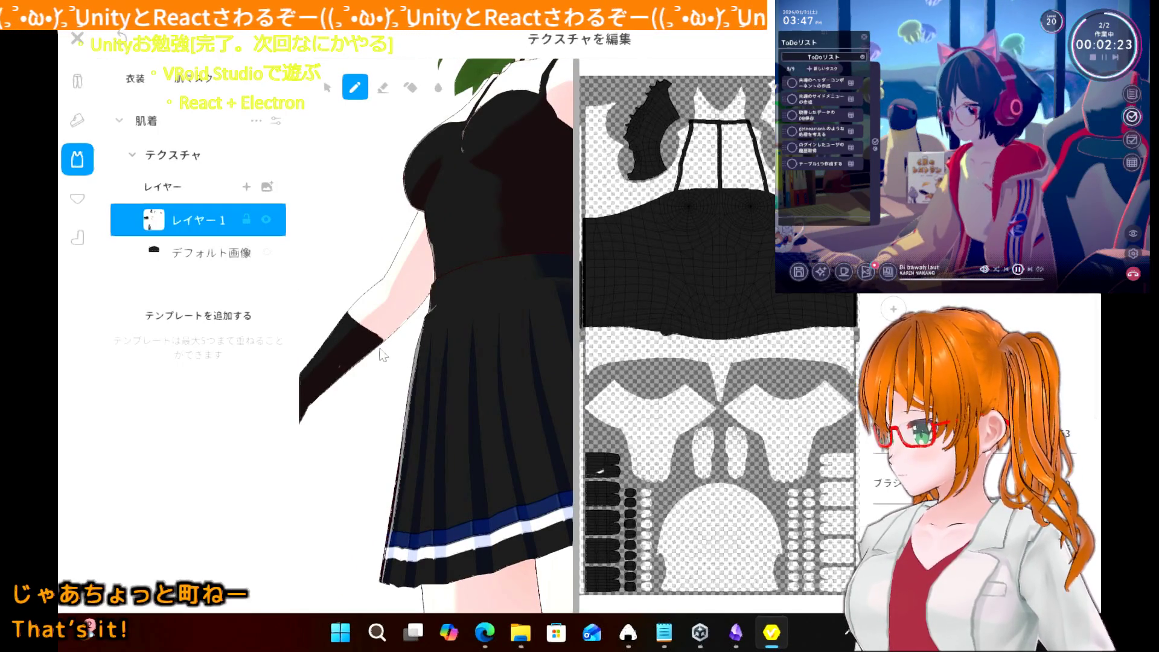
mouse_move(386, 355)
right_mouse_down()
mouse_move(310, 350)
mouse_move(284, 360)
right_mouse_up()
mouse_move(338, 305)
right_mouse_down()
mouse_move(386, 311)
mouse_move(354, 320)
mouse_move(439, 255)
mouse_move(478, 289)
mouse_move(323, 264)
right_mouse_up()
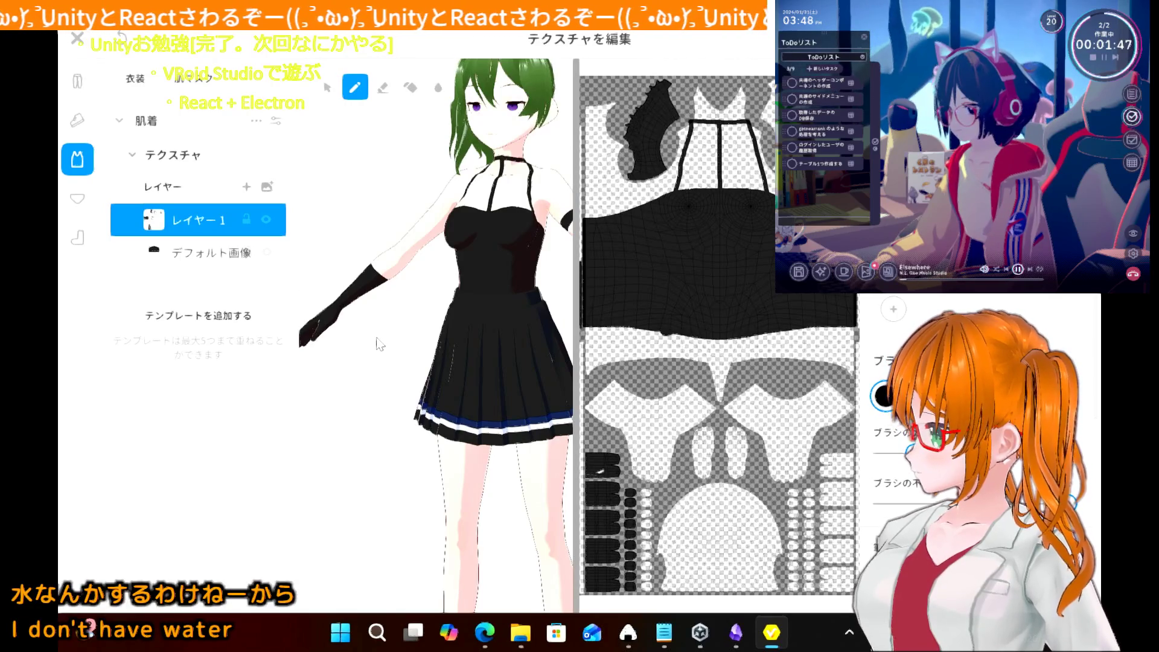
- Rotate the avatar to face the viewer so the upper arm is visible
right_click_drag(375, 344, 297, 349)
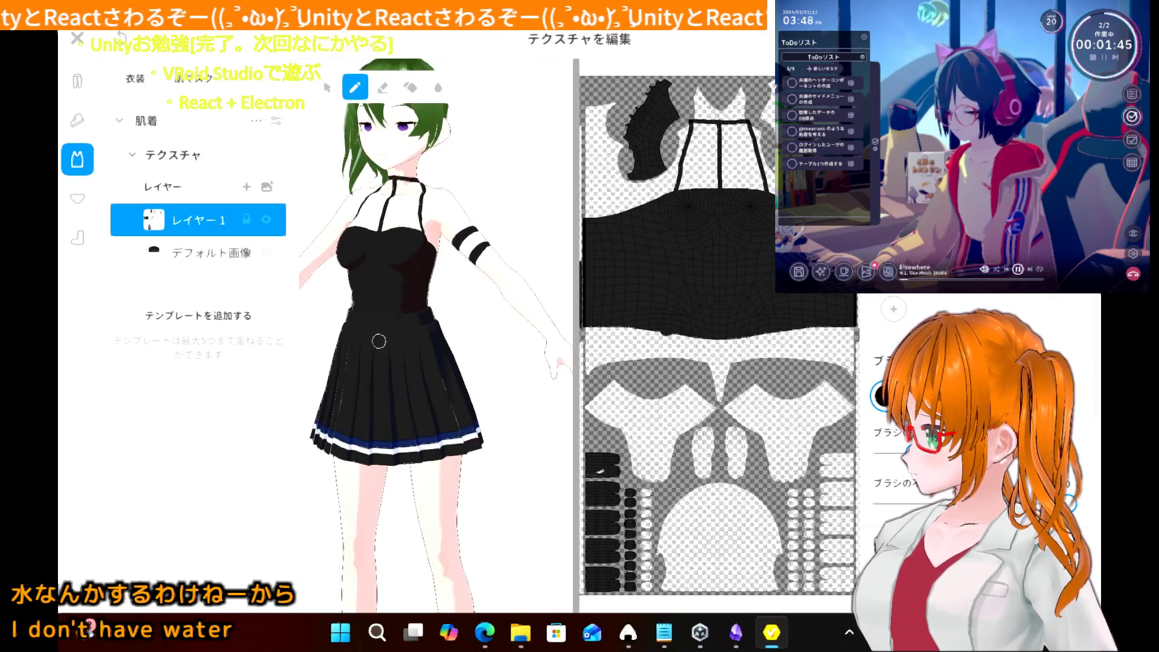
mouse_move(378, 341)
right_mouse_down()
mouse_move(390, 402)
mouse_move(519, 402)
mouse_move(489, 459)
mouse_move(552, 420)
right_mouse_up()
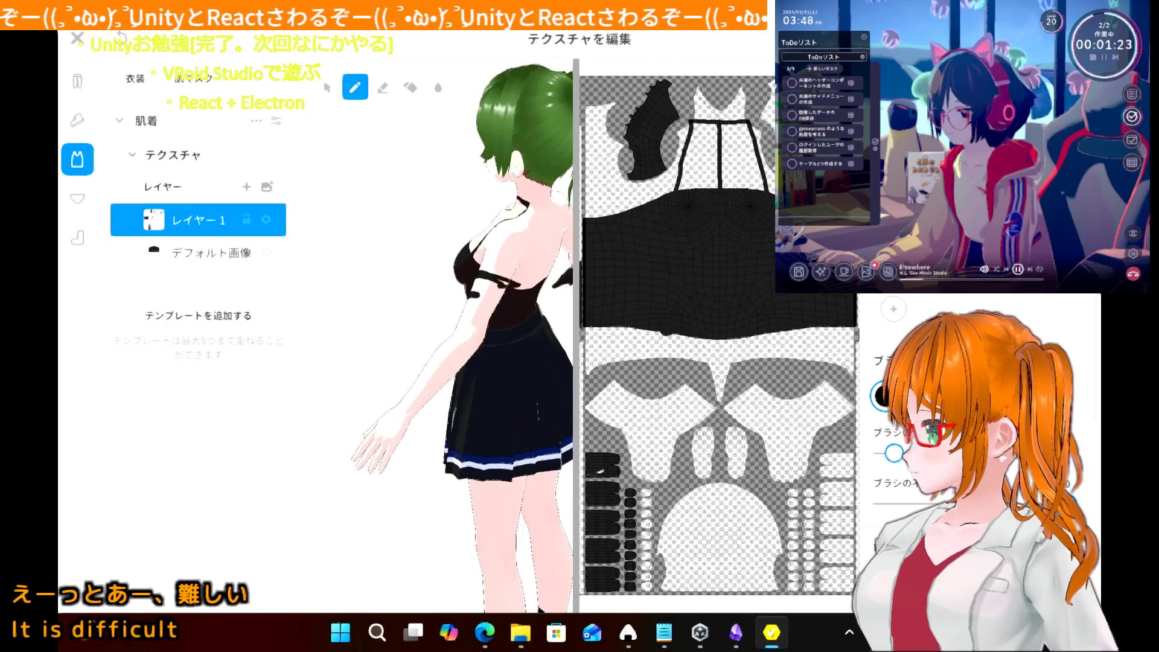
- Undo the rough arm strap and paint the first black armband stroke on the arm UV
key("ctrl+z")
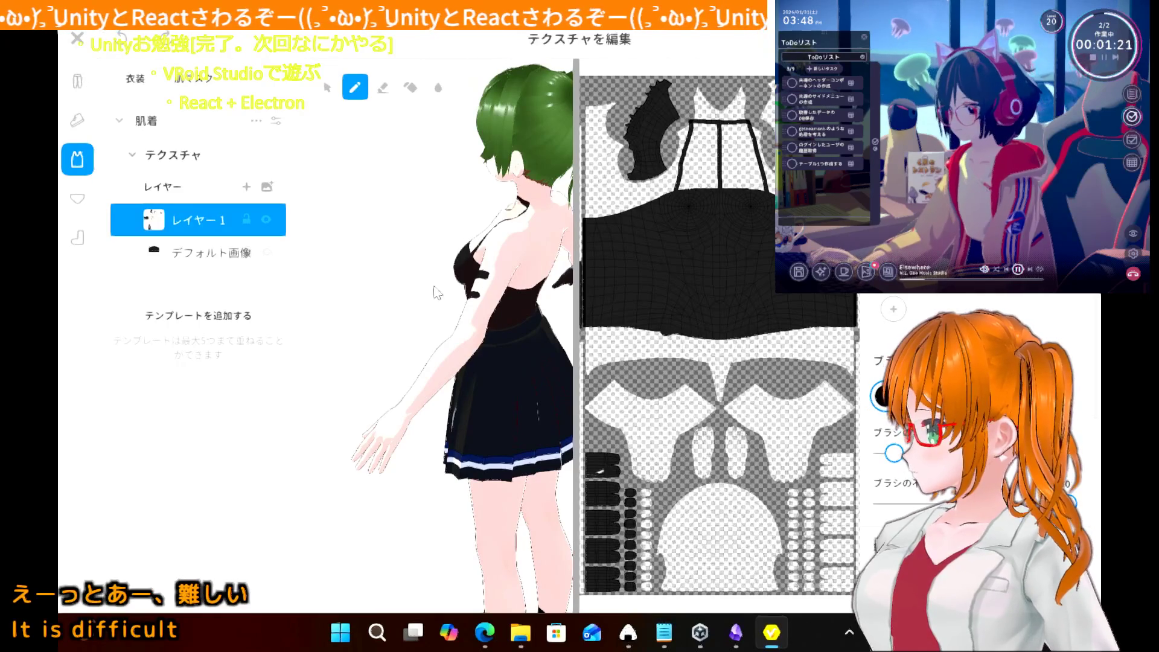
right_click_drag(425, 286, 396, 284)
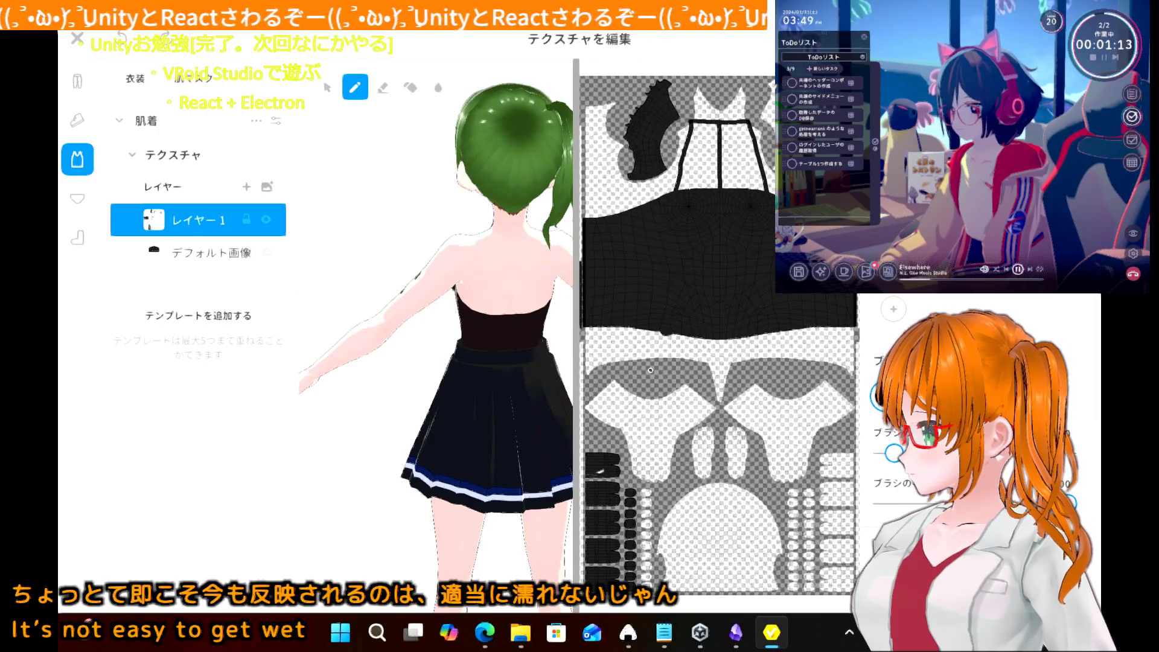
scroll(650, 370, "up", 3)
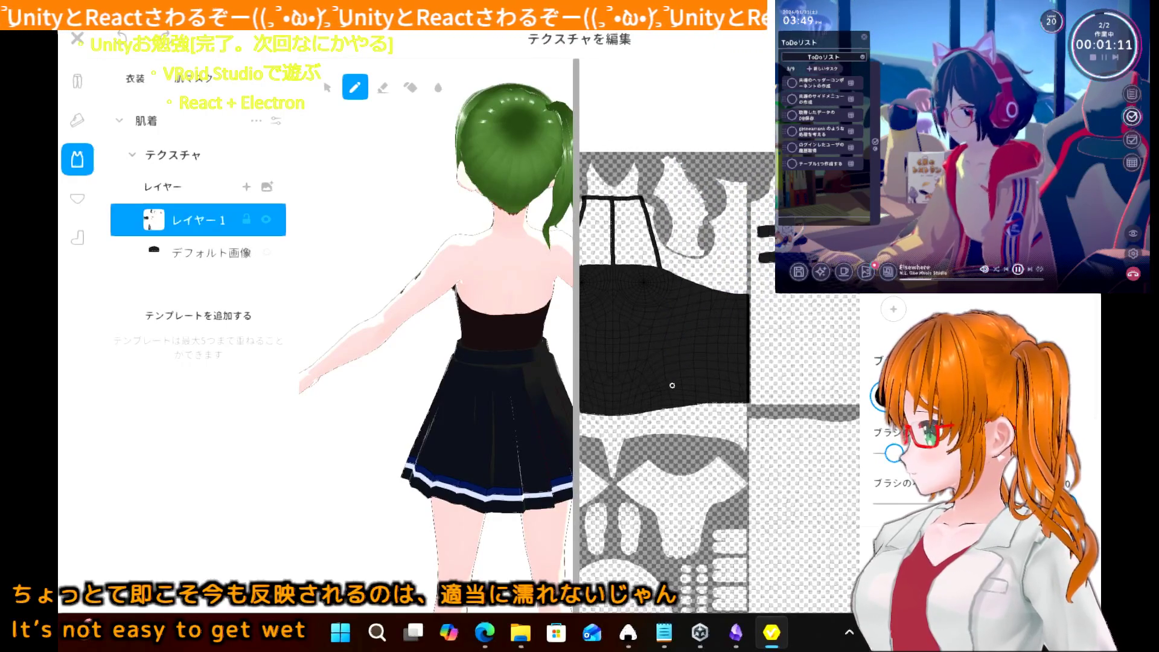
scroll(611, 408, "down", 2)
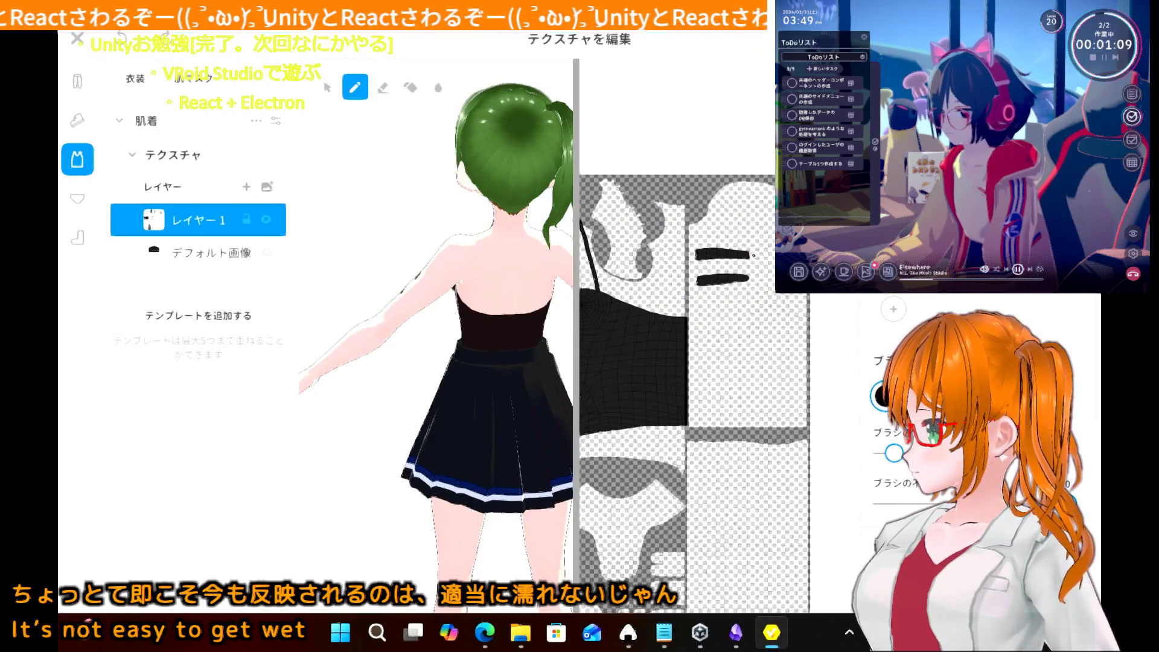
mouse_move(752, 255)
left_mouse_down()
mouse_move(779, 250)
mouse_move(747, 254)
left_mouse_up()
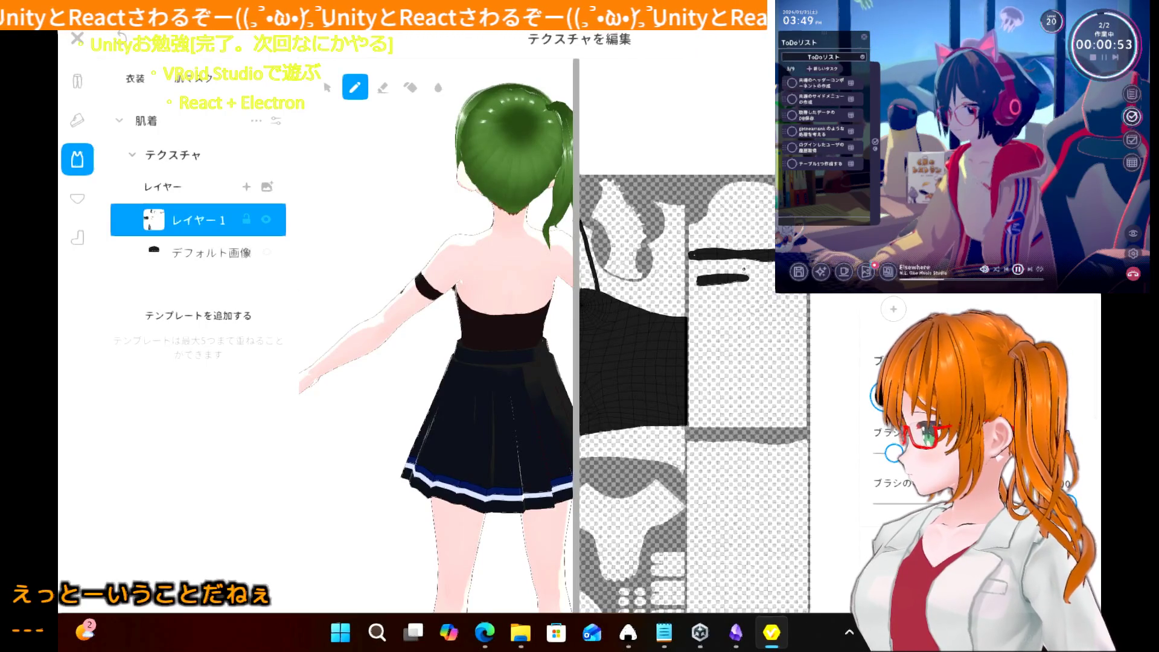
left_click_drag(748, 277, 771, 272)
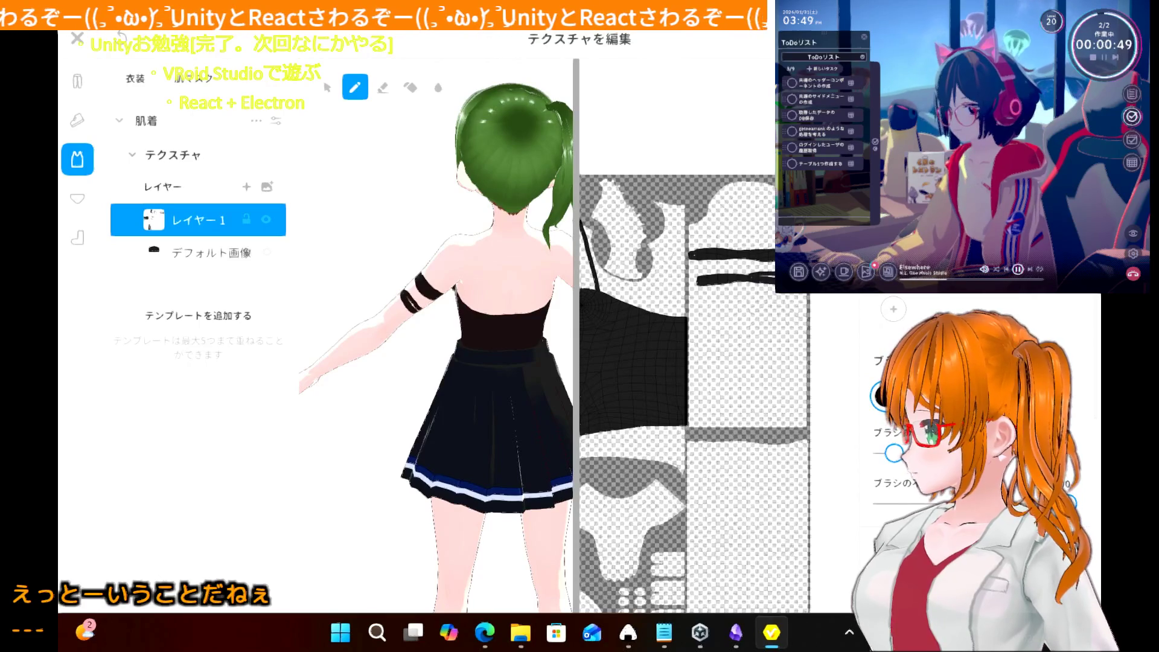
- Repaint the second armband band fully and thicker, then check both bands from front and back
key("ctrl+z")
left_click_drag(746, 280, 772, 276)
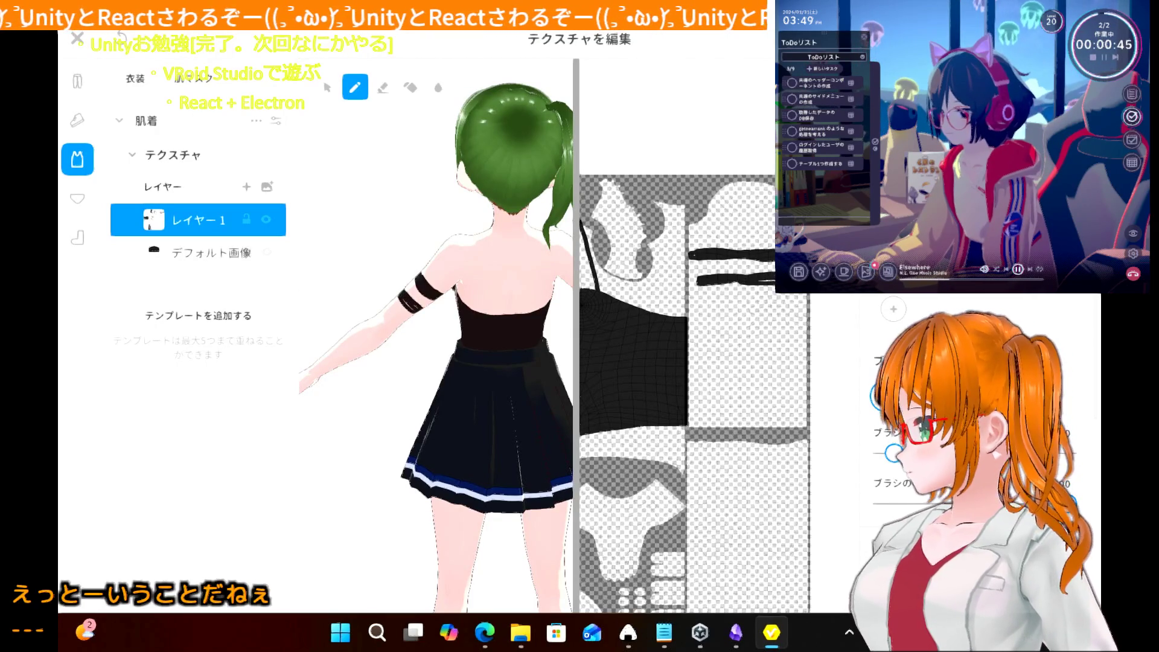
key("ctrl+z")
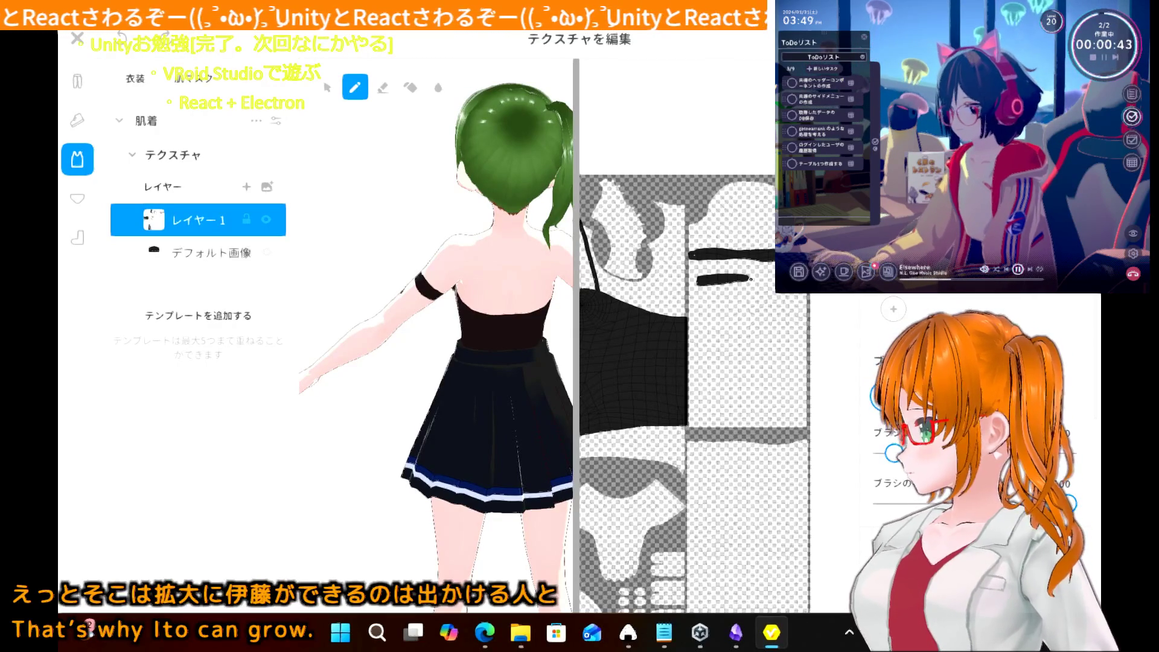
left_click_drag(749, 279, 774, 279)
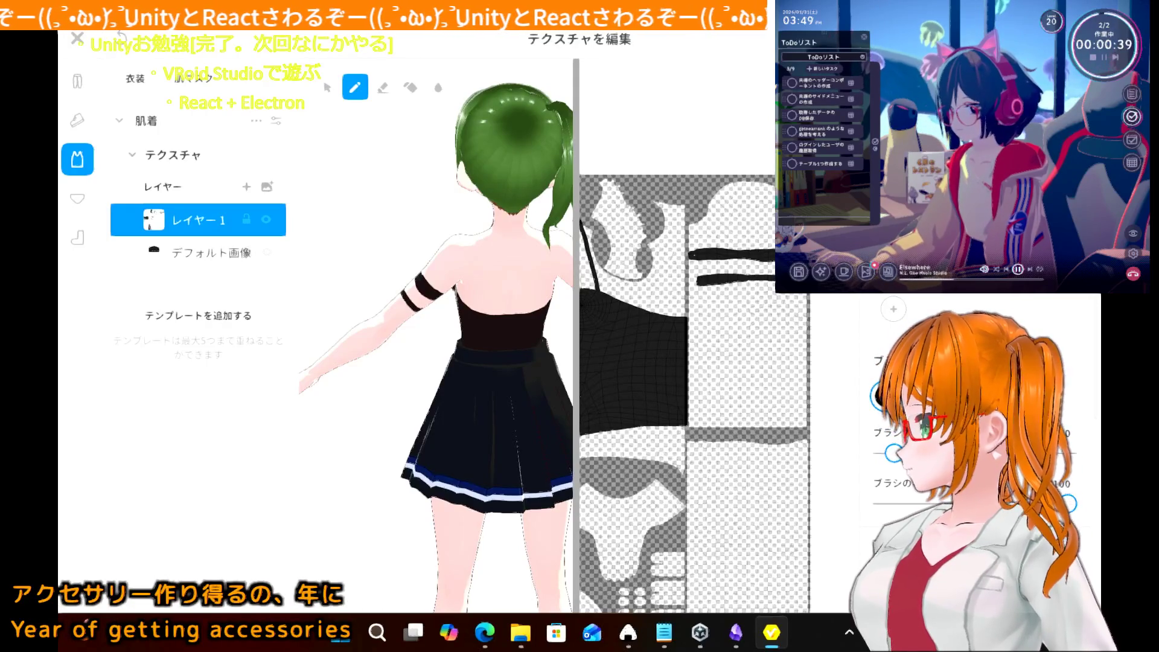
left_click_drag(774, 276, 734, 278)
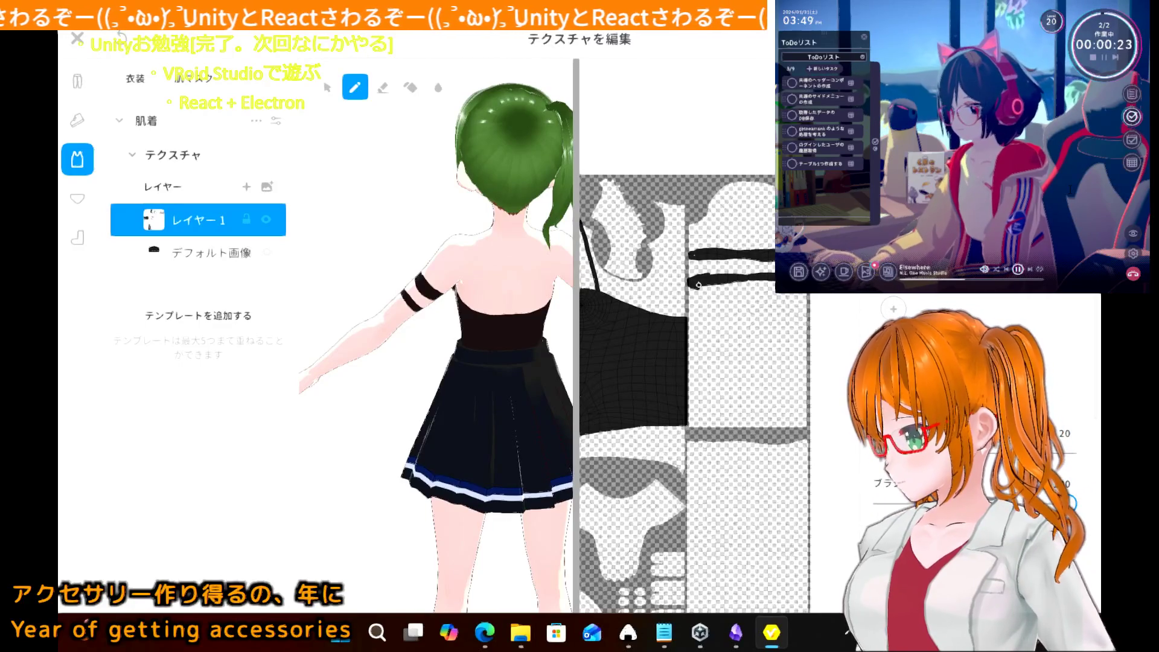
right_click_drag(422, 286, 301, 286)
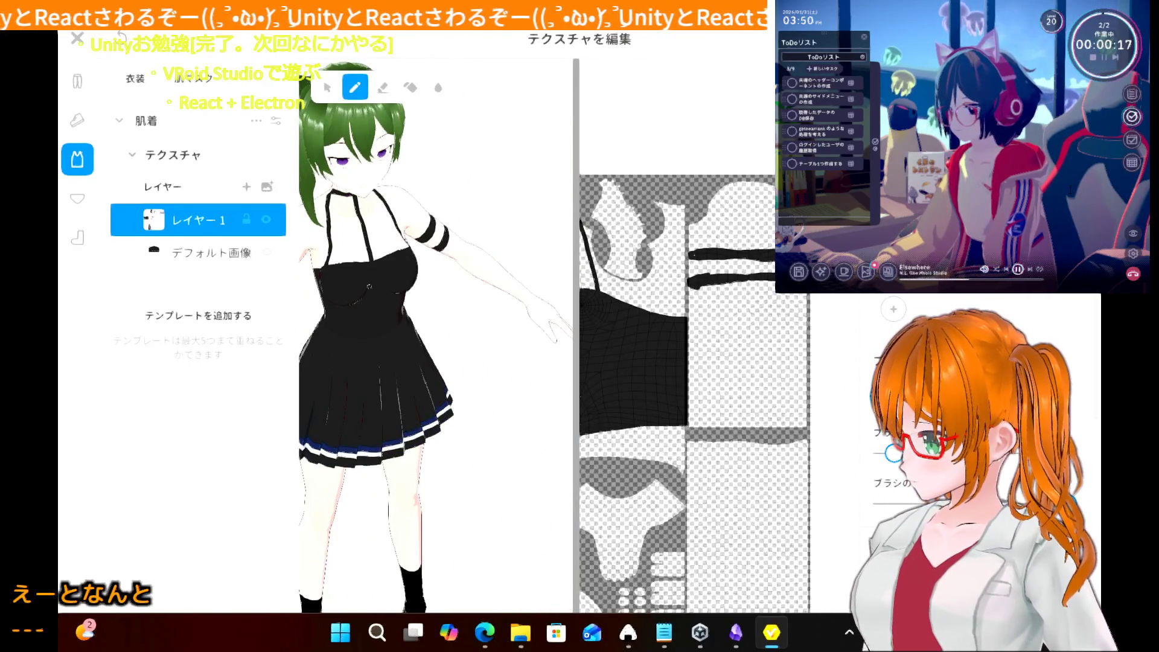
right_click_drag(302, 287, 586, 326)
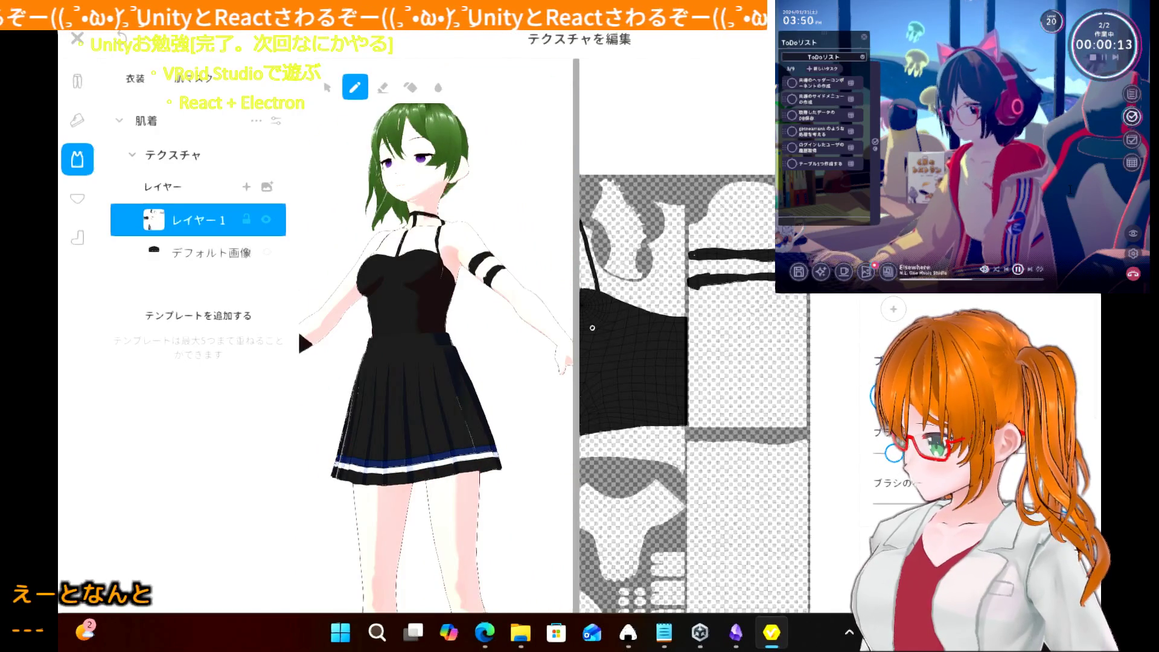
right_click_drag(472, 347, 483, 349)
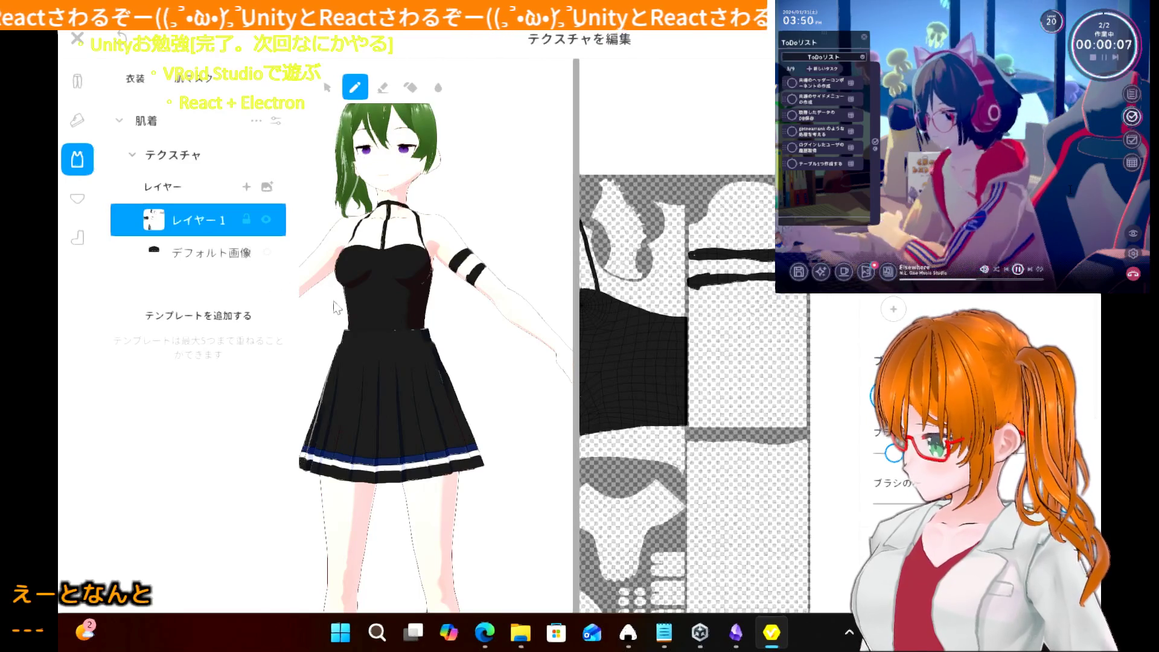
- Make デフォルト画像 the active layer and zoom the view onto the skirt hem
left_click(213, 254)
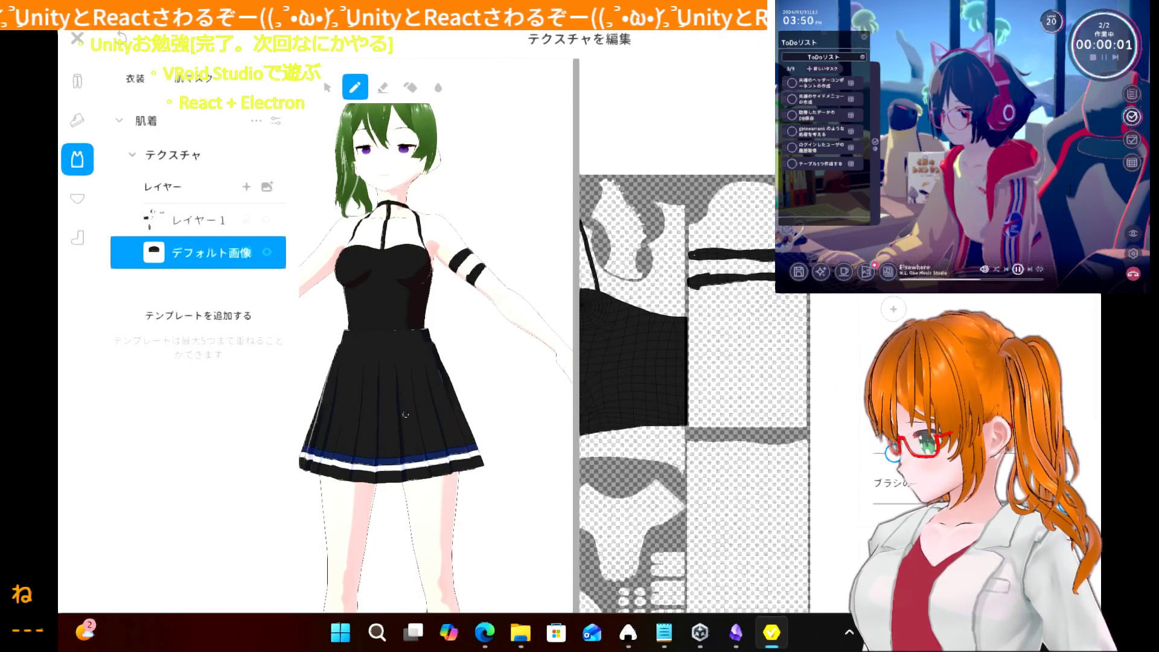
middle_click_drag(371, 446, 458, 376)
scroll(446, 368, "up", 3)
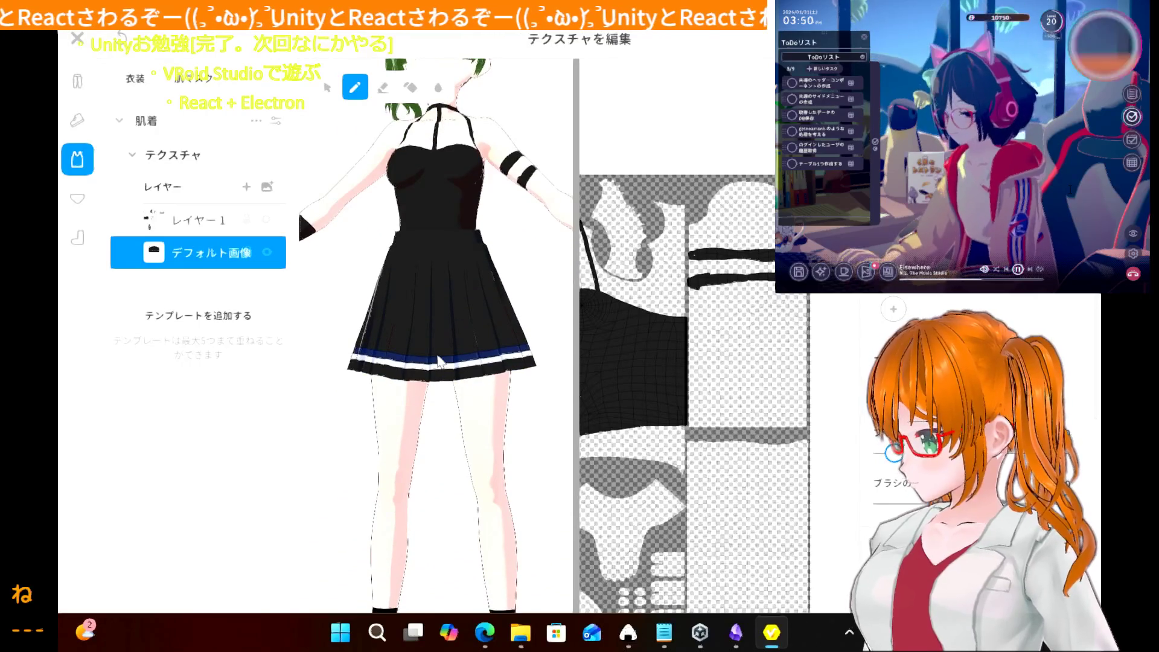
scroll(439, 361, "up", 5)
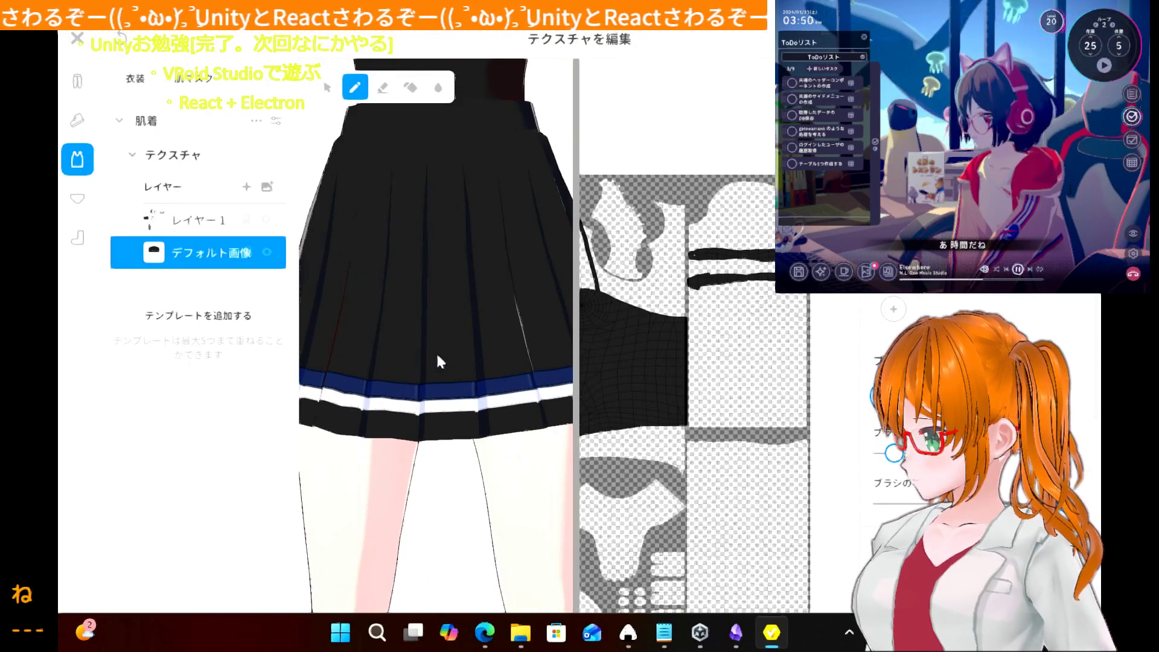
scroll(437, 356, "up", 1)
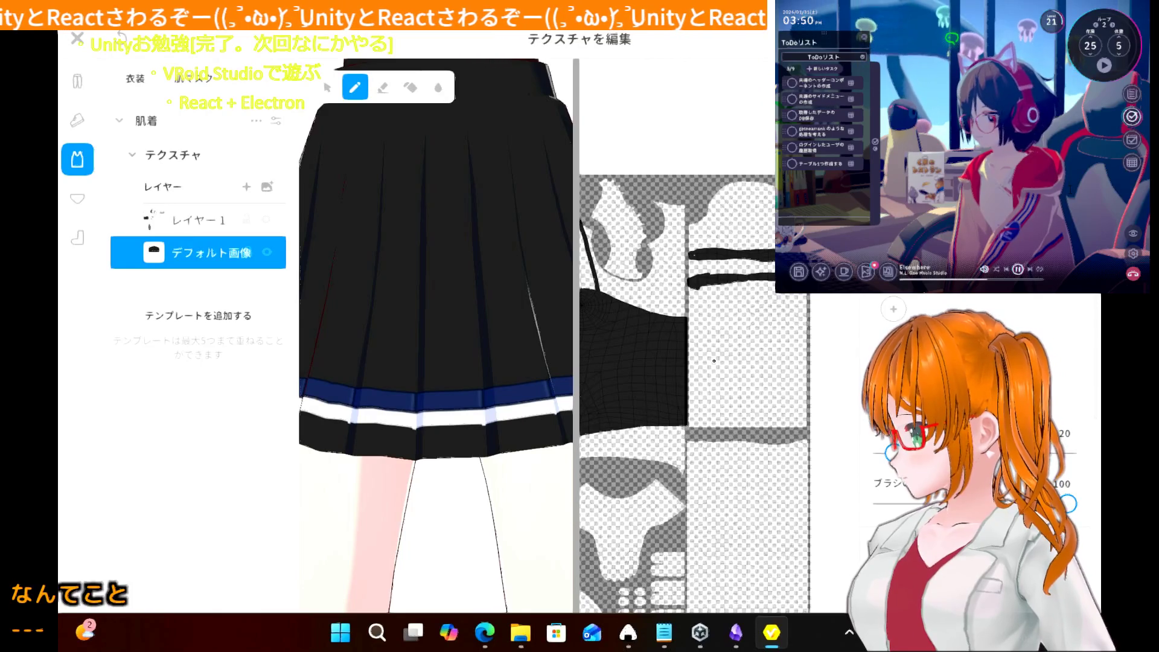
scroll(714, 360, "down", 3)
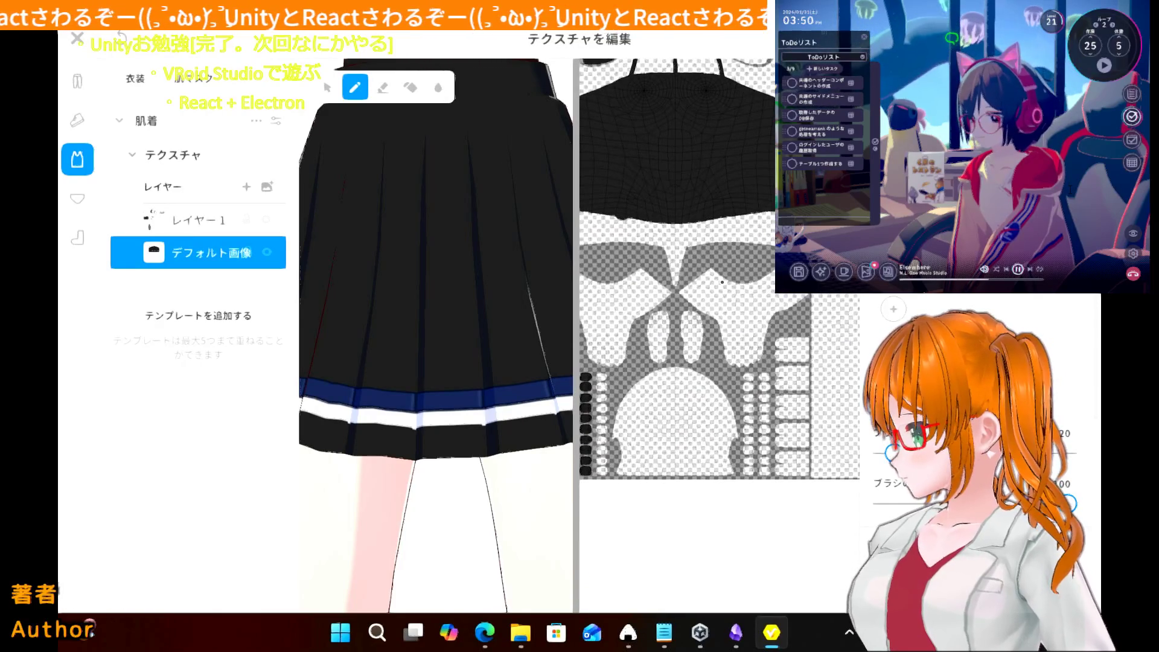
scroll(852, 438, "up", 3)
middle_click_drag(668, 308, 583, 308)
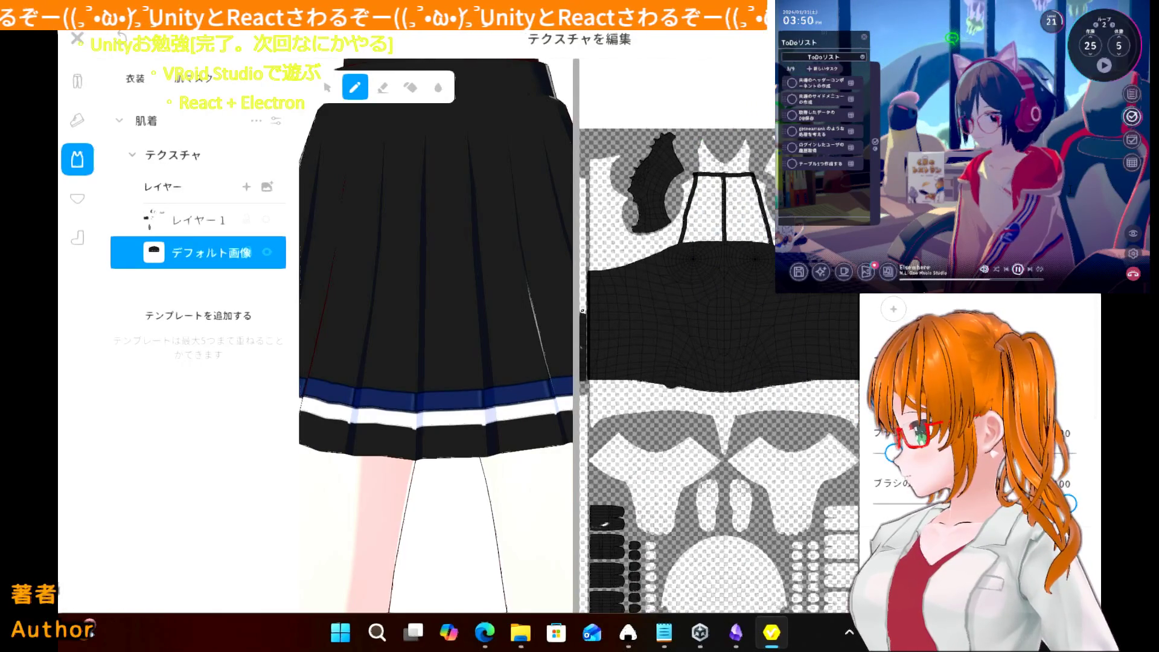